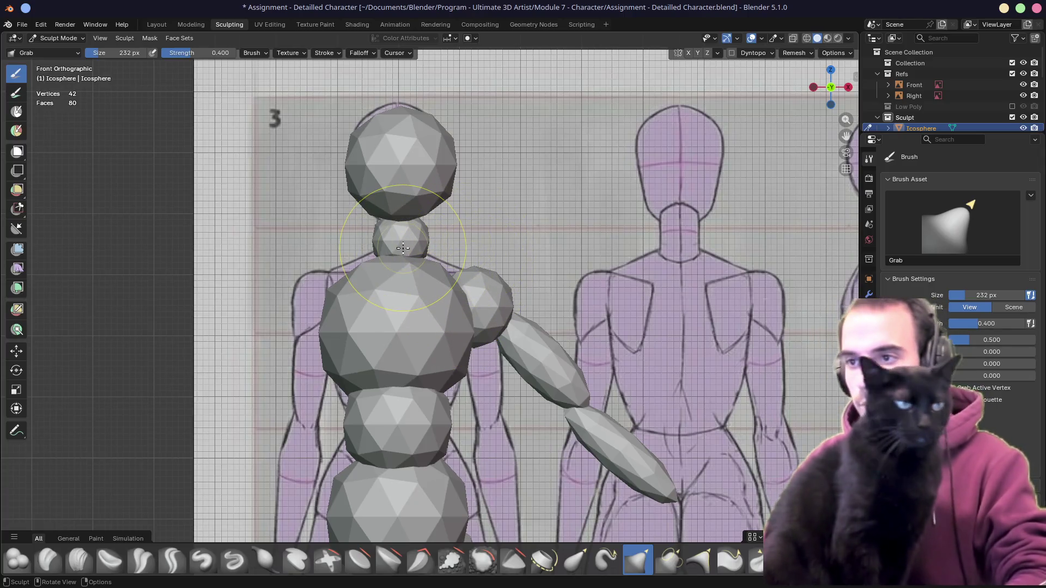
Set a smaller Grab brush radius over the chest sphere
key("f")
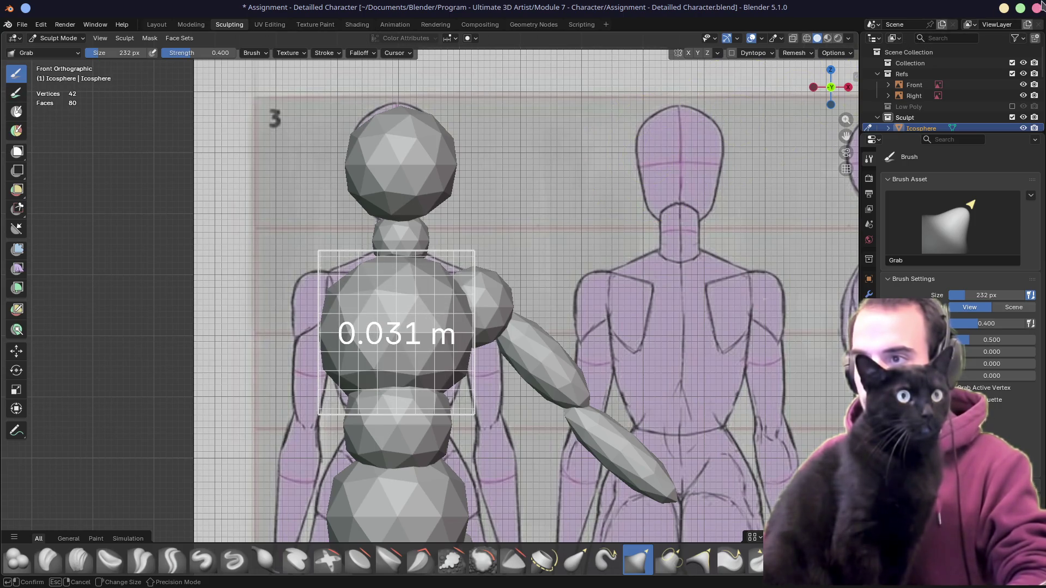
left_click(677, 183)
key("f")
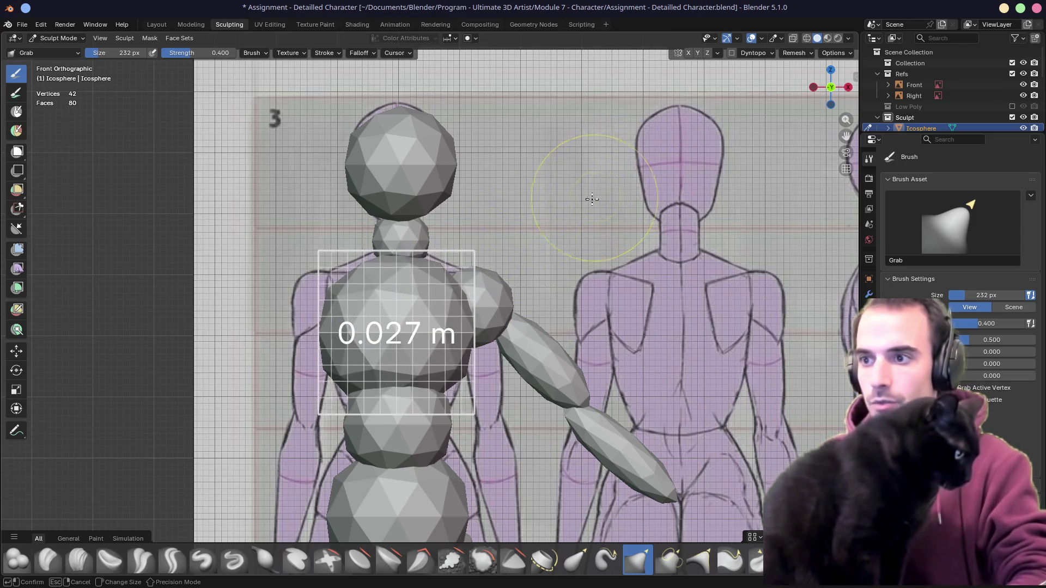
left_click(565, 219)
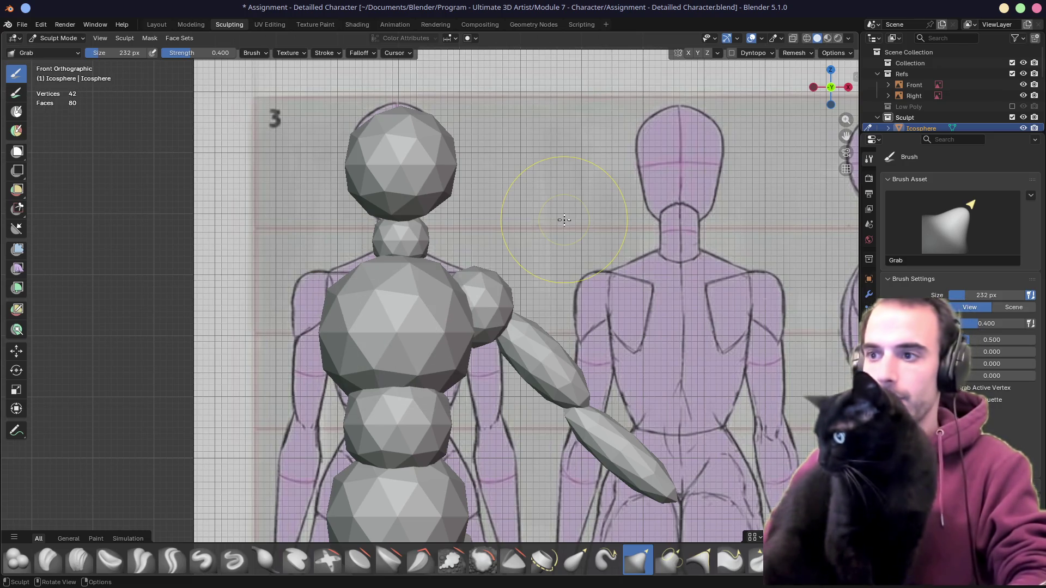
Voxel-remesh the chest sphere into a denser mesh and enable X mirror
key("ctrl")
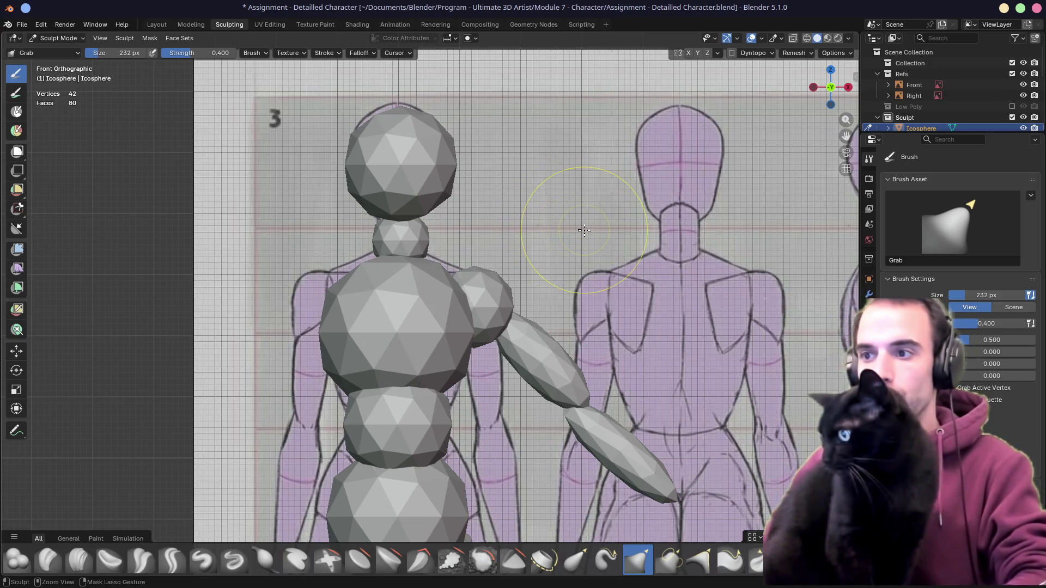
key("ctrl+r")
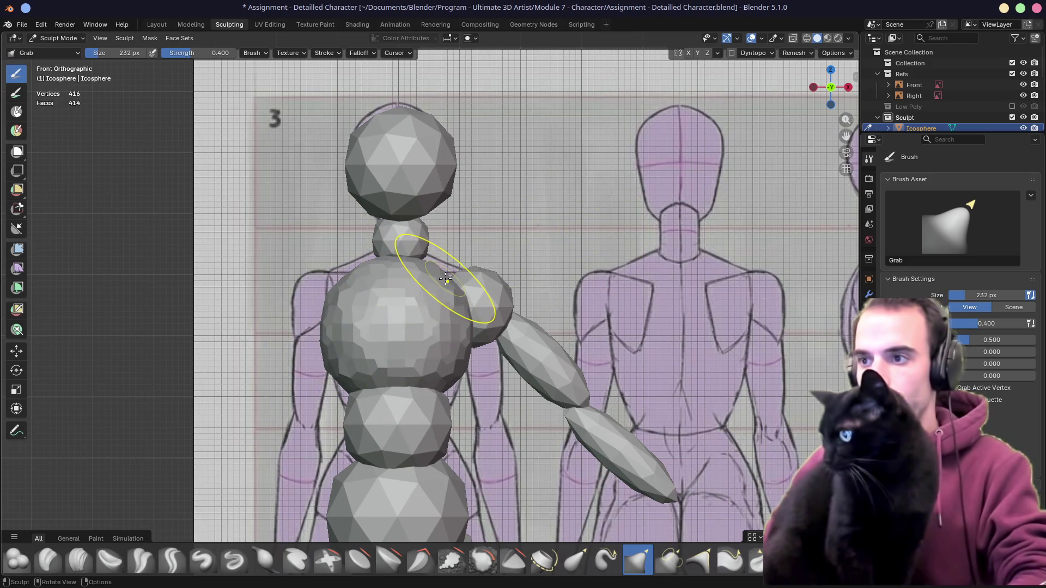
left_click(689, 54)
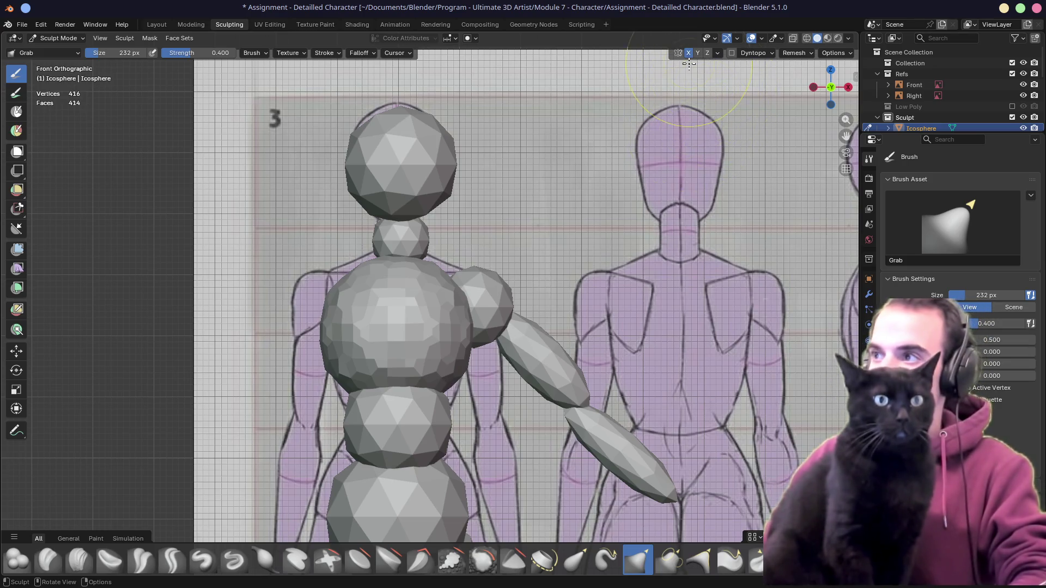
Grab the chest outward toward the shoulders in front view with a larger brush
left_click_drag(450, 293, 467, 284)
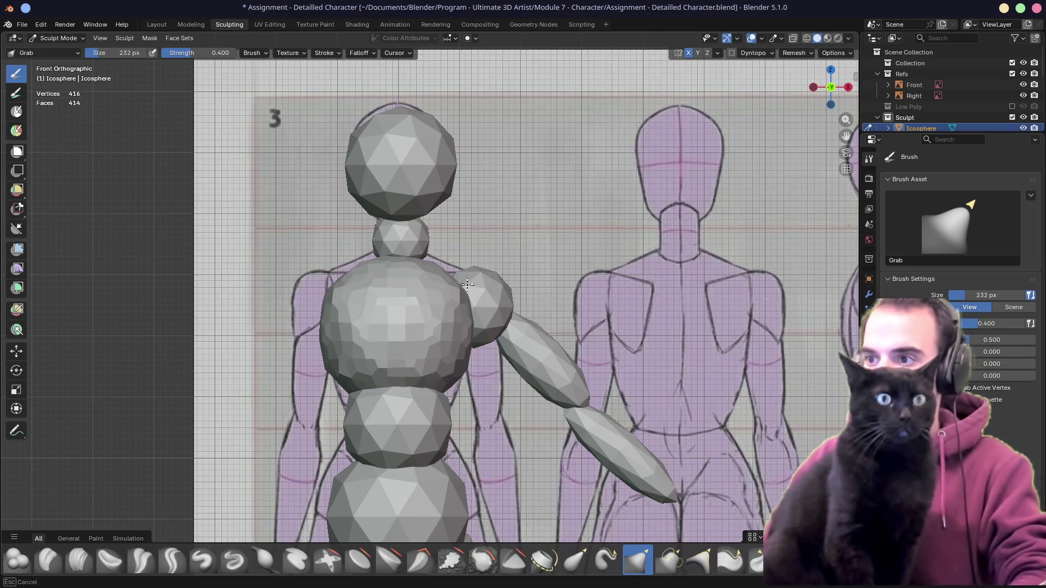
middle_click_drag(467, 284, 467, 292)
key("f")
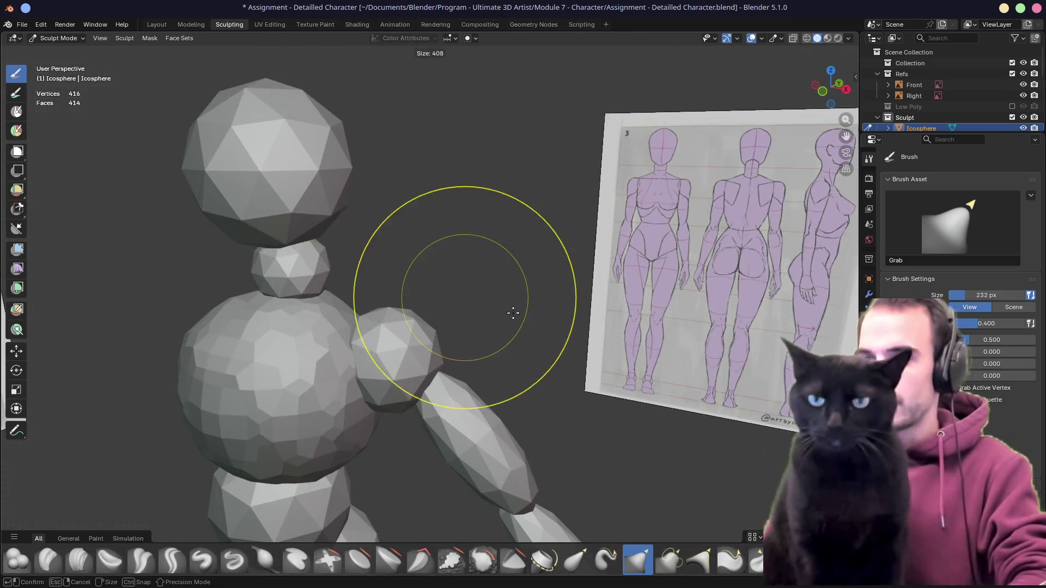
left_click(508, 310)
key("KP_1")
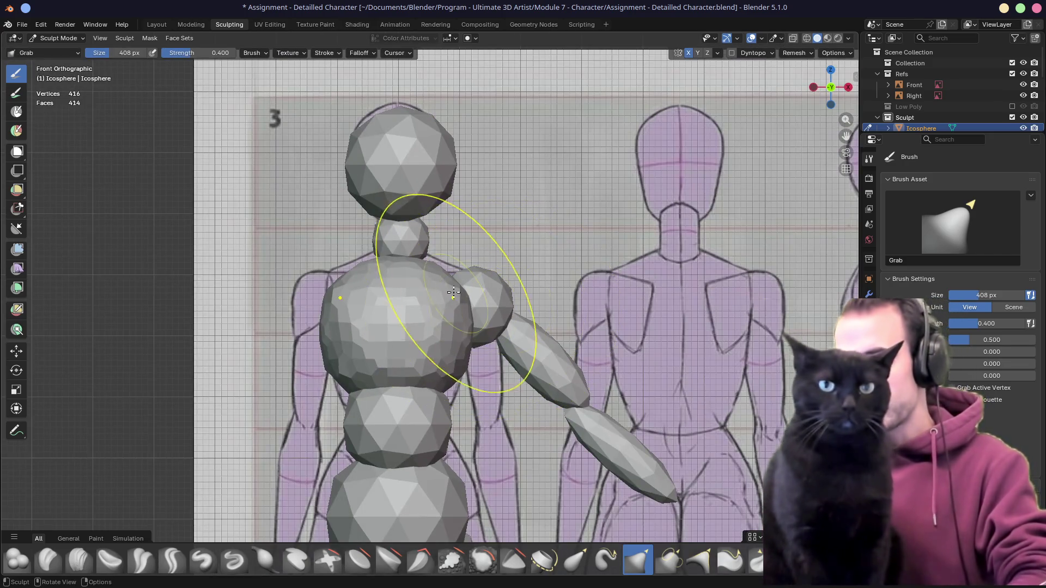
mouse_move(450, 278)
left_mouse_down()
mouse_move(466, 328)
mouse_move(464, 363)
left_mouse_up()
Smooth the chest surface, then push its profile to match the side reference in X-ray
key("shift+s")
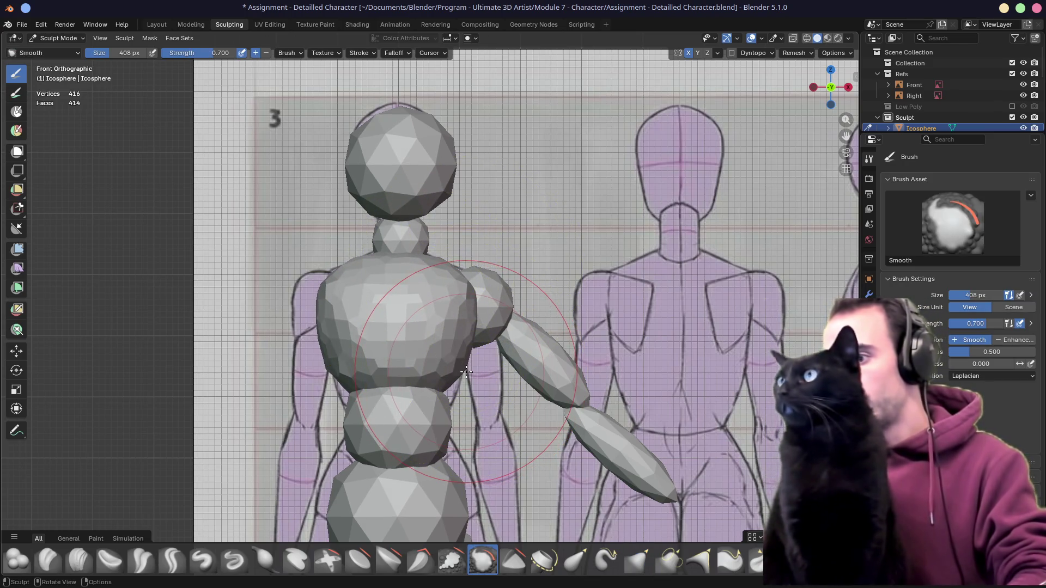
left_click_drag(486, 351, 445, 315)
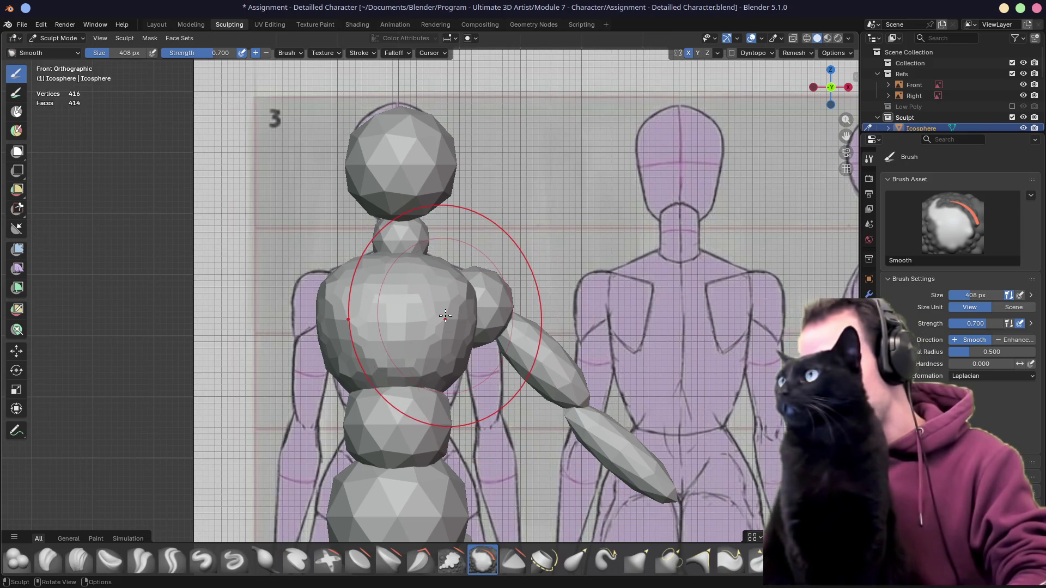
key("g")
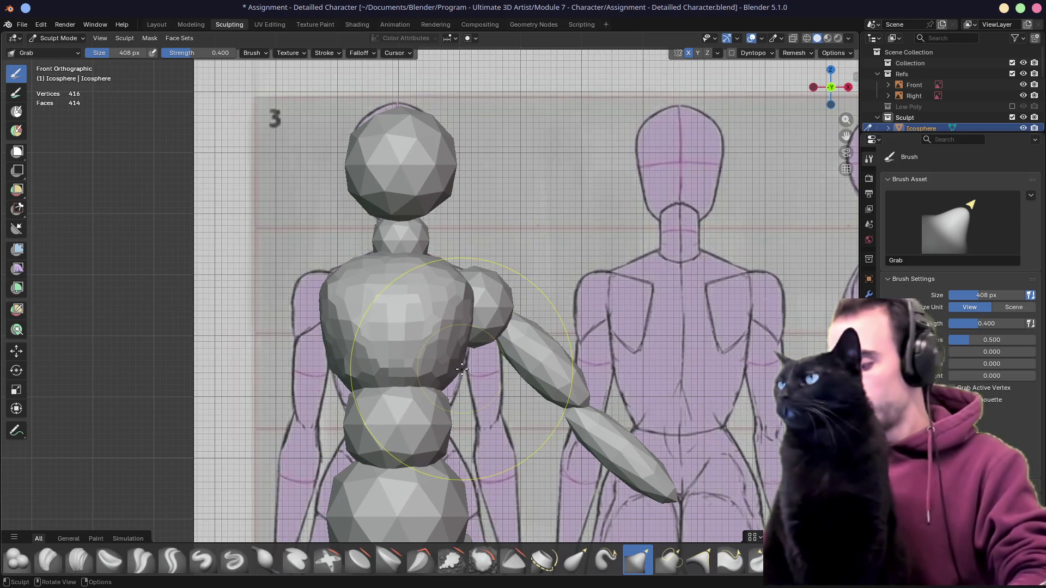
key("KP_3")
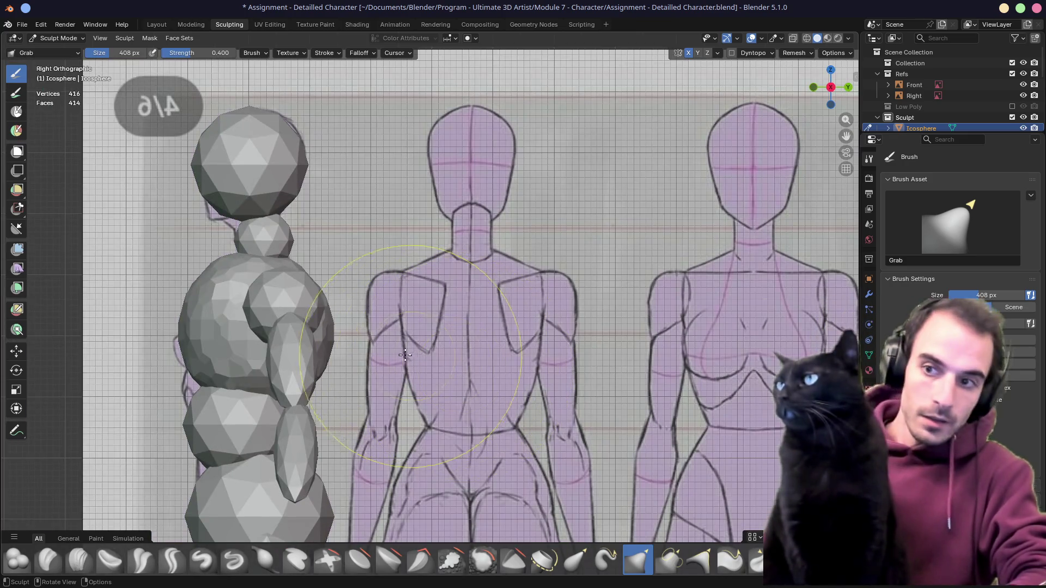
key("alt+z")
mouse_move(224, 278)
left_mouse_down()
mouse_move(318, 330)
mouse_move(302, 355)
mouse_move(302, 335)
left_mouse_up()
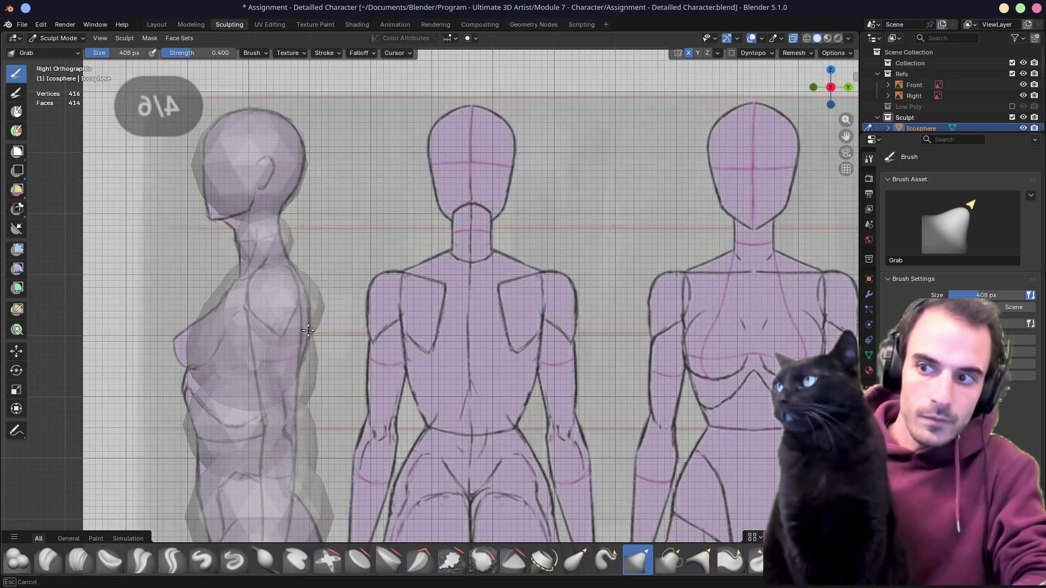
key("alt+z")
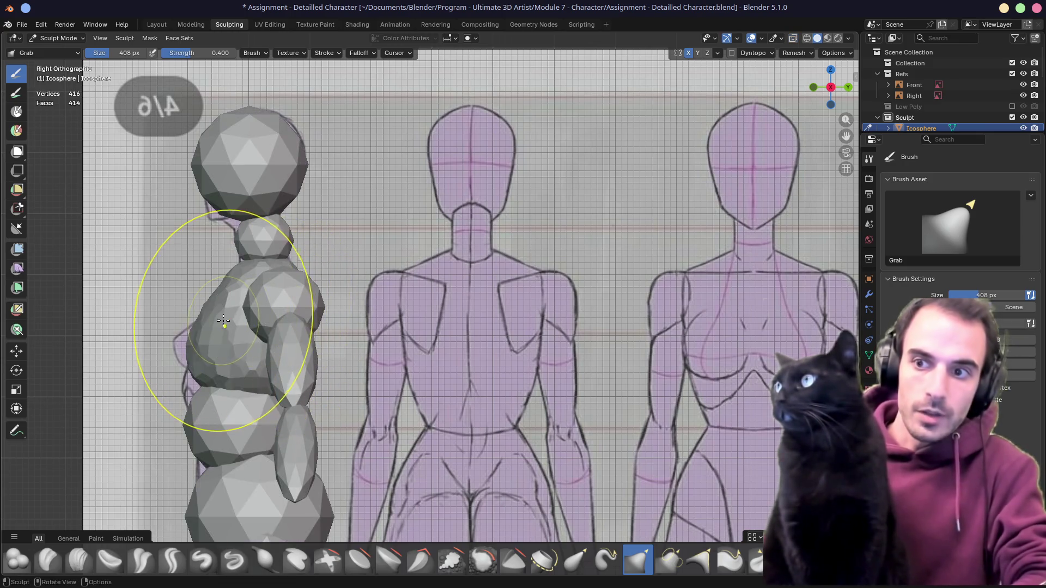
Reshape the chest against the front reference and shrink the brush
middle_click_drag(303, 335, 322, 323)
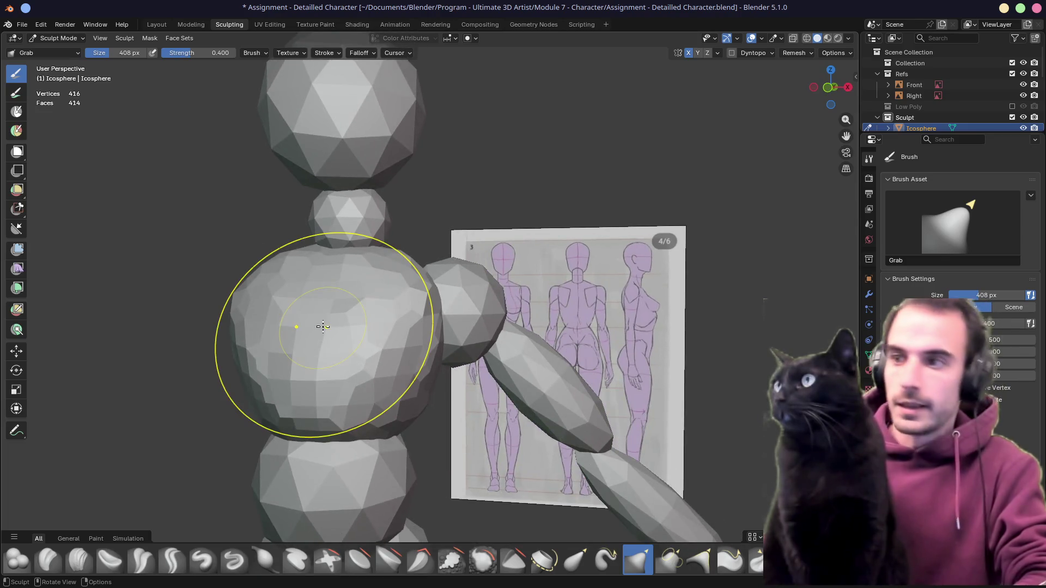
key("KP_1")
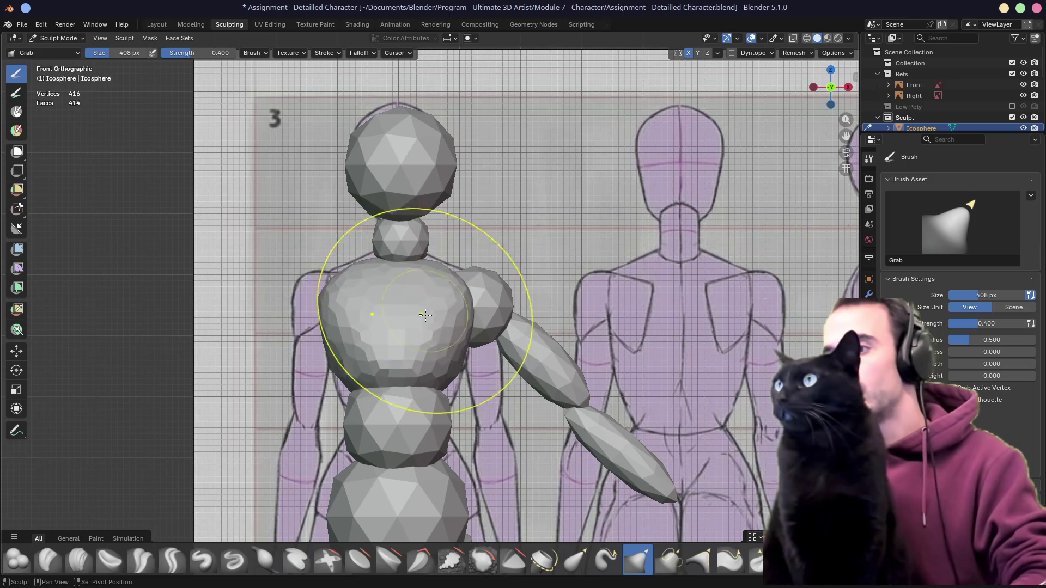
mouse_move(455, 325)
left_mouse_down()
mouse_move(458, 302)
mouse_move(456, 355)
left_mouse_up()
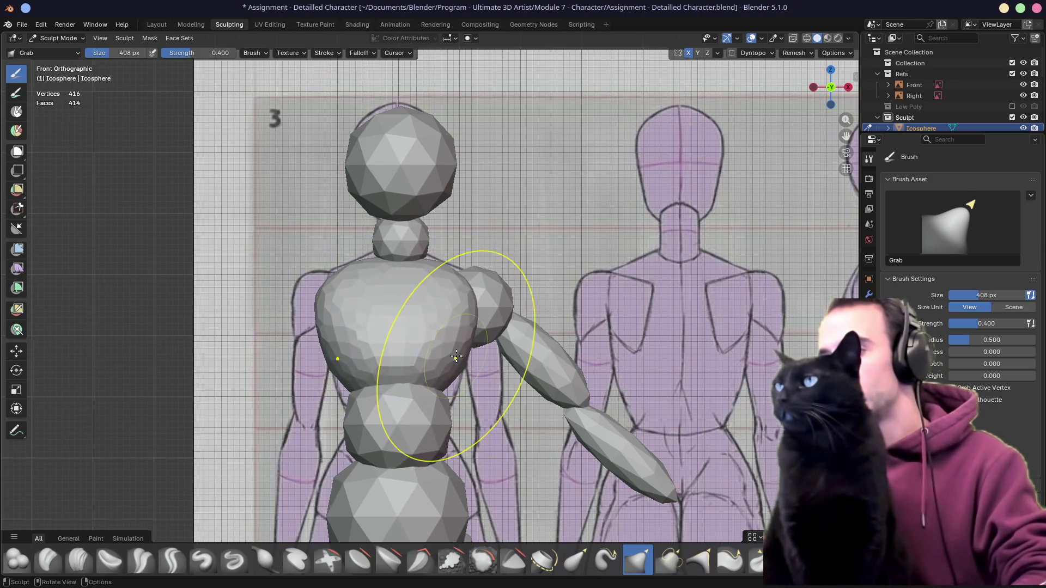
key("f")
left_click(458, 384)
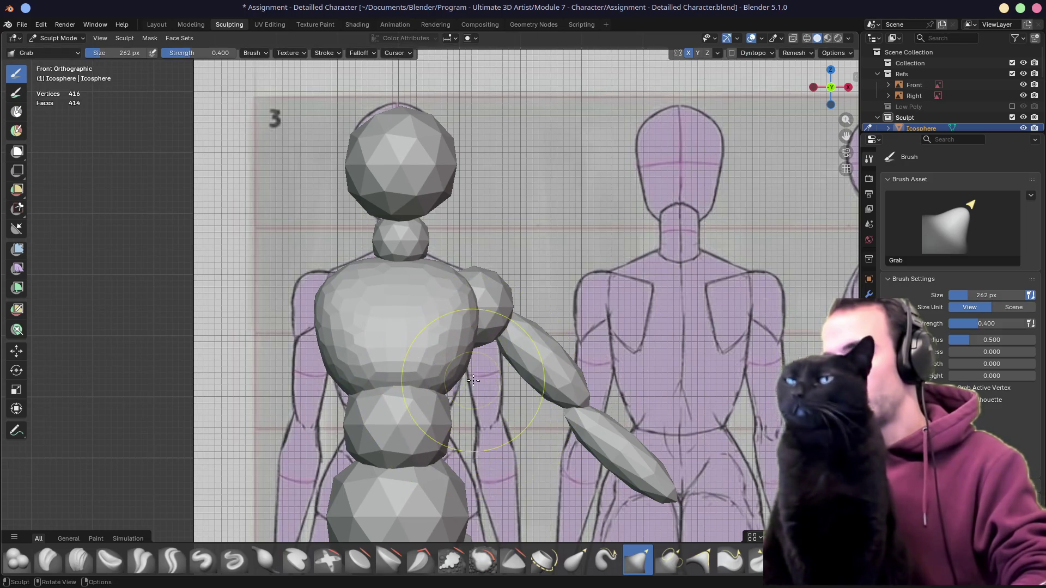
left_click_drag(457, 377, 453, 372)
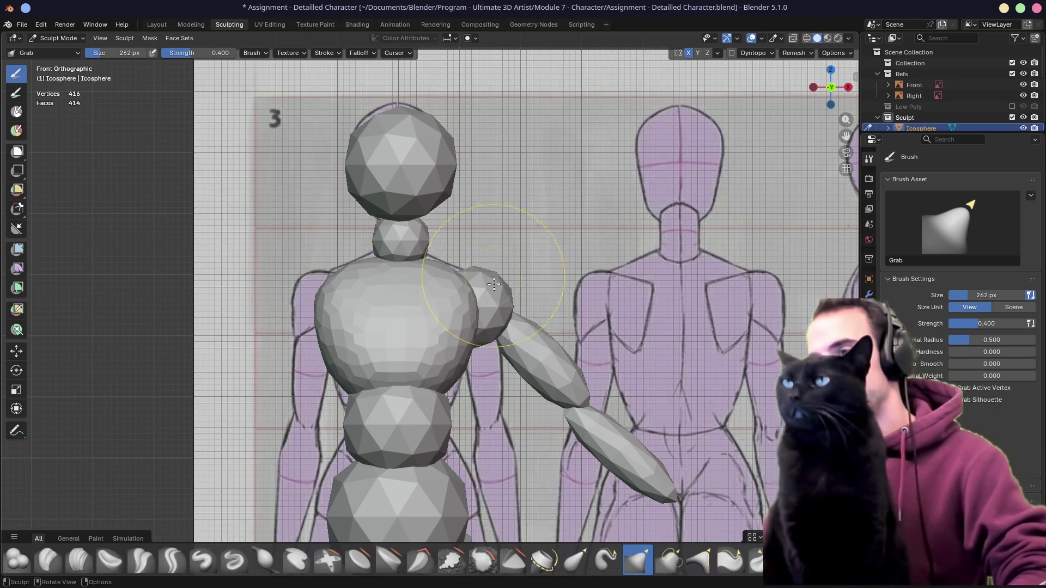
Make the shoulder sphere the sculpted object, size the brush to it and turn on X-ray
key("alt+q")
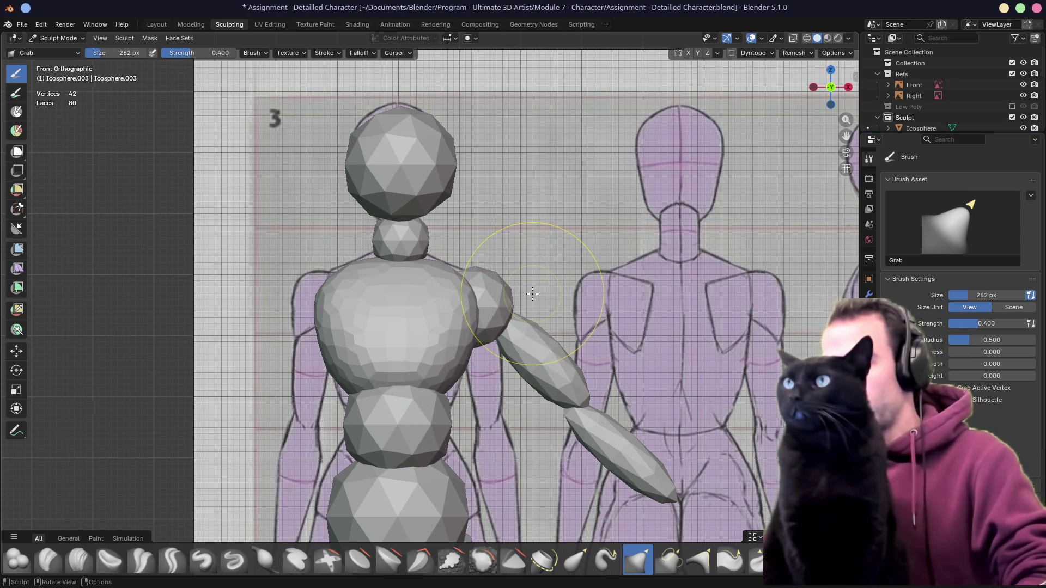
key("f")
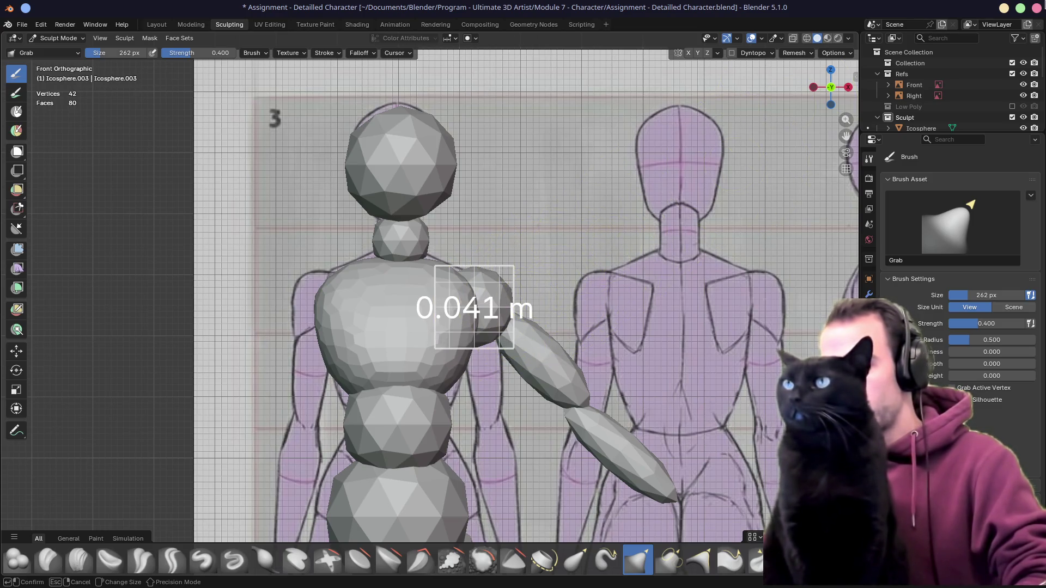
left_click(764, 114)
key("f")
left_click(772, 85)
key("f")
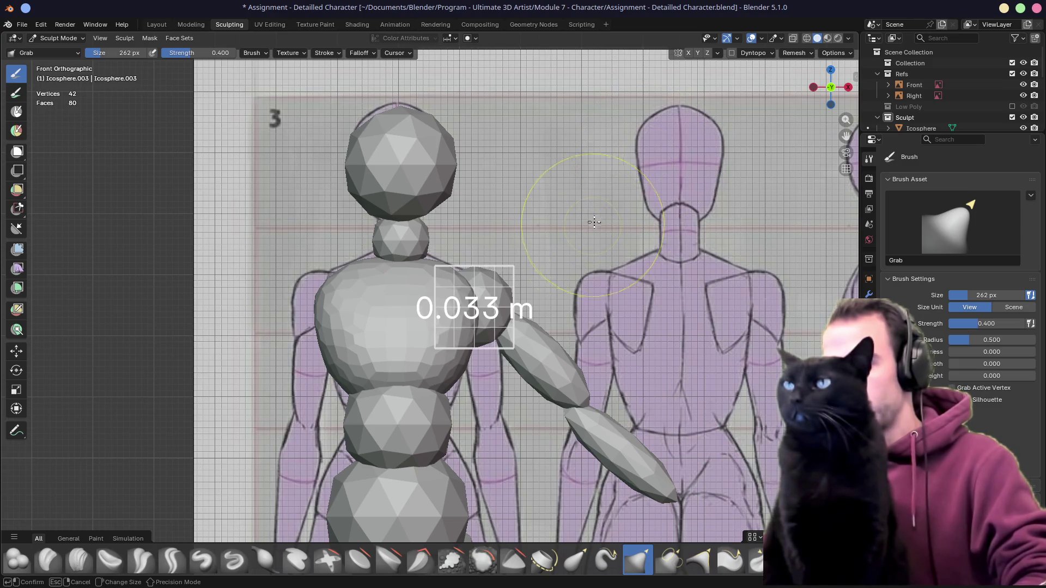
left_click(656, 182)
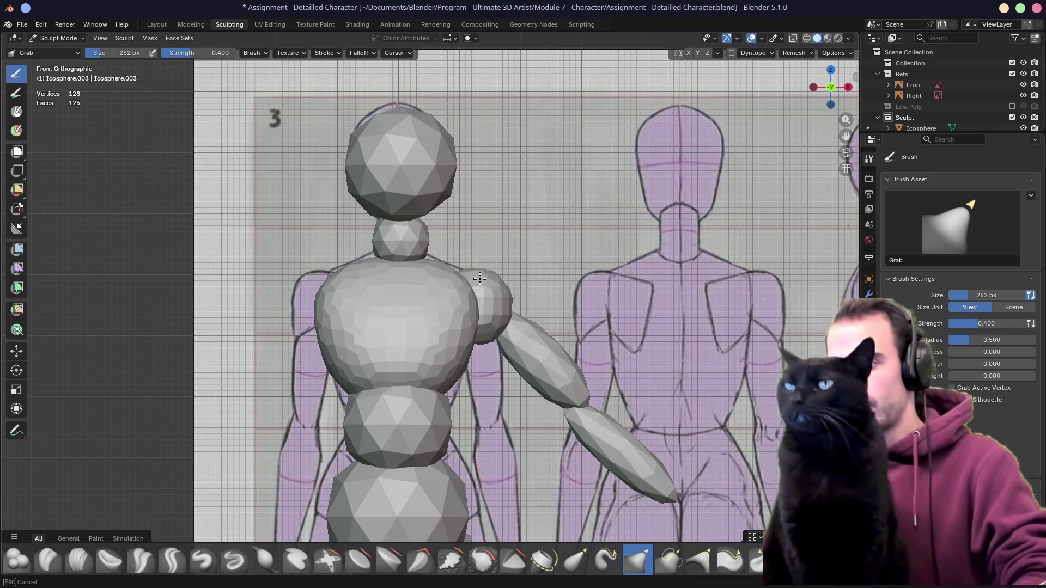
key("alt+z")
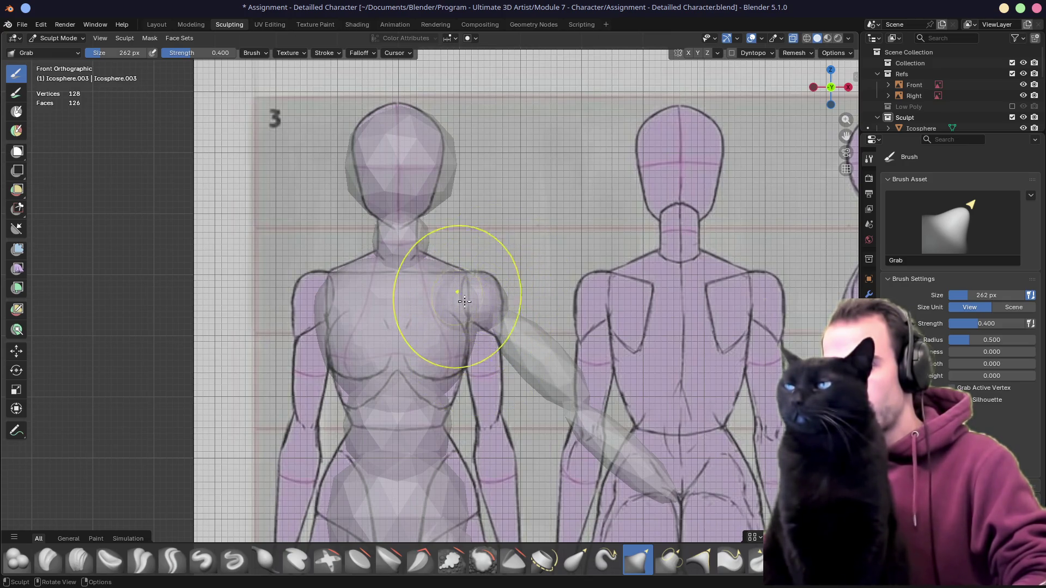
Inspect the shoulder in perspective and right view, toggling X-ray over the side reference
key("alt+z")
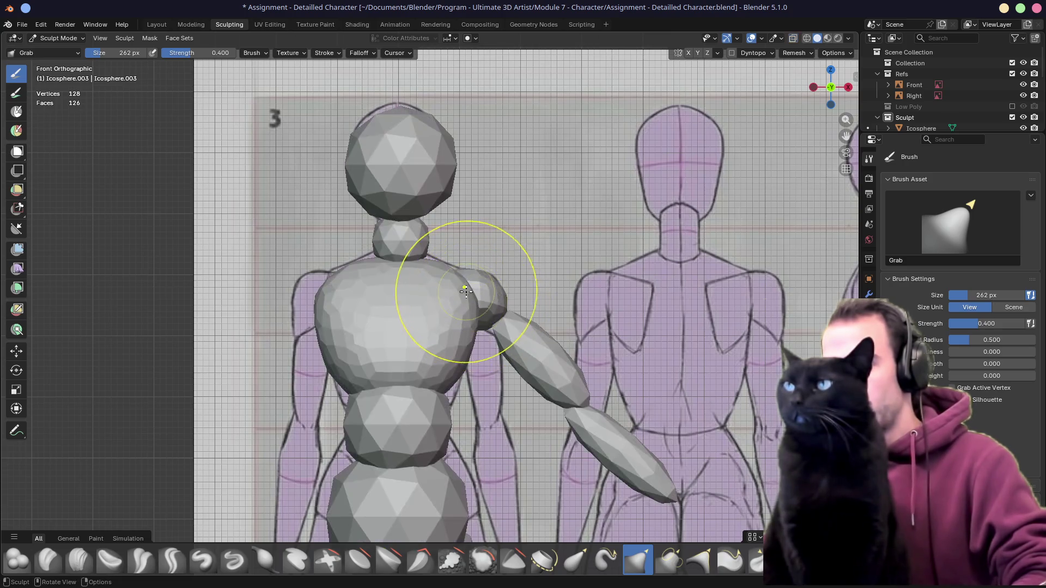
middle_click_drag(535, 258, 493, 270)
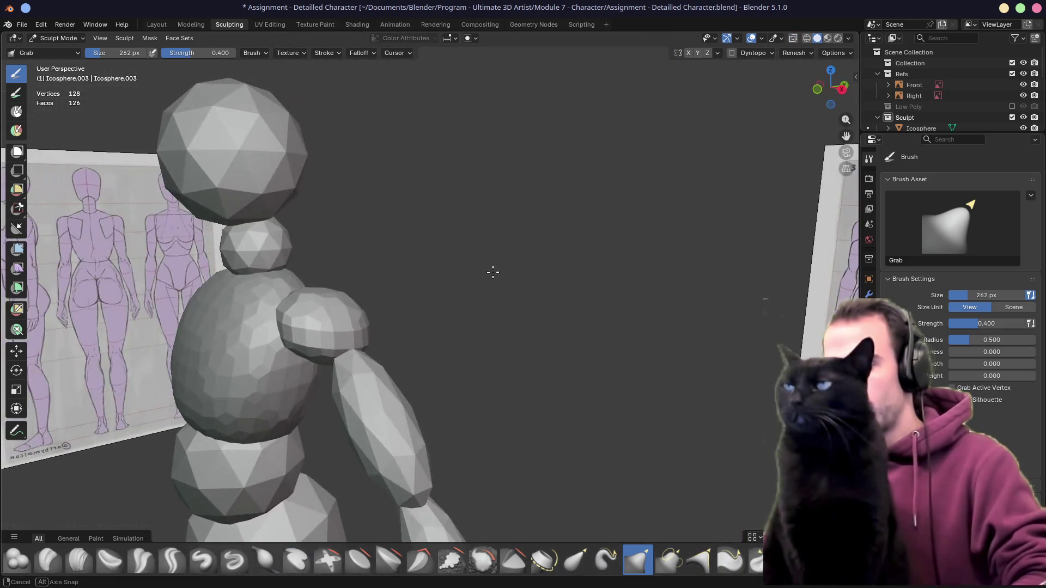
scroll(486, 269, "up", 3)
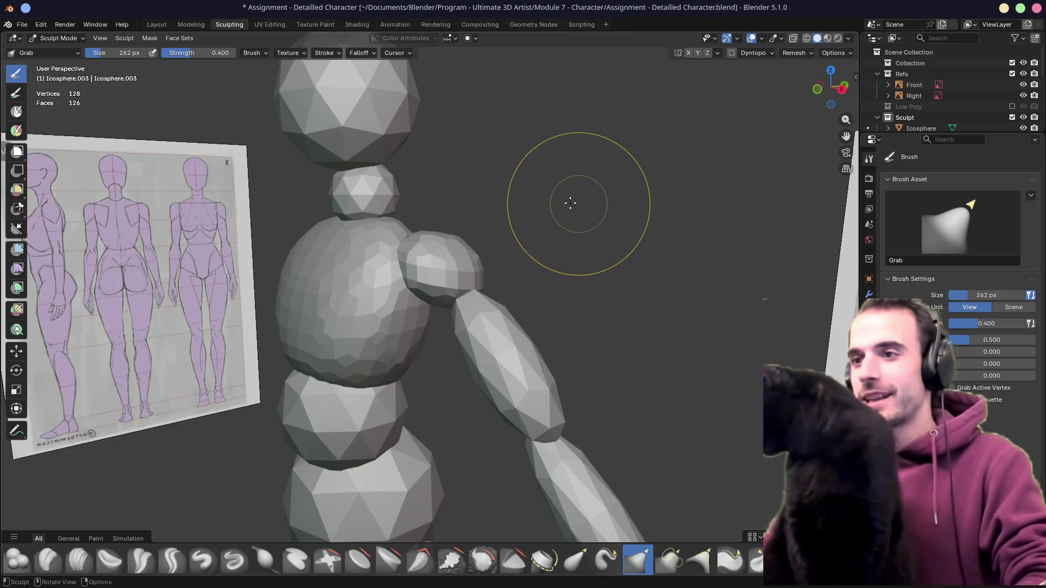
mouse_move(463, 265)
middle_mouse_down()
mouse_move(451, 231)
mouse_move(479, 252)
middle_mouse_up()
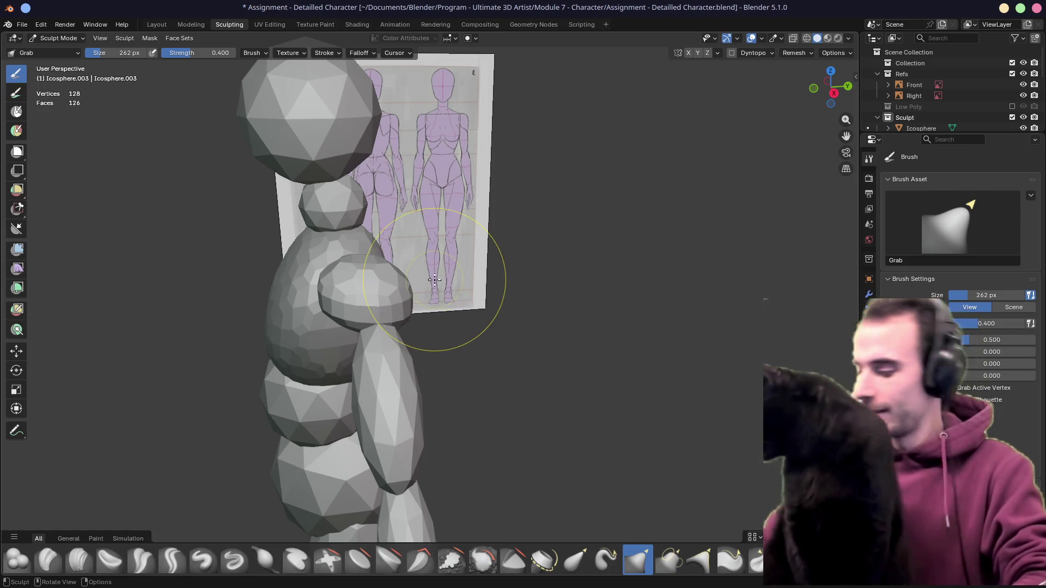
key("KP_3")
key("alt+z")
key("alt+z")
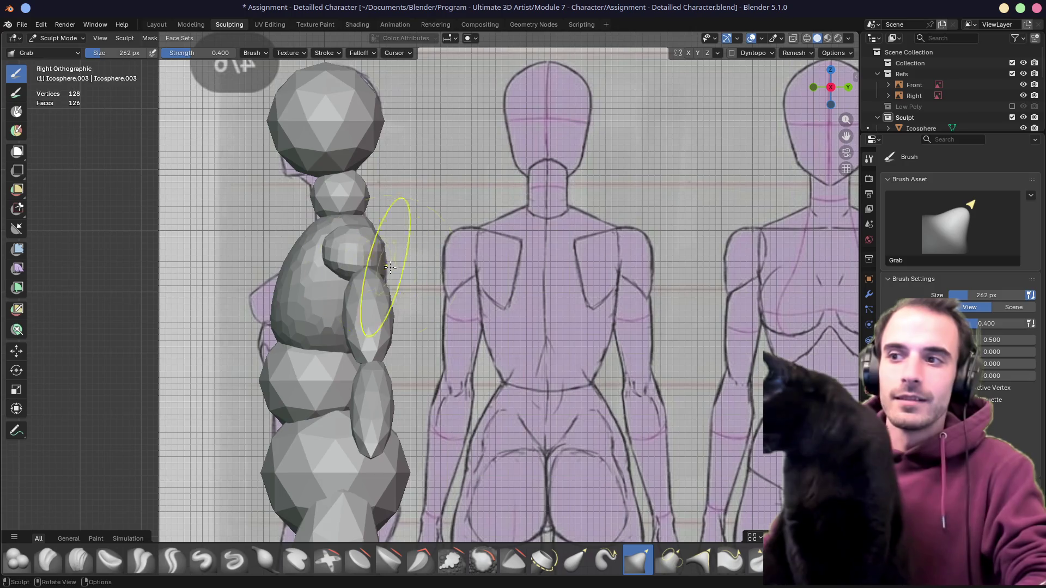
key("alt+z")
key("alt+z")
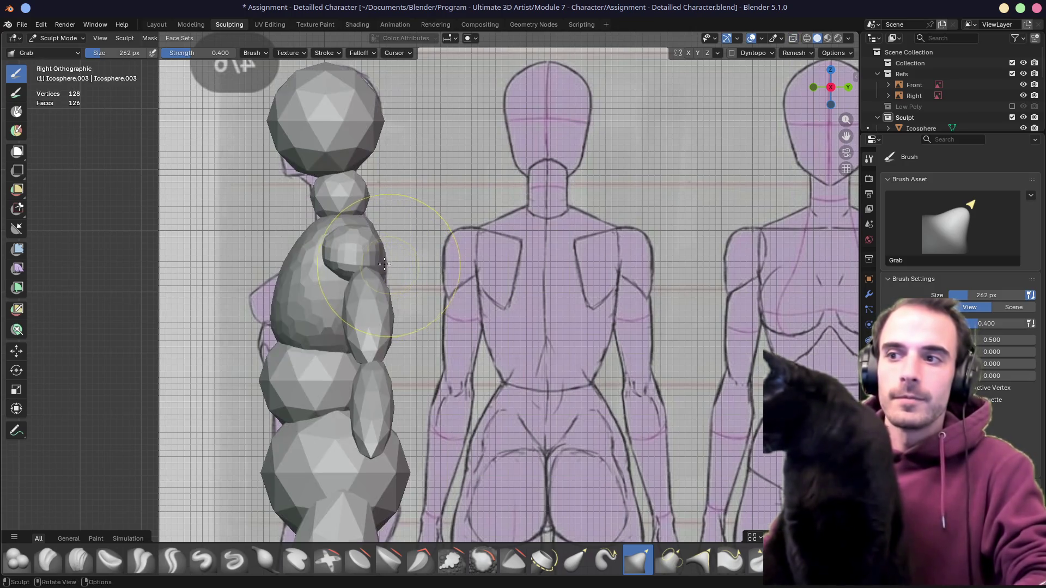
mouse_move(375, 242)
middle_mouse_down()
mouse_move(427, 327)
mouse_move(464, 299)
middle_mouse_up()
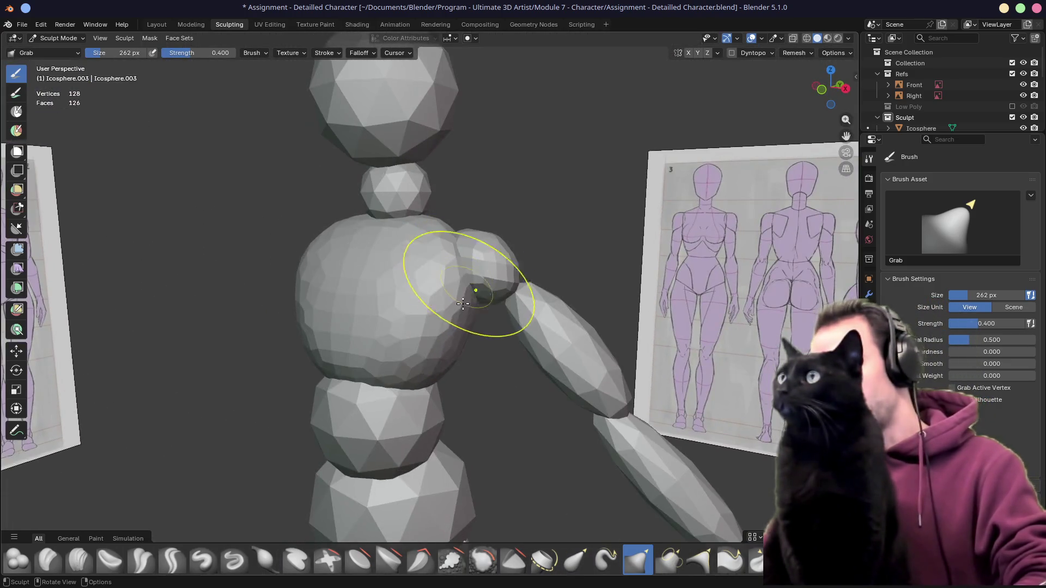
Study the colour-coded blockout reference board and return to the viewport
key("alt+Tab")
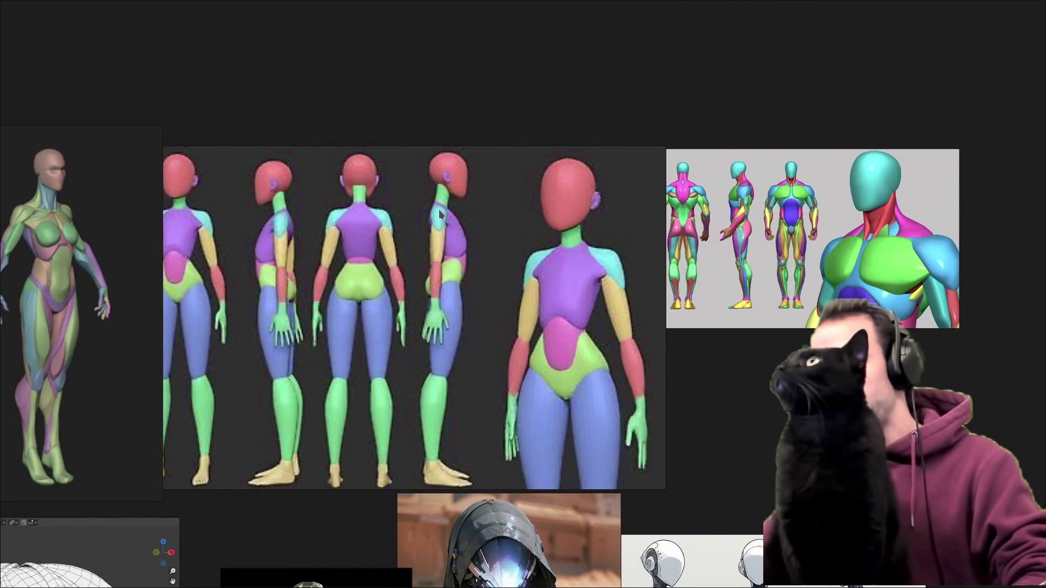
scroll(410, 231, "up", 5)
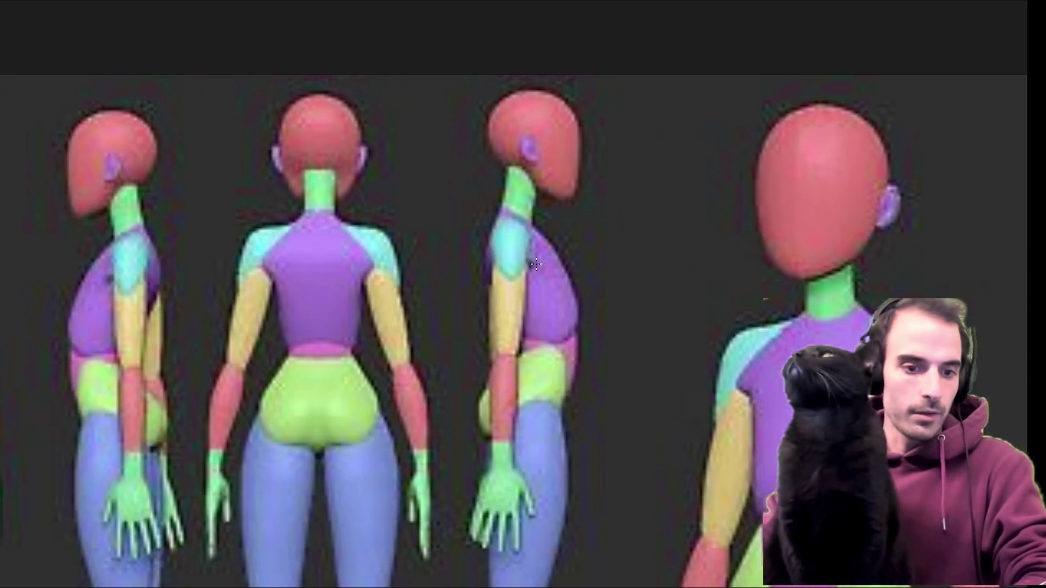
key("alt+Tab")
middle_click_drag(536, 262, 537, 263)
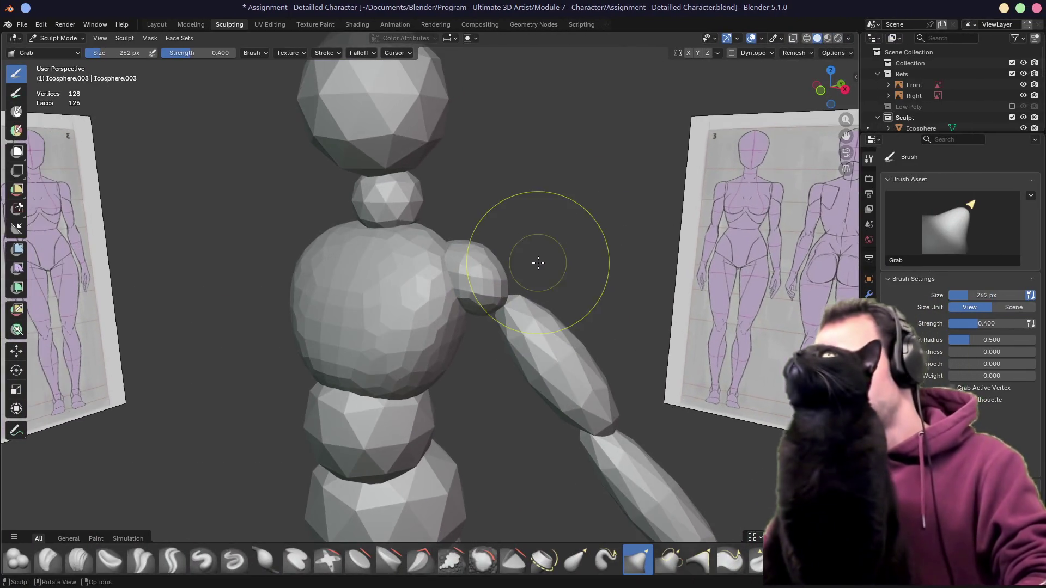
Grab the shoulder sphere into the chest so it overlaps the torso, then pick the upper arm
left_click_drag(506, 276, 466, 281)
middle_click_drag(467, 280, 444, 292)
mouse_move(444, 291)
left_mouse_down()
mouse_move(416, 317)
mouse_move(374, 315)
left_mouse_up()
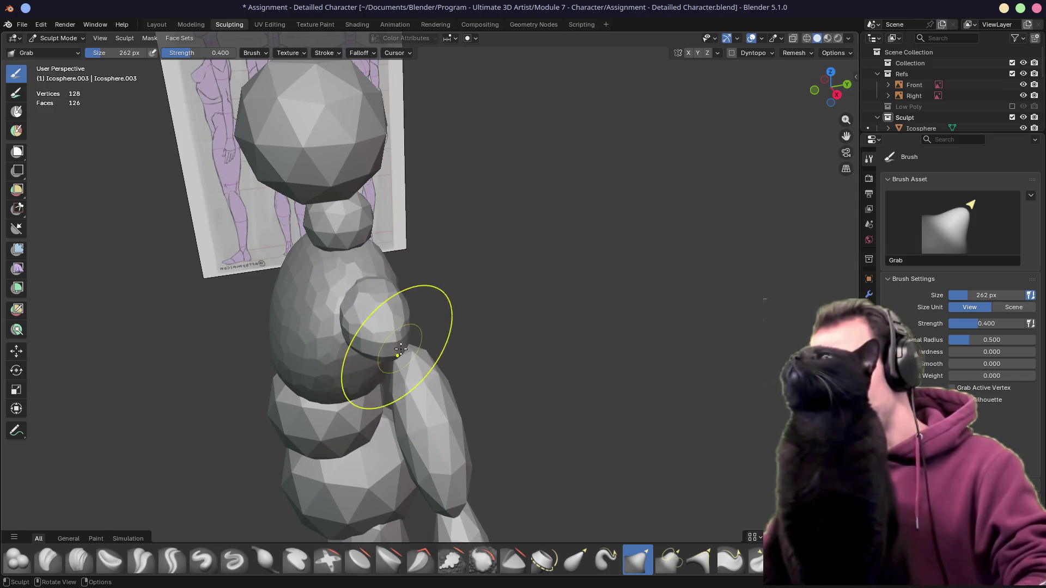
middle_click_drag(400, 363, 502, 292)
left_click_drag(502, 291, 499, 264)
key("KP_1")
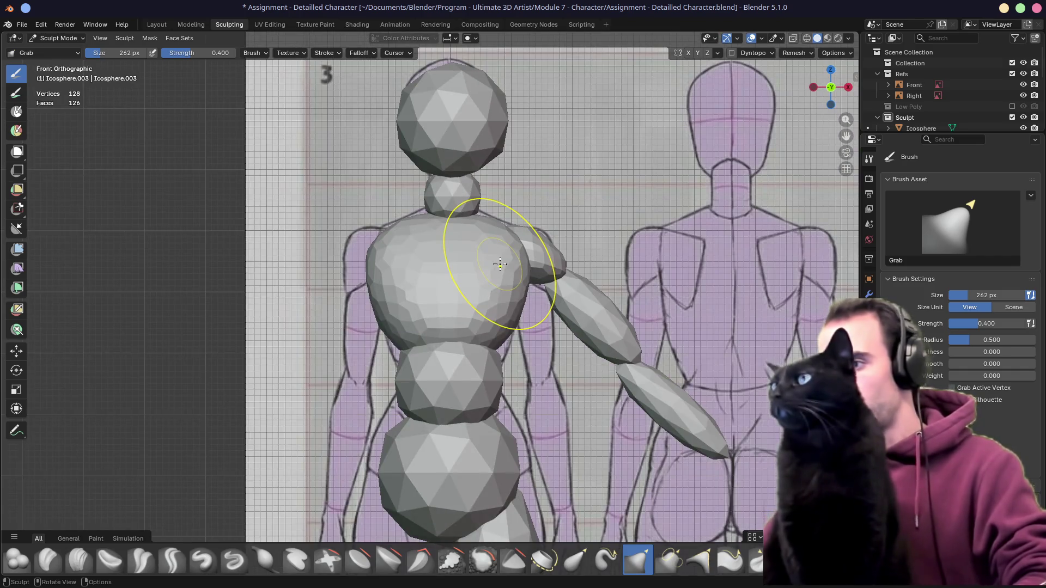
key("alt+q")
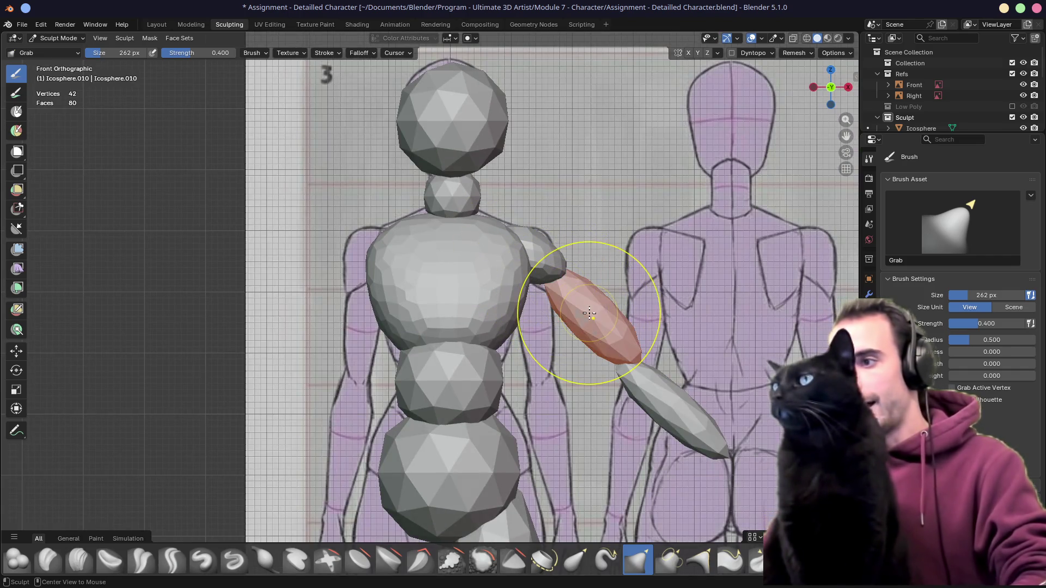
Remesh the upper arm, undoing a coarse 0.1 m attempt and redoing it at 0.03 m voxel size
middle_click(586, 312, "alt")
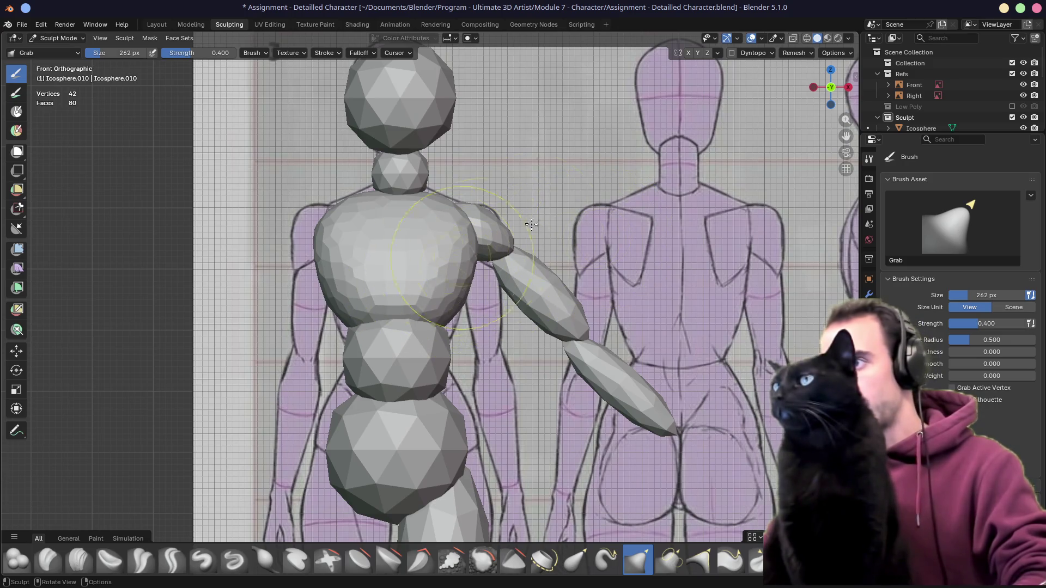
left_click(805, 54)
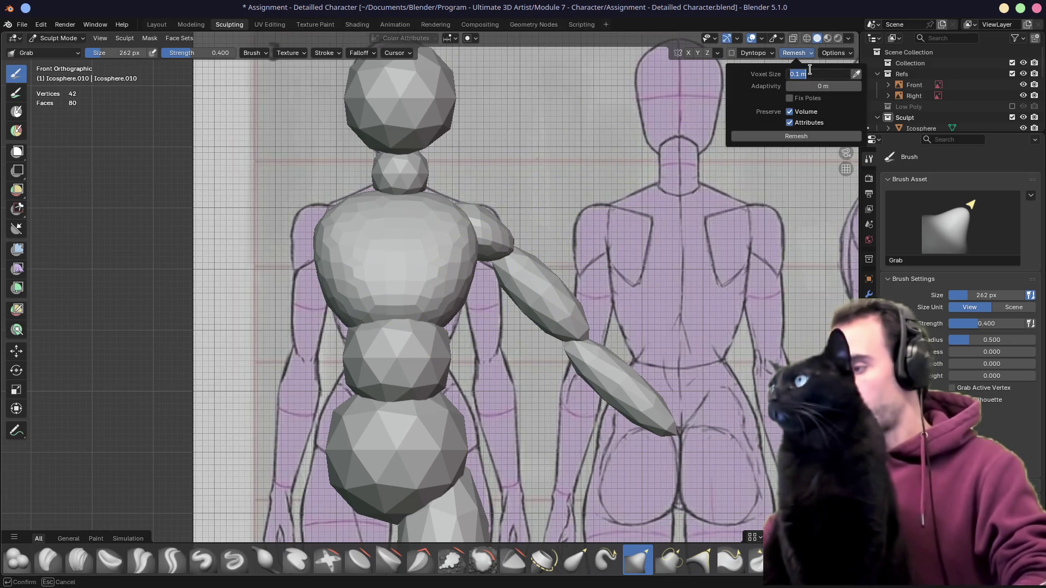
left_click(776, 137)
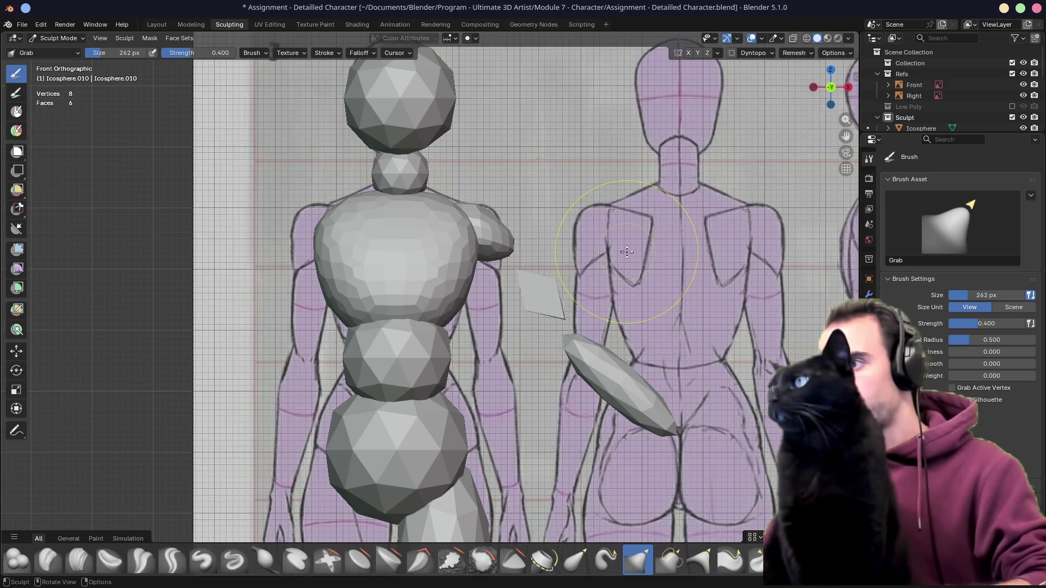
key("ctrl+z")
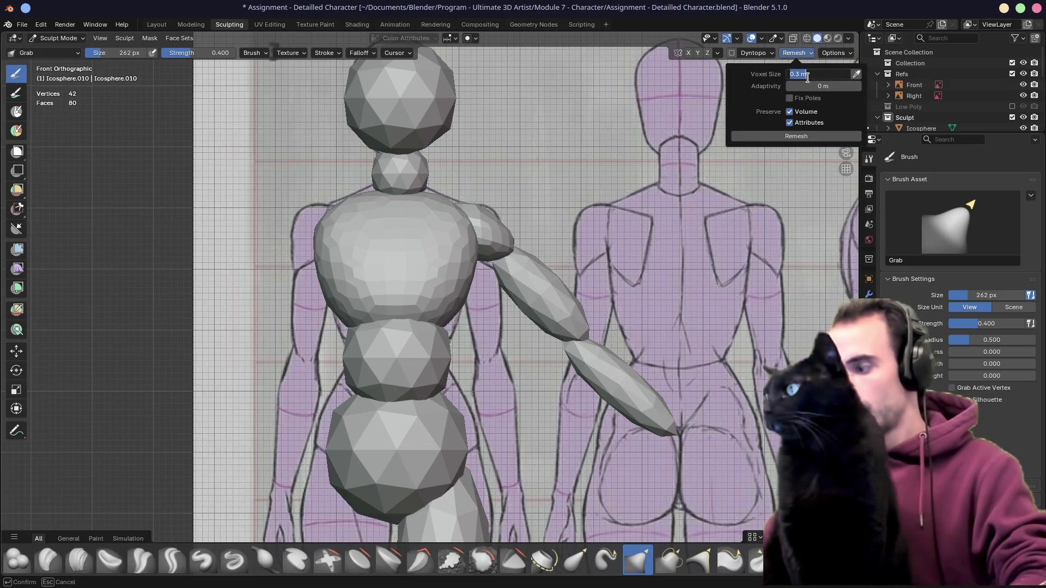
left_click(746, 137)
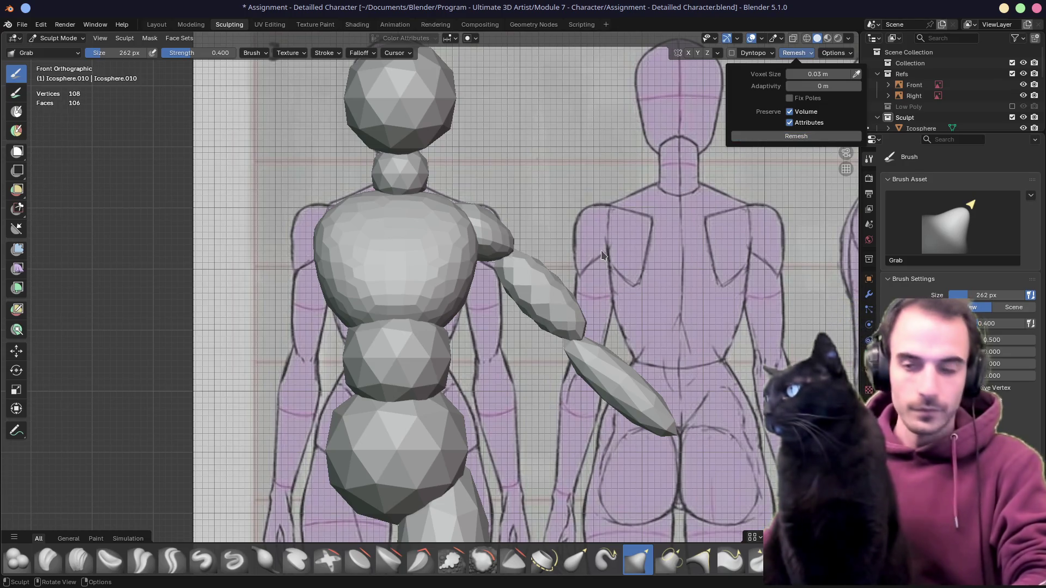
Pull the upper arm into shape and compare it in front and side views with X-ray
left_click_drag(527, 270, 520, 262)
mouse_move(577, 245)
middle_mouse_down()
mouse_move(398, 296)
mouse_move(396, 308)
mouse_move(427, 240)
mouse_move(439, 284)
middle_mouse_up()
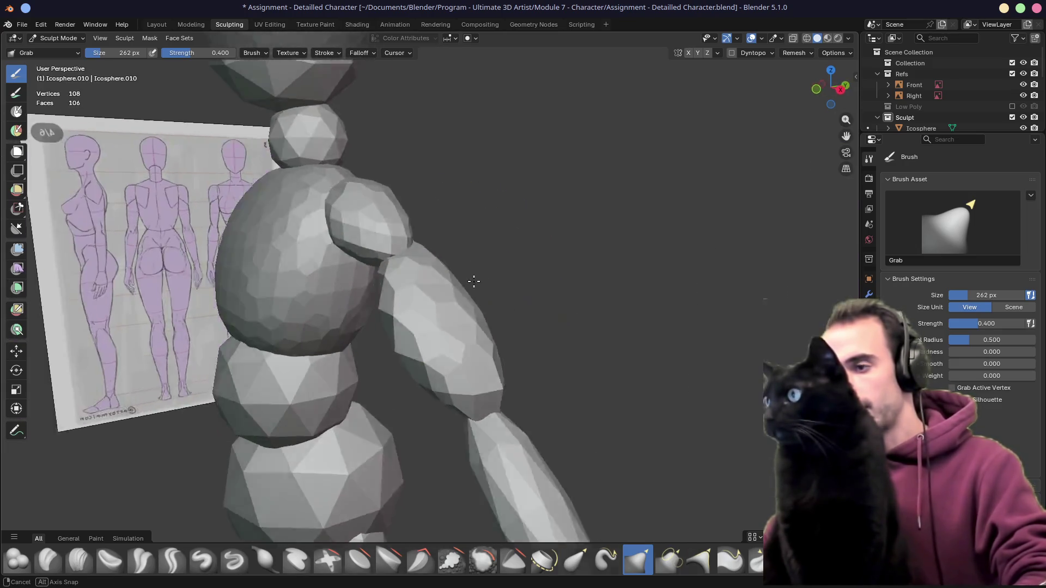
key("KP_1")
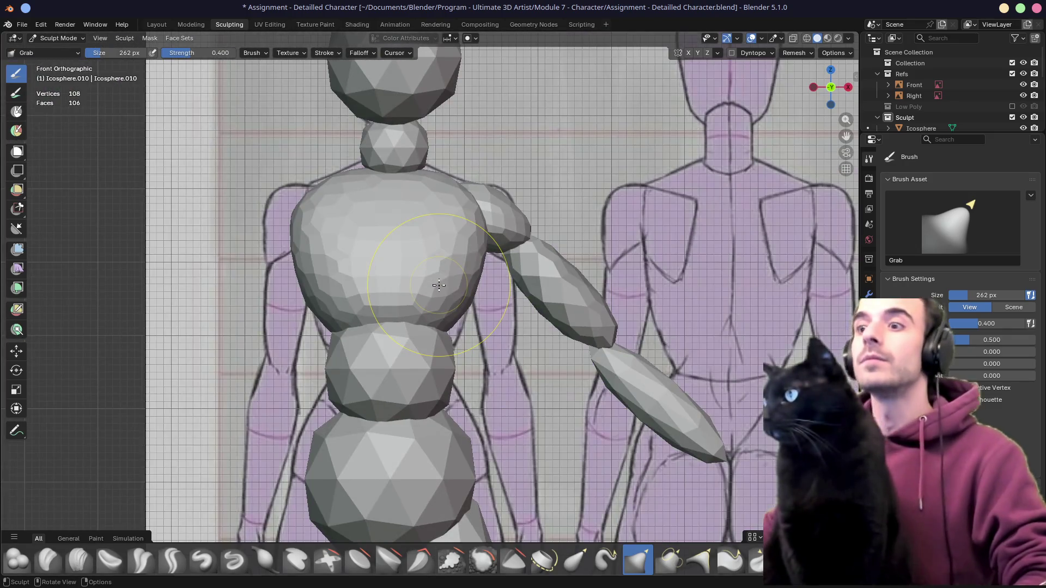
key("KP_3")
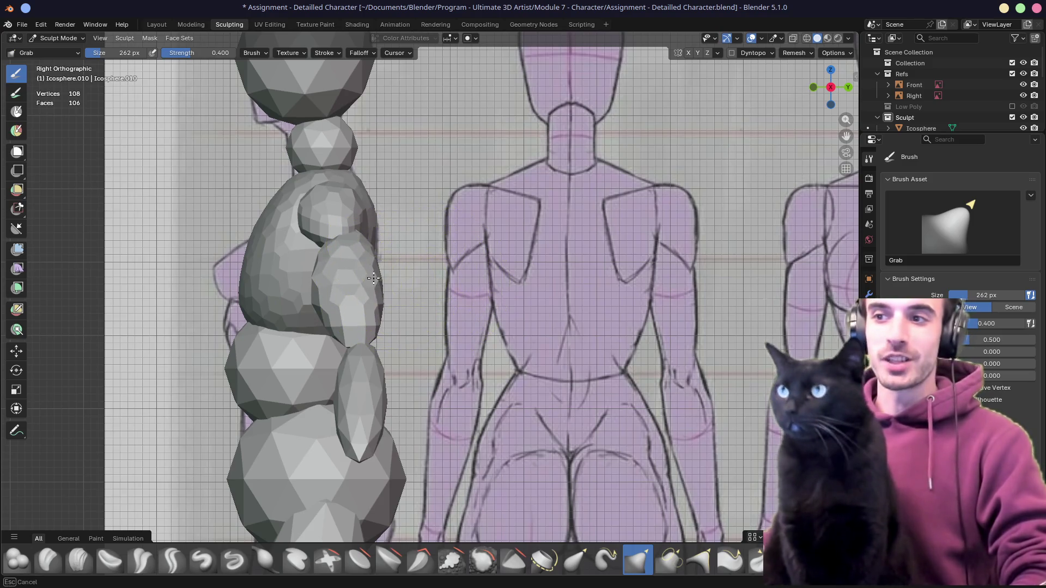
key("alt+z")
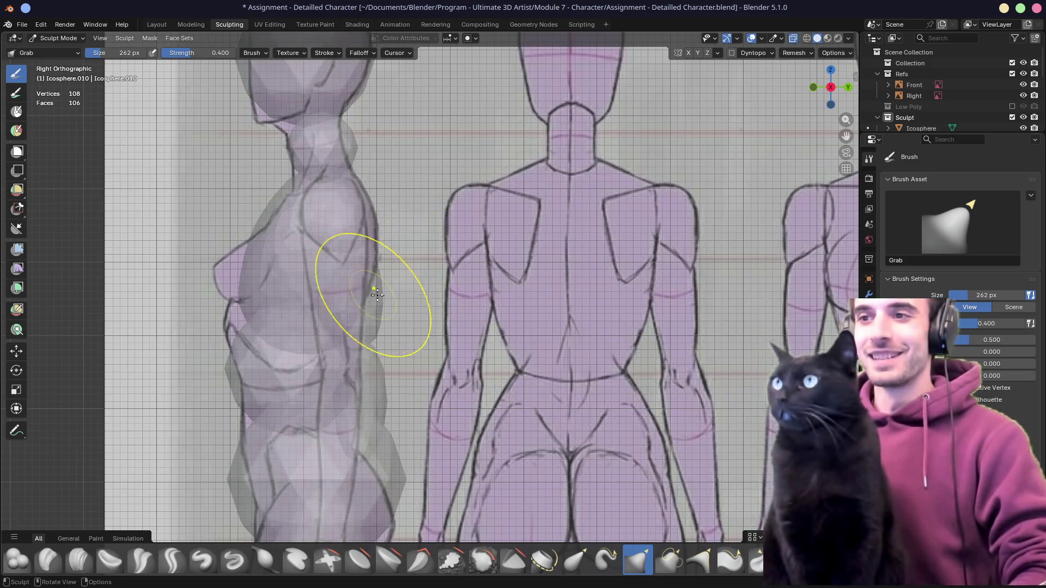
key("alt+z")
Drag the upper-arm tip down along the side reference and tuck its surface under the shoulder
left_click_drag(352, 333, 323, 314)
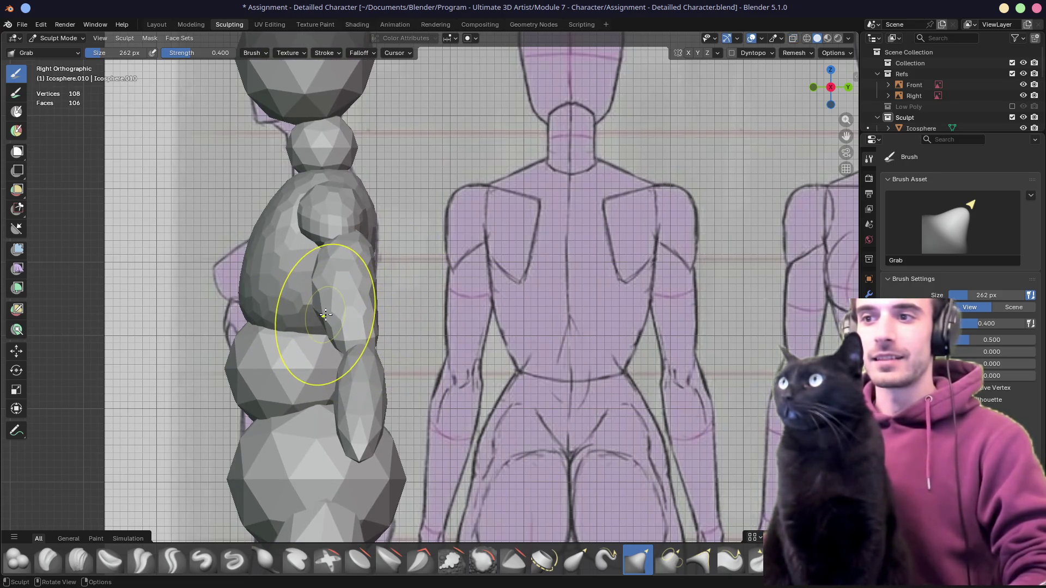
middle_click_drag(325, 315, 351, 304)
left_click_drag(328, 259, 325, 267)
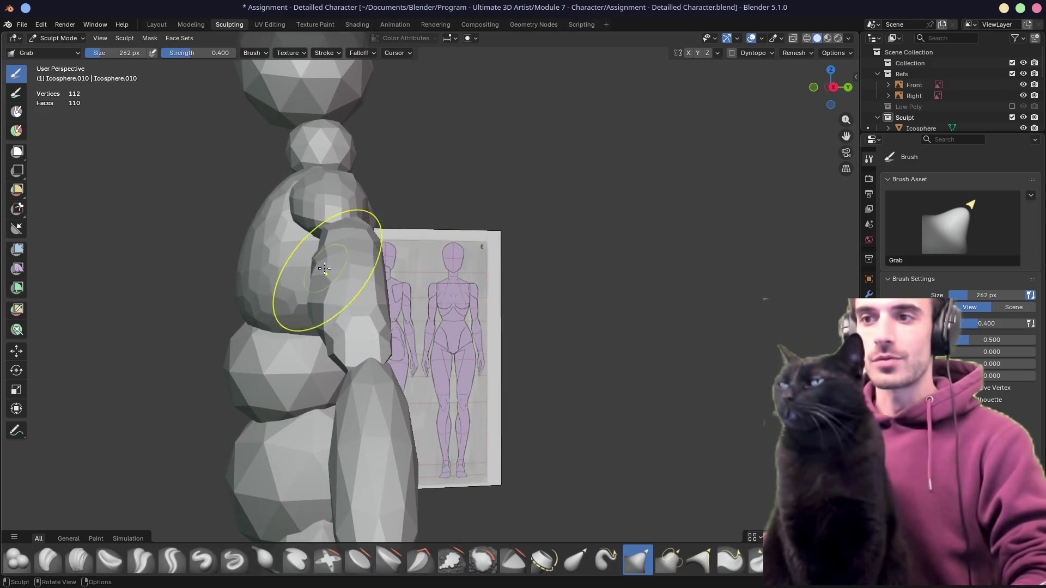
mouse_move(314, 306)
middle_mouse_down()
mouse_move(433, 270)
mouse_move(469, 284)
mouse_move(539, 260)
mouse_move(455, 281)
middle_mouse_up()
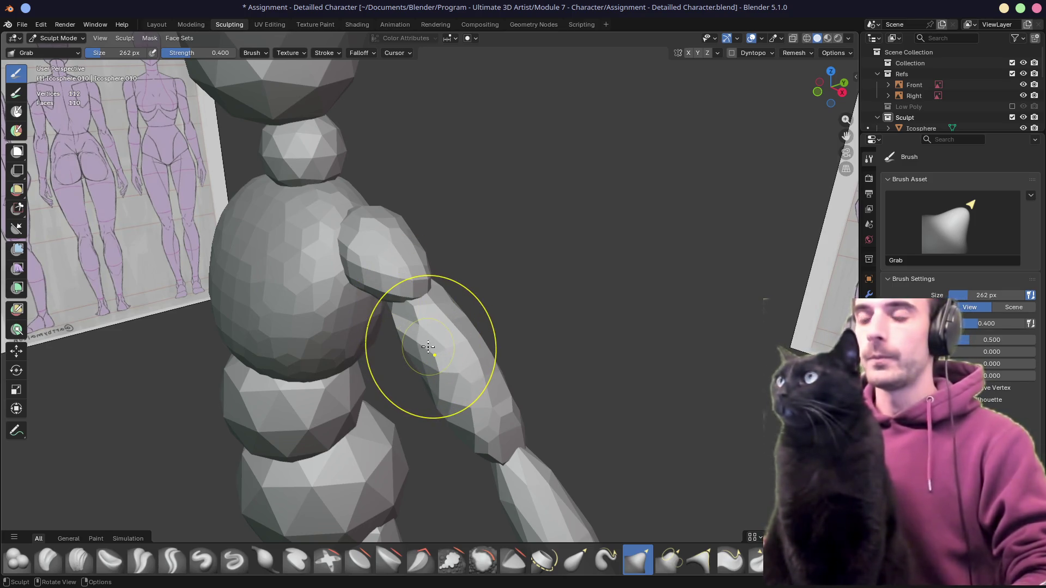
middle_click_drag(427, 347, 331, 308)
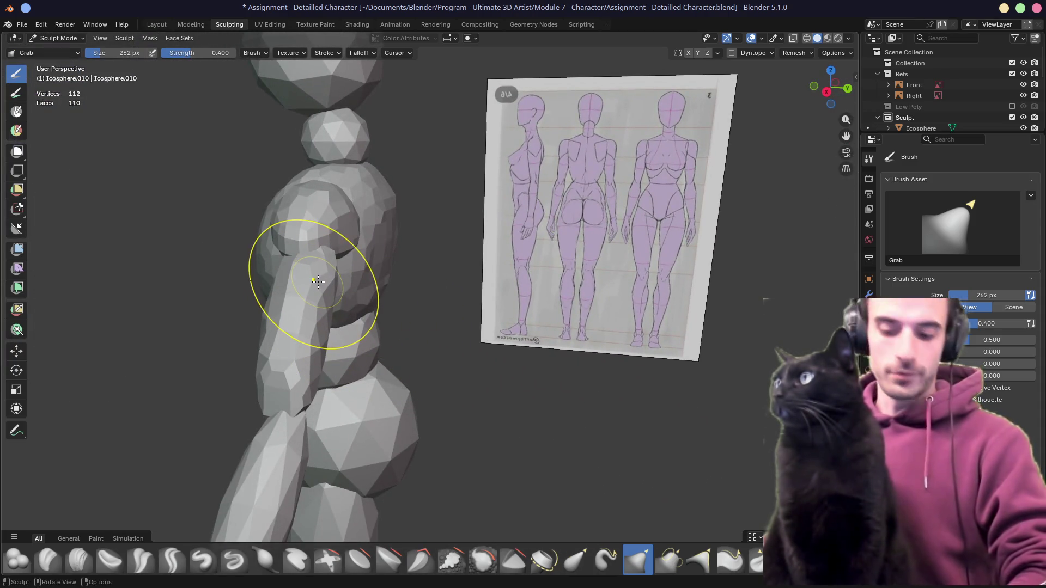
Remesh the upper arm at 0.02 m voxel size, check its profile in X-ray, then pick the forearm
left_click(795, 53)
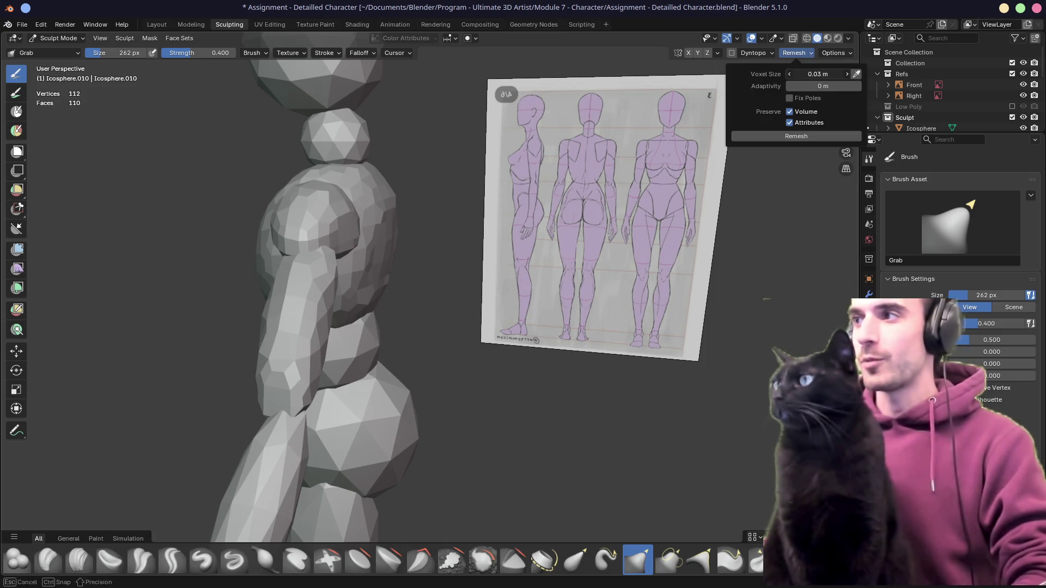
key("Return")
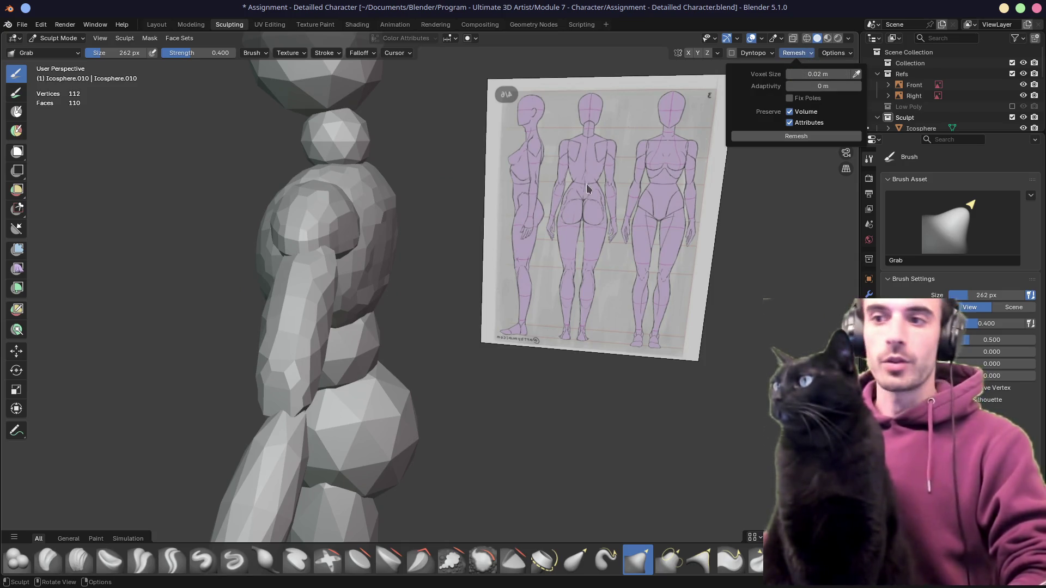
key("ctrl+r")
middle_click_drag(397, 299, 335, 304)
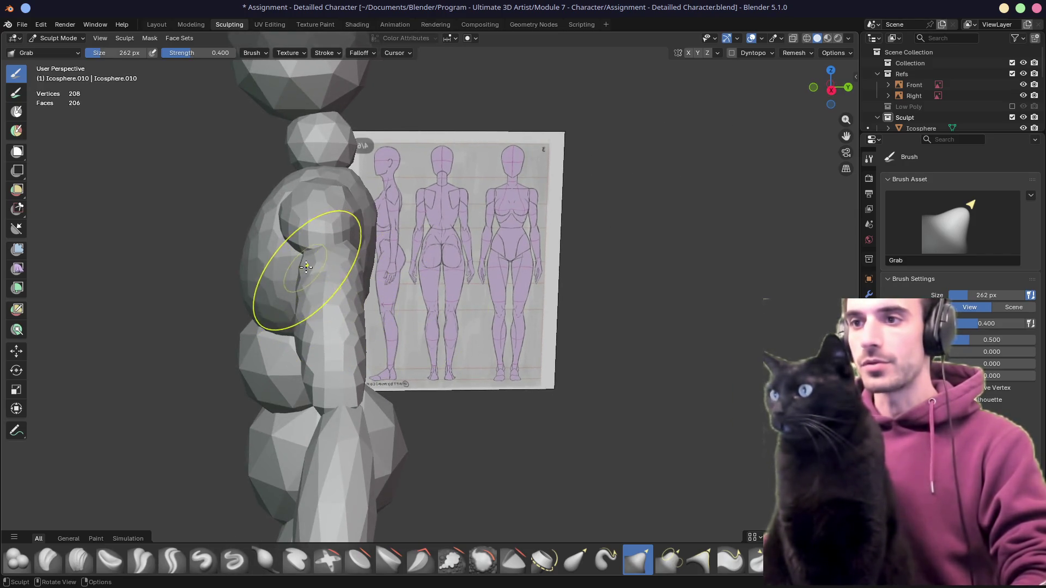
mouse_move(301, 344)
middle_mouse_down()
mouse_move(339, 304)
mouse_move(332, 335)
mouse_move(371, 301)
middle_mouse_up()
scroll(335, 342, "up", 4)
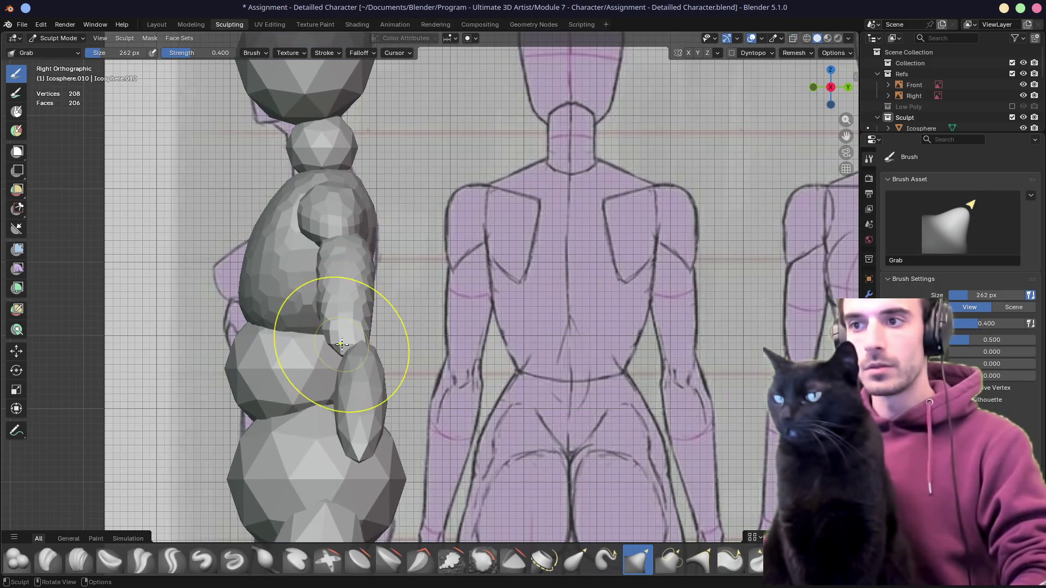
key("alt+z")
key("alt+z")
mouse_move(365, 324)
middle_mouse_down()
mouse_move(494, 319)
mouse_move(385, 246)
middle_mouse_up()
key("alt+q")
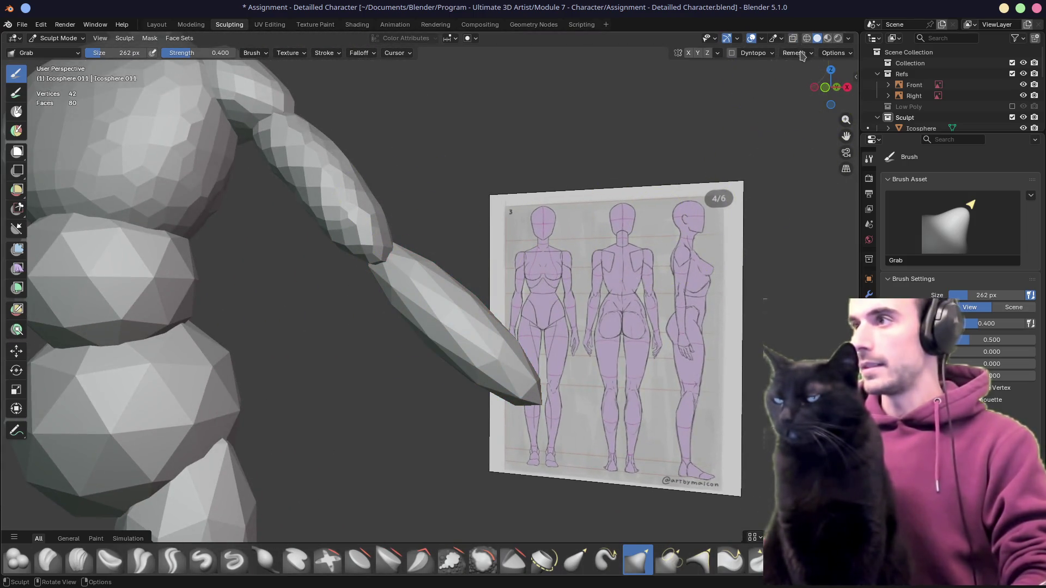
Remesh the forearm piece and pull its upper end toward the elbow
left_click(802, 55)
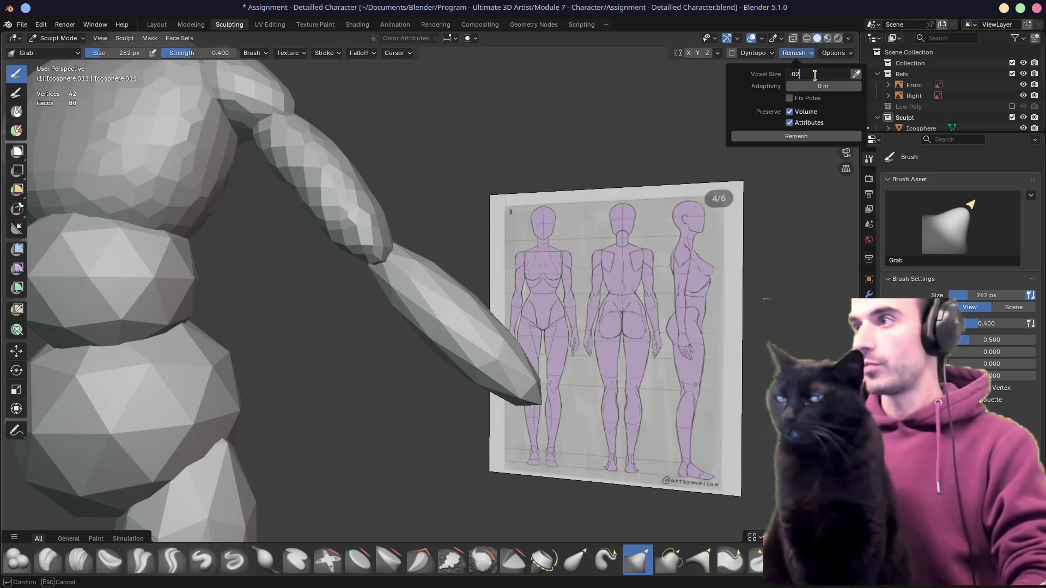
left_click(786, 136)
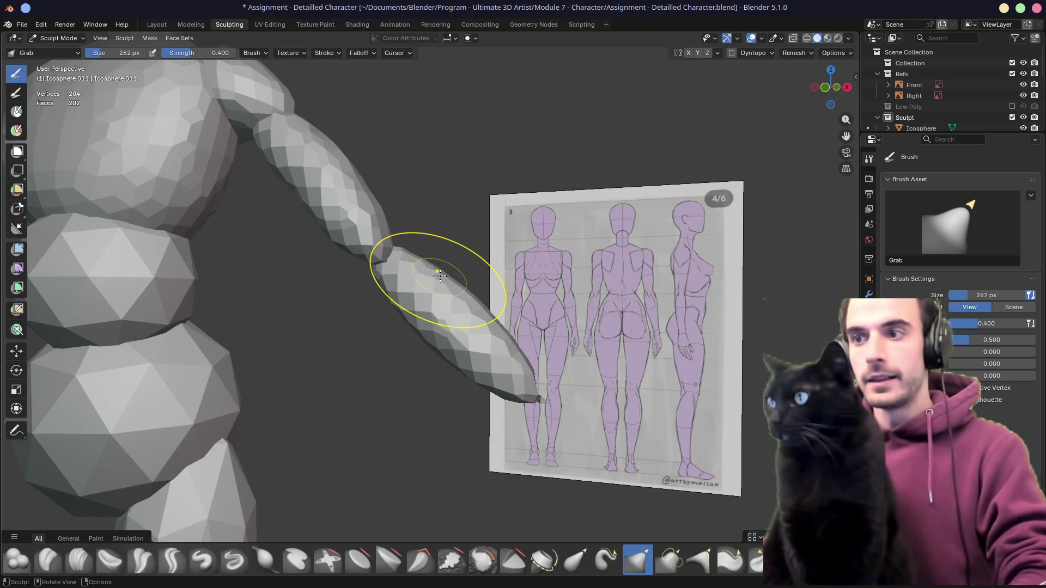
left_click_drag(413, 270, 394, 248)
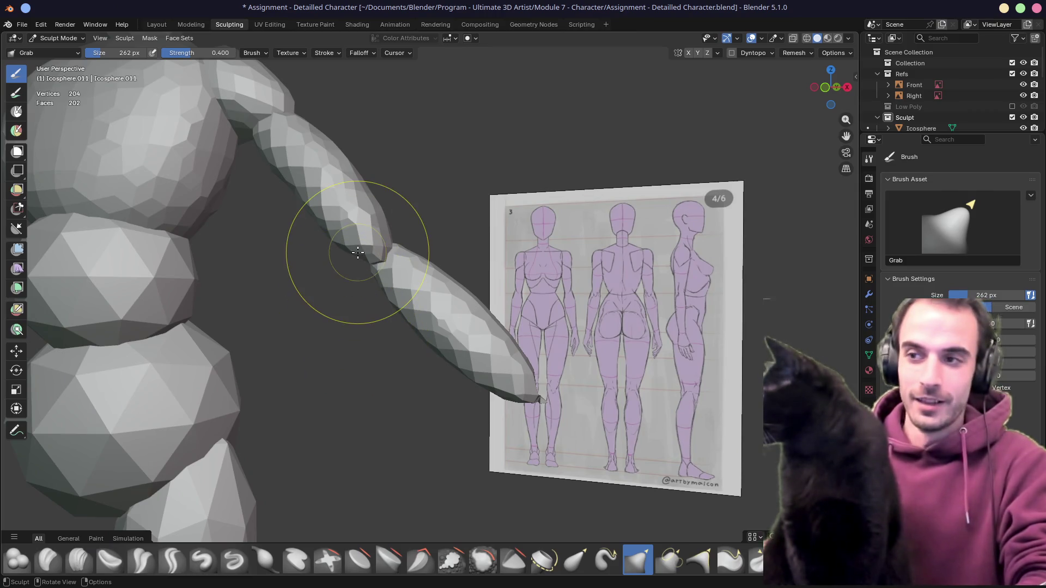
Pull the forearm up to the elbow and reshape the joint, orbiting to check both sides
left_click_drag(404, 275, 395, 263)
mouse_move(396, 264)
middle_mouse_down()
mouse_move(393, 299)
mouse_move(339, 369)
middle_mouse_up()
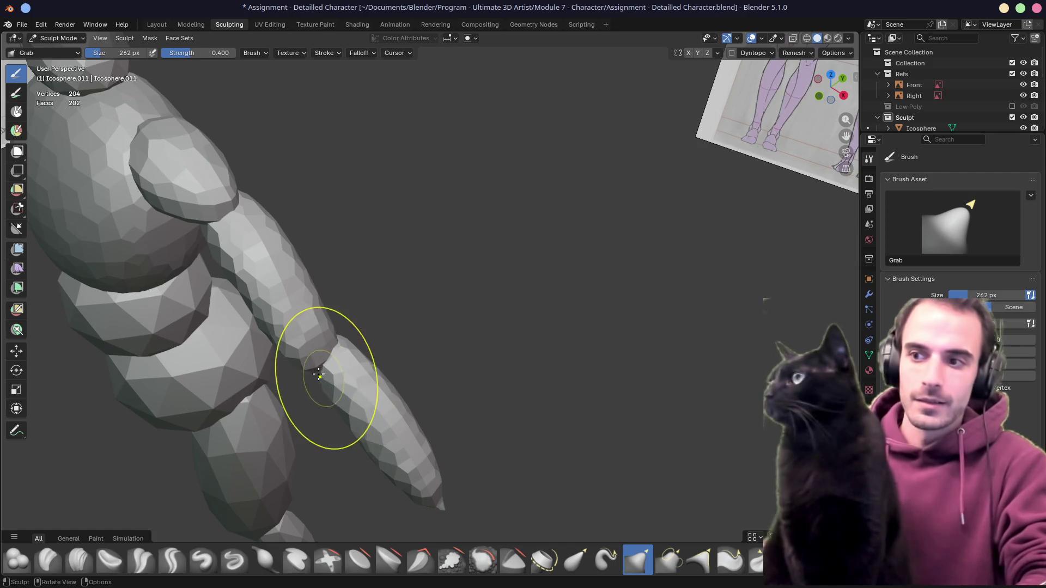
mouse_move(339, 343)
left_mouse_down()
mouse_move(333, 397)
mouse_move(373, 457)
left_mouse_up()
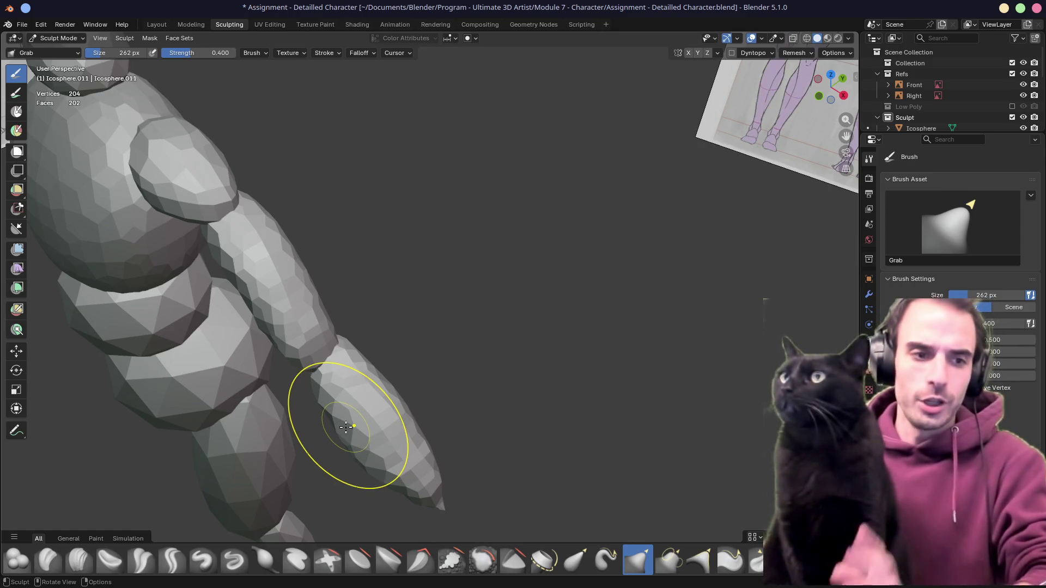
mouse_move(374, 401)
middle_mouse_down()
mouse_move(366, 377)
mouse_move(382, 376)
mouse_move(364, 354)
mouse_move(436, 399)
middle_mouse_up()
mouse_move(391, 332)
middle_mouse_down()
mouse_move(362, 343)
mouse_move(313, 310)
middle_mouse_up()
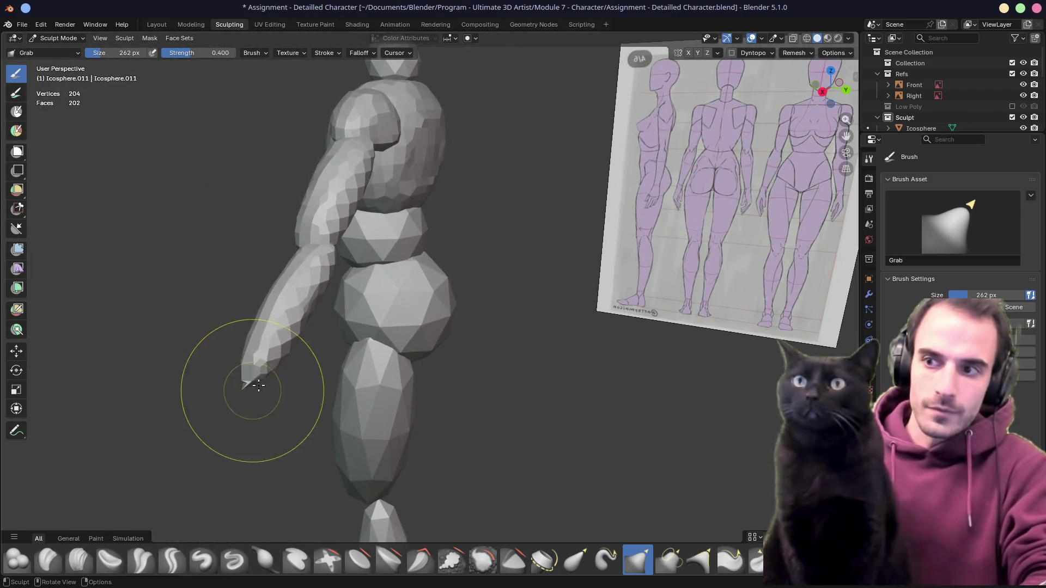
middle_click_drag(245, 384, 342, 296)
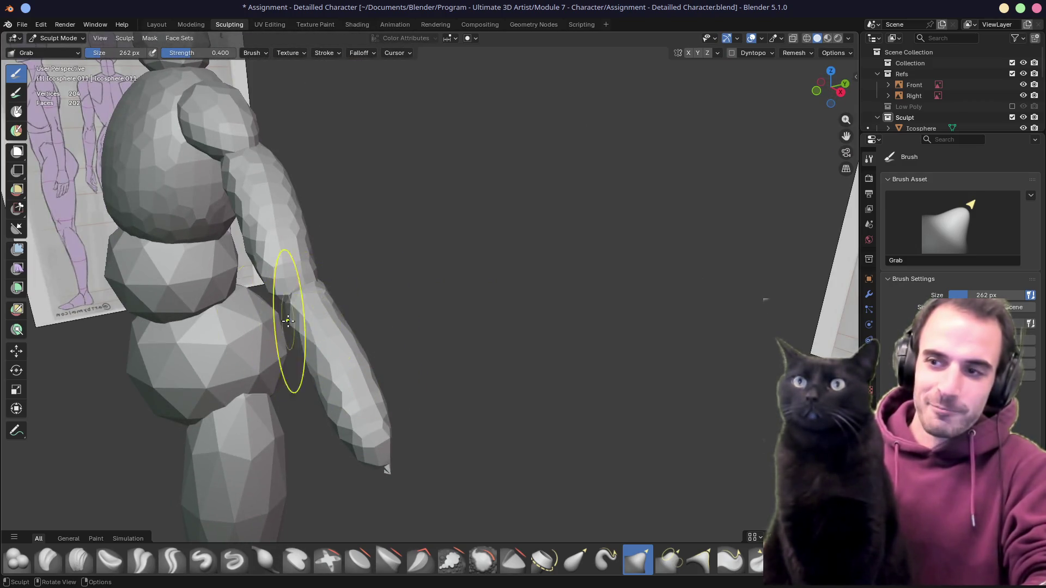
mouse_move(280, 343)
middle_mouse_down()
mouse_move(364, 347)
mouse_move(459, 305)
mouse_move(362, 328)
mouse_move(305, 318)
mouse_move(297, 276)
middle_mouse_up()
Drag the forearm up and back into a tapered angle, then make the waist ball active
mouse_move(296, 276)
left_mouse_down()
mouse_move(327, 257)
mouse_move(296, 275)
left_mouse_up()
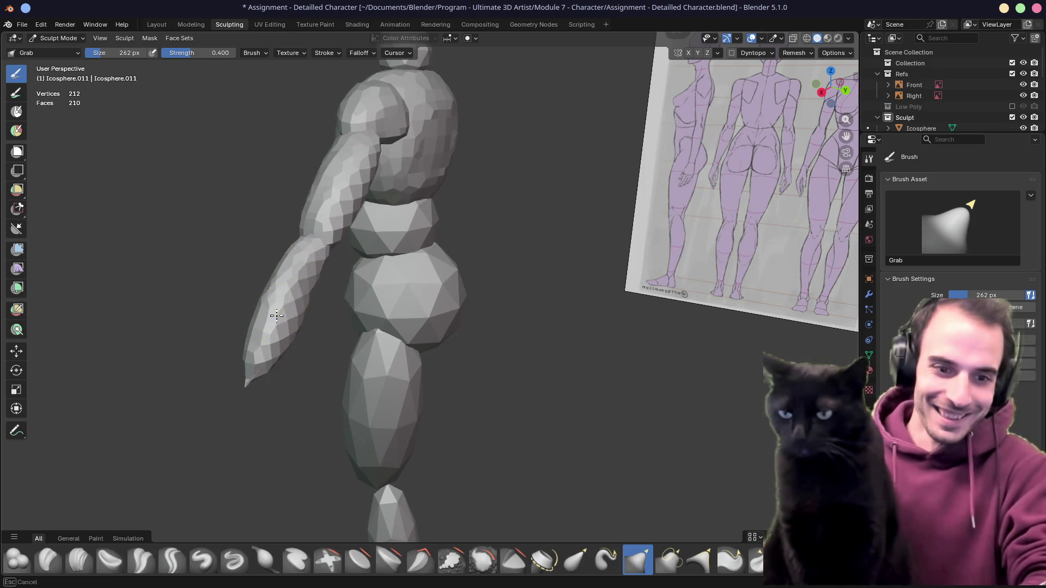
mouse_move(277, 313)
middle_mouse_down()
mouse_move(336, 264)
mouse_move(362, 275)
middle_mouse_up()
scroll(362, 275, "down", 3)
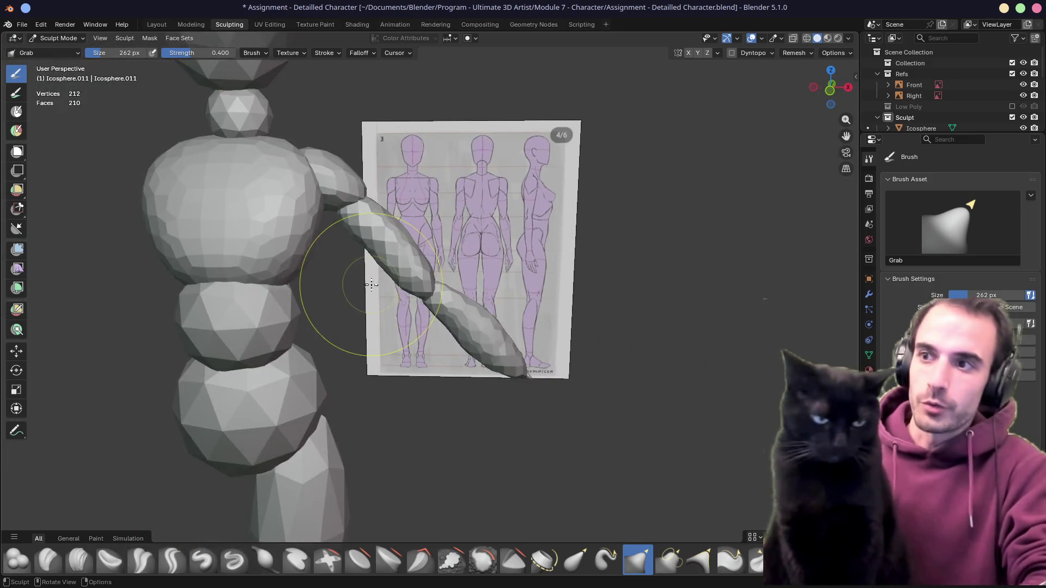
scroll(369, 286, "down", 2)
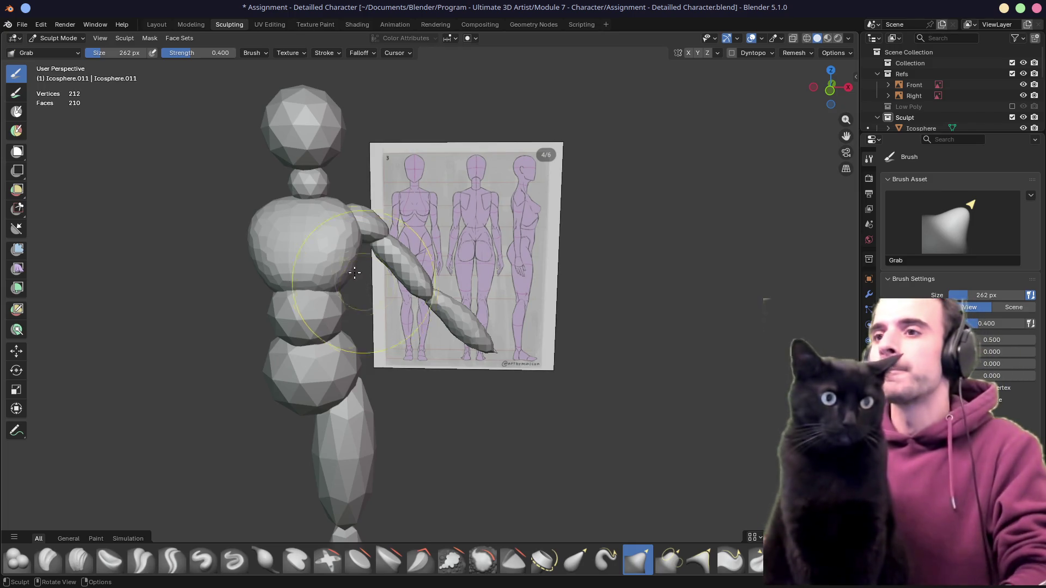
middle_click_drag(355, 261, 344, 281)
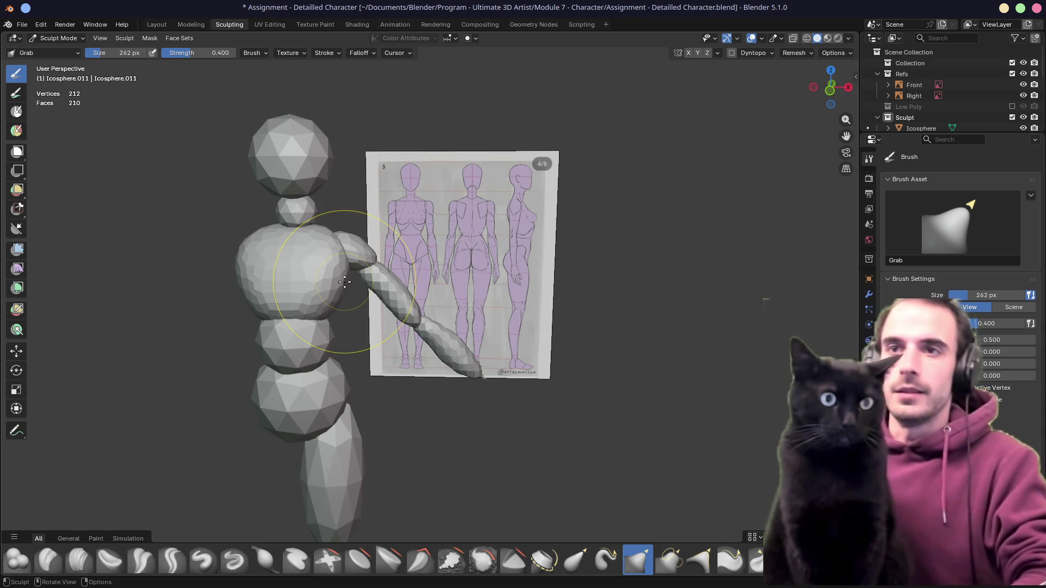
middle_click_drag(281, 269, 274, 299)
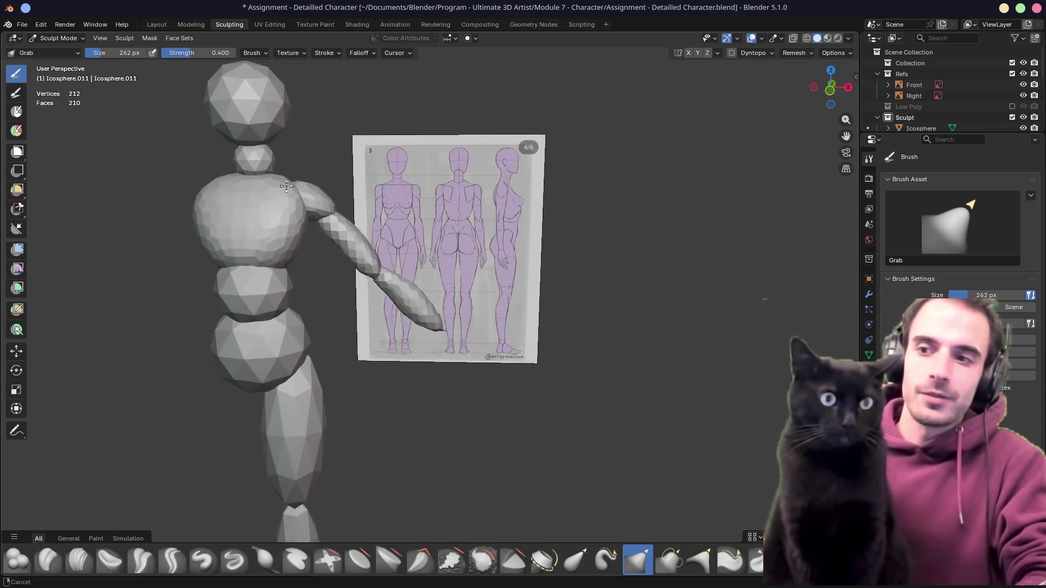
key("alt+q")
scroll(315, 264, "up", 1)
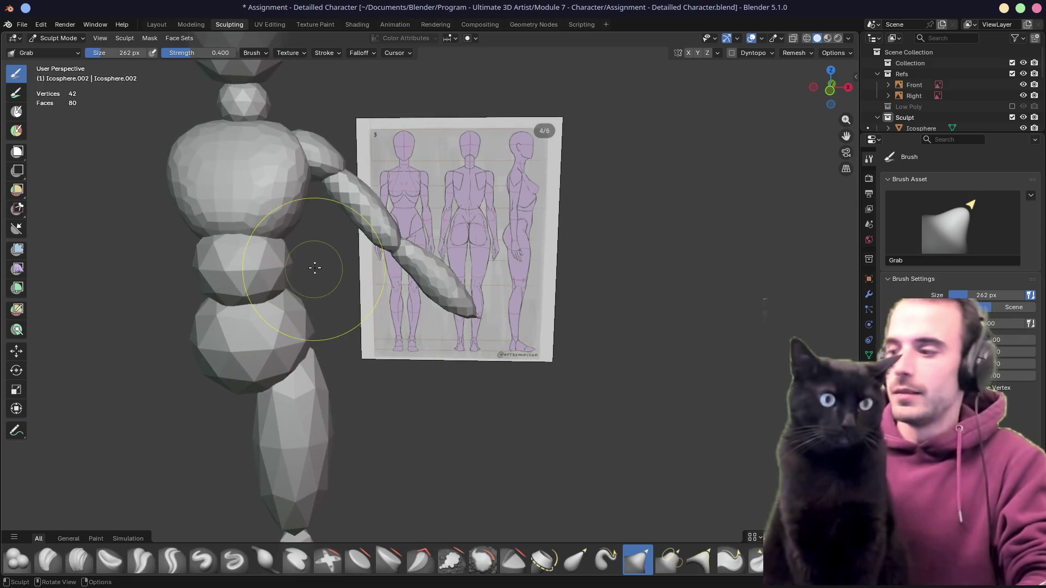
Remesh the waist ball at 0.02 m voxel size and frame it against the front reference in X-ray
left_click(804, 54)
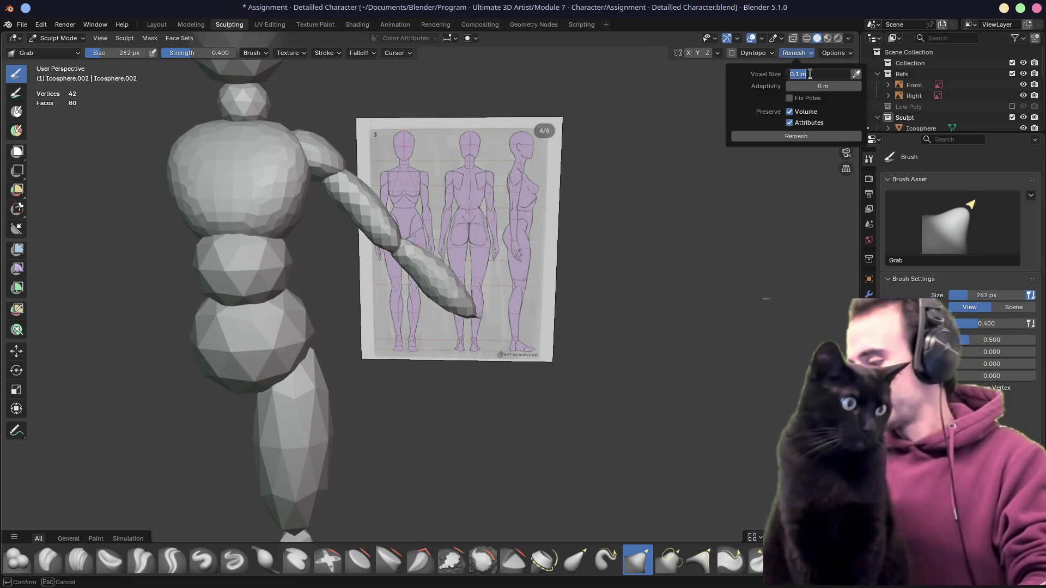
left_click(796, 136)
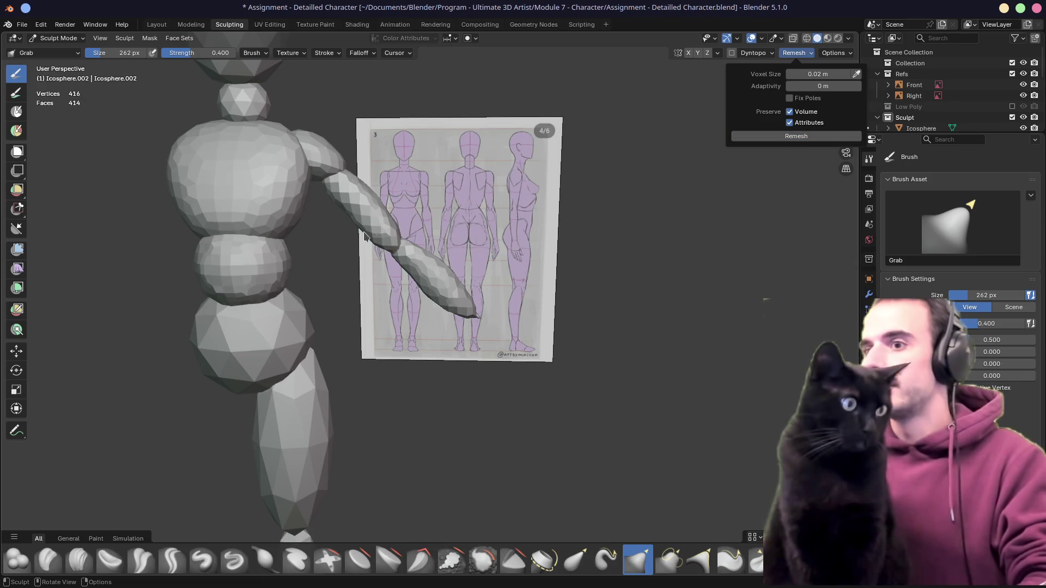
middle_click_drag(311, 217, 387, 204, "shift")
key("KP_1")
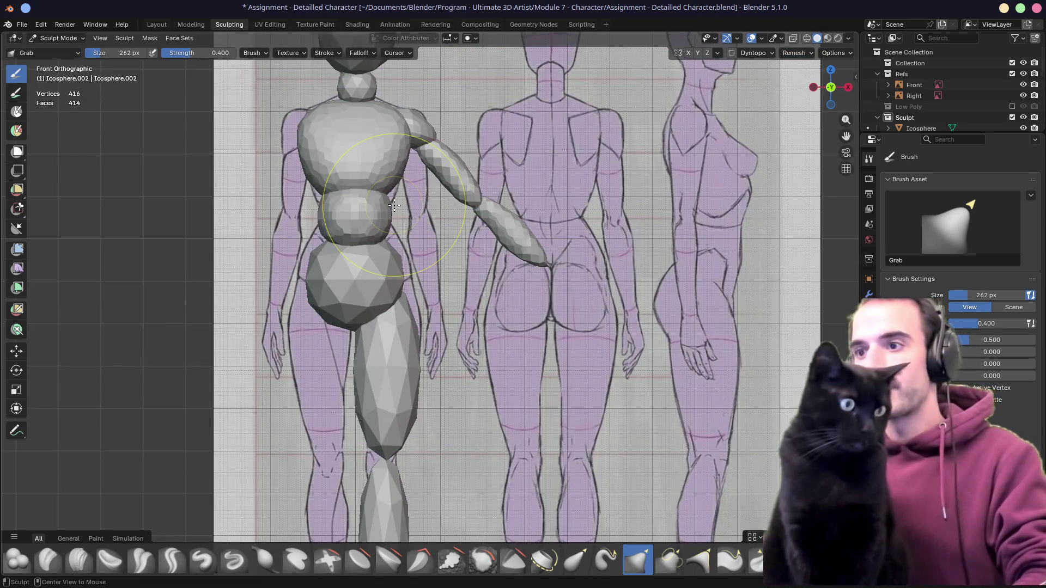
key("alt+z")
scroll(394, 204, "up", 3)
middle_click_drag(394, 204, 438, 250, "shift")
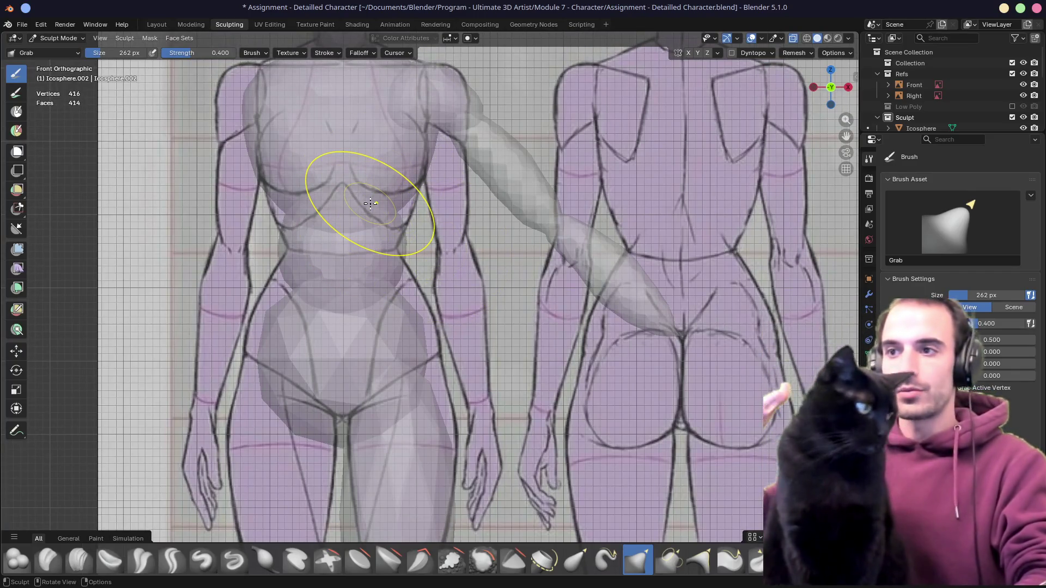
Grab-sculpt the waist ball's side and check it in perspective with the reference behind
key("alt+z")
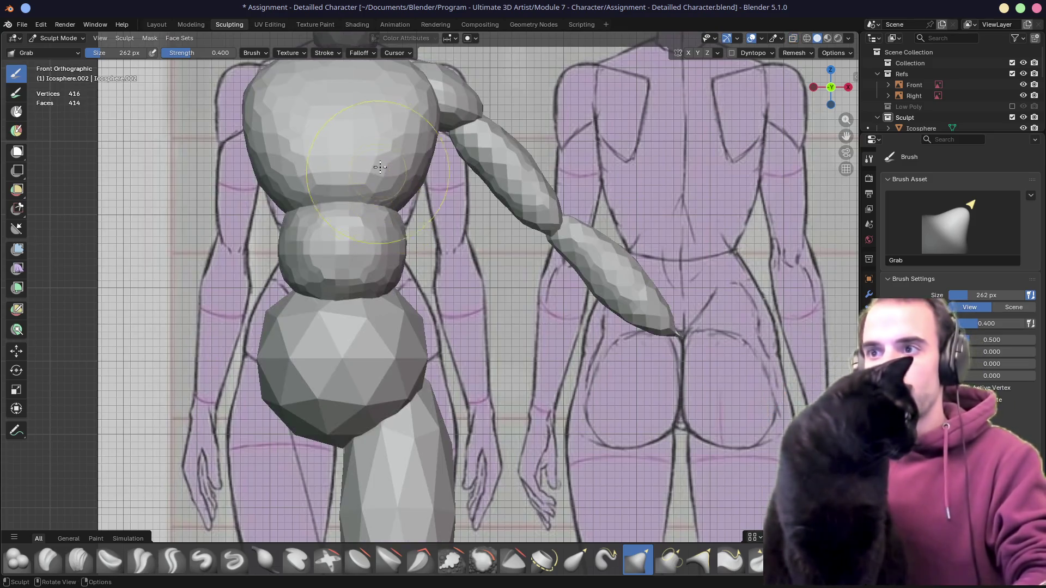
scroll(395, 209, "up", 1)
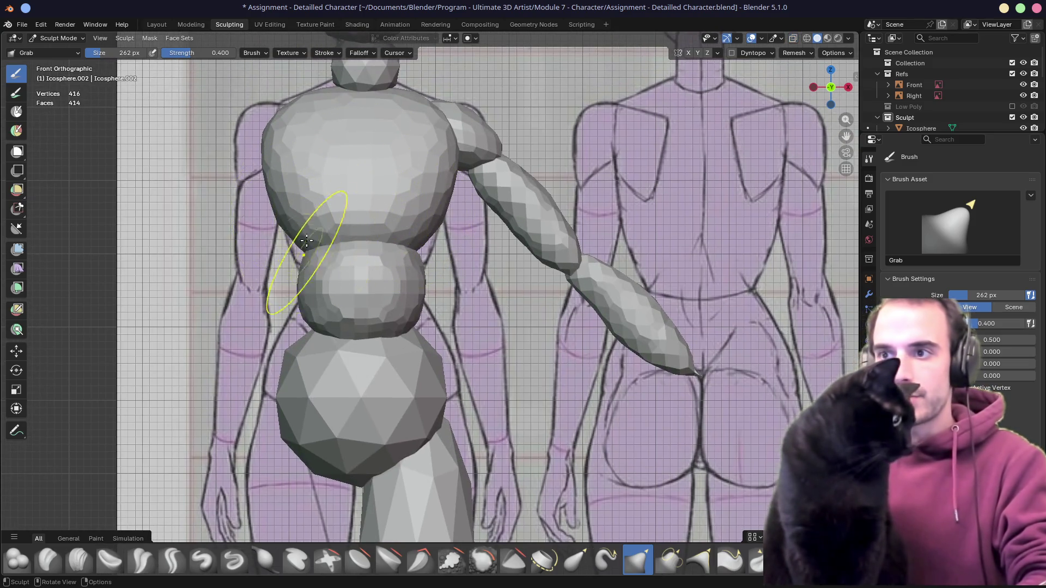
left_click_drag(416, 268, 403, 284)
mouse_move(404, 285)
middle_mouse_down()
mouse_move(345, 292)
mouse_move(296, 281)
mouse_move(400, 282)
middle_mouse_up()
mouse_move(552, 276)
middle_mouse_down()
mouse_move(352, 282)
mouse_move(408, 239)
mouse_move(376, 256)
middle_mouse_up()
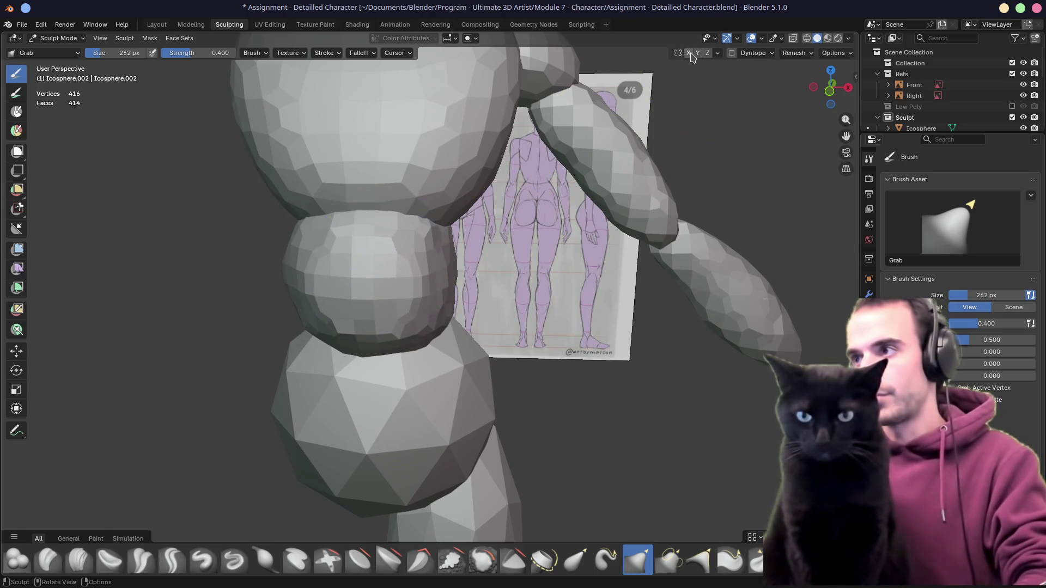
Symmetrize the waist ball with direction +X to -X
left_click(717, 53)
left_click(736, 219)
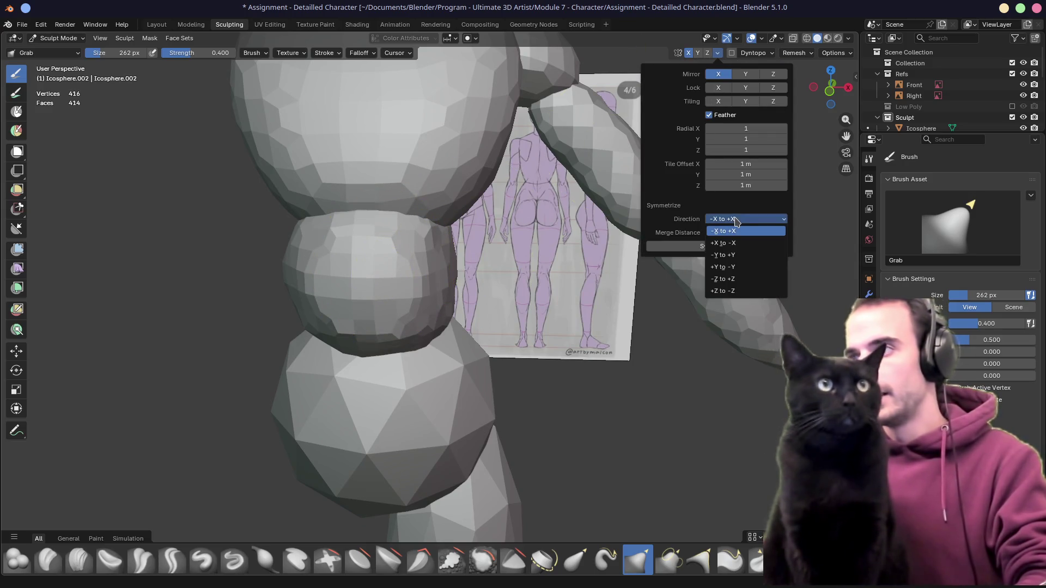
left_click(736, 243)
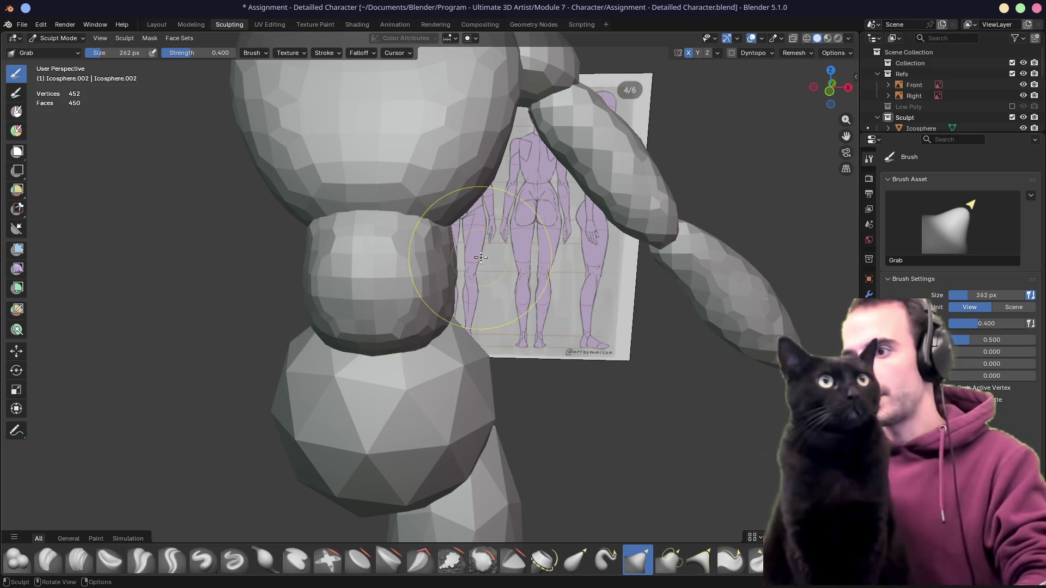
Reselect the waist ball and Grab its sides into a narrower barrel shape, checking from several angles
key("alt+q")
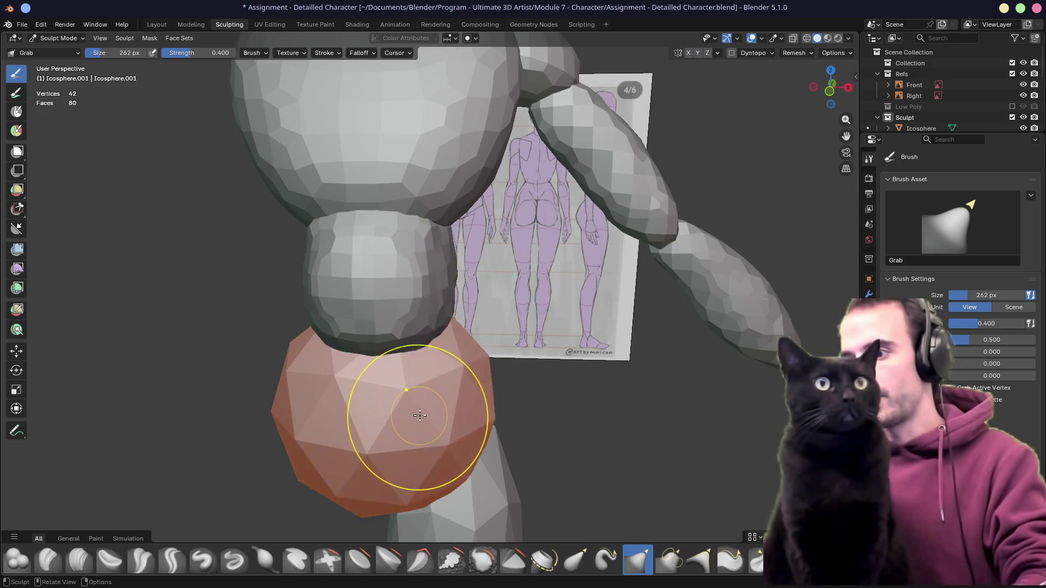
key("alt+q")
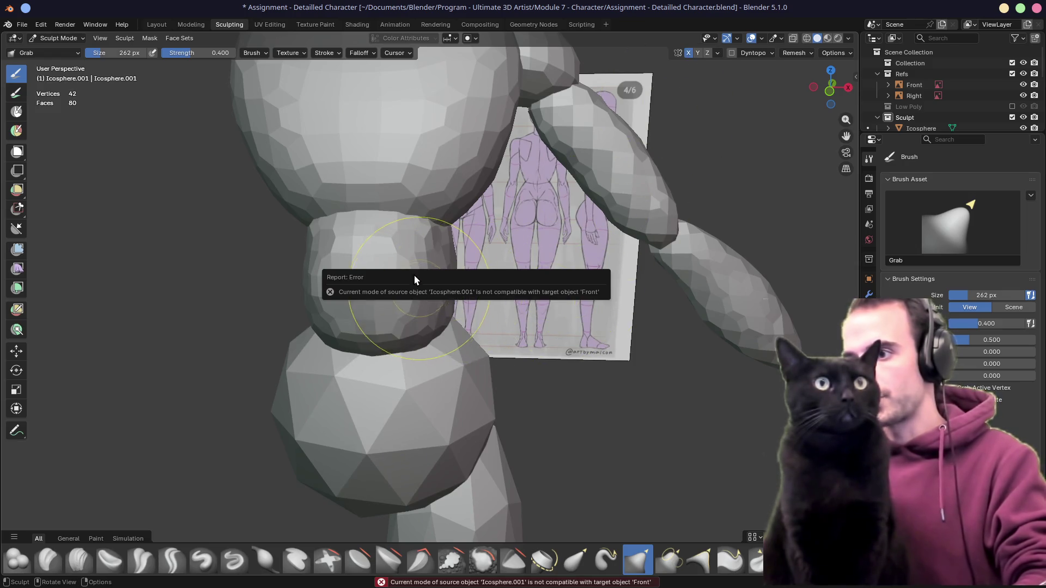
key("alt+q")
left_click_drag(414, 275, 427, 248)
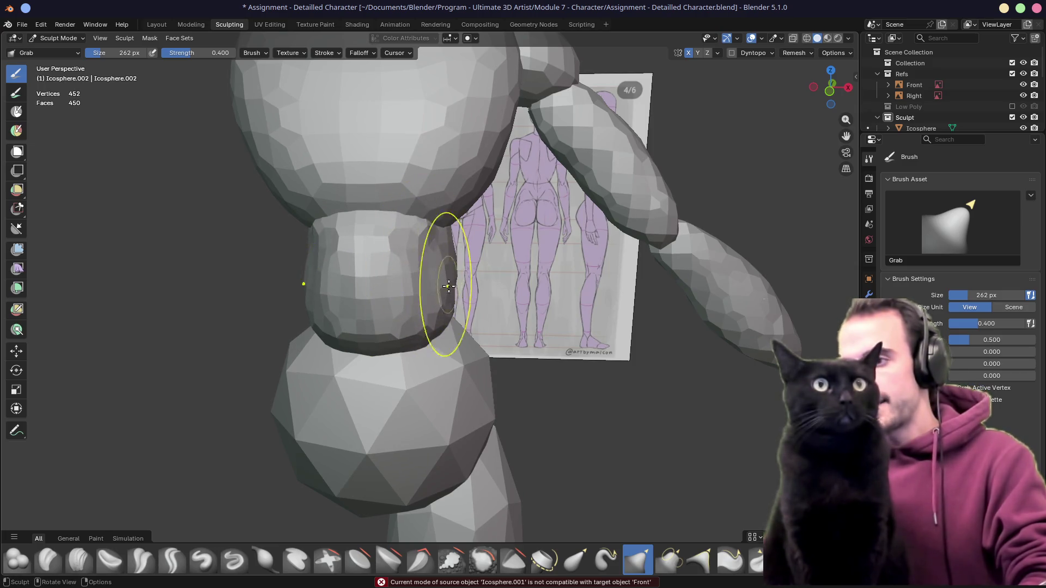
middle_click_drag(427, 315, 308, 292)
mouse_move(308, 292)
left_mouse_down()
mouse_move(320, 216)
mouse_move(337, 206)
left_mouse_up()
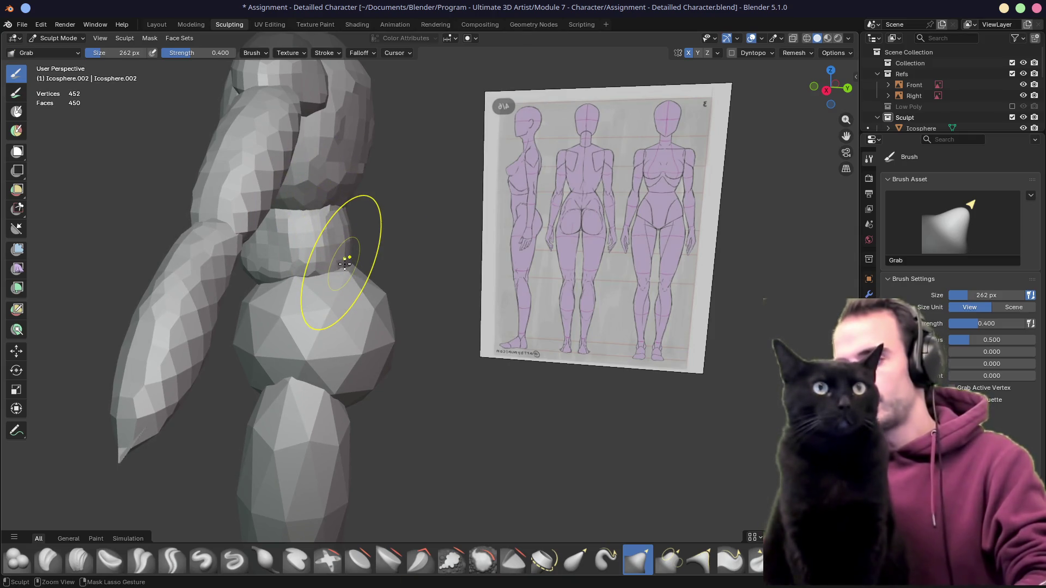
mouse_move(333, 245)
middle_mouse_down()
mouse_move(591, 244)
mouse_move(490, 242)
middle_mouse_up()
scroll(446, 241, "up", 2)
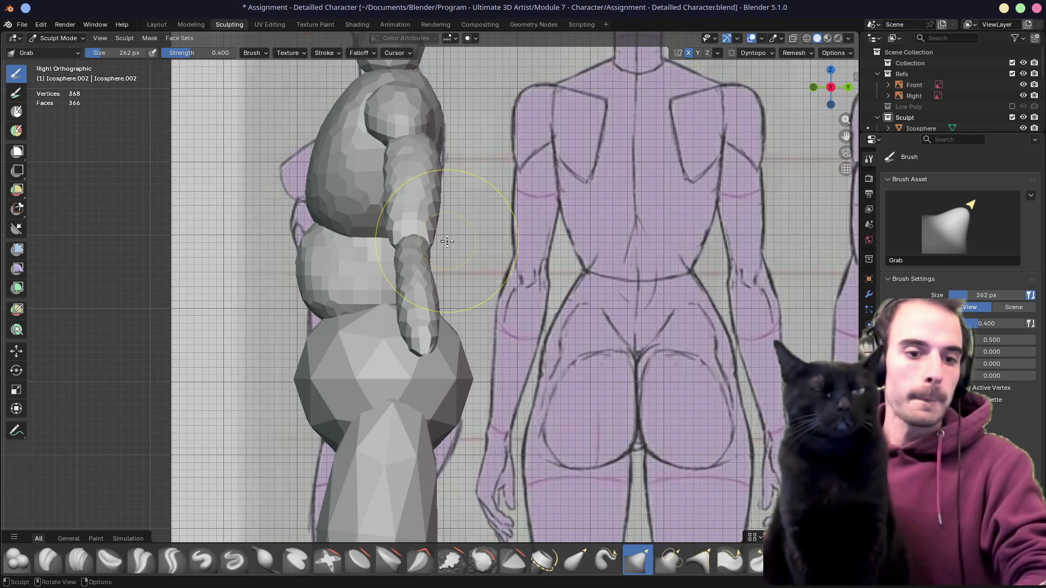
Reshape the waist profile against the side reference with X-ray on
key("alt+z")
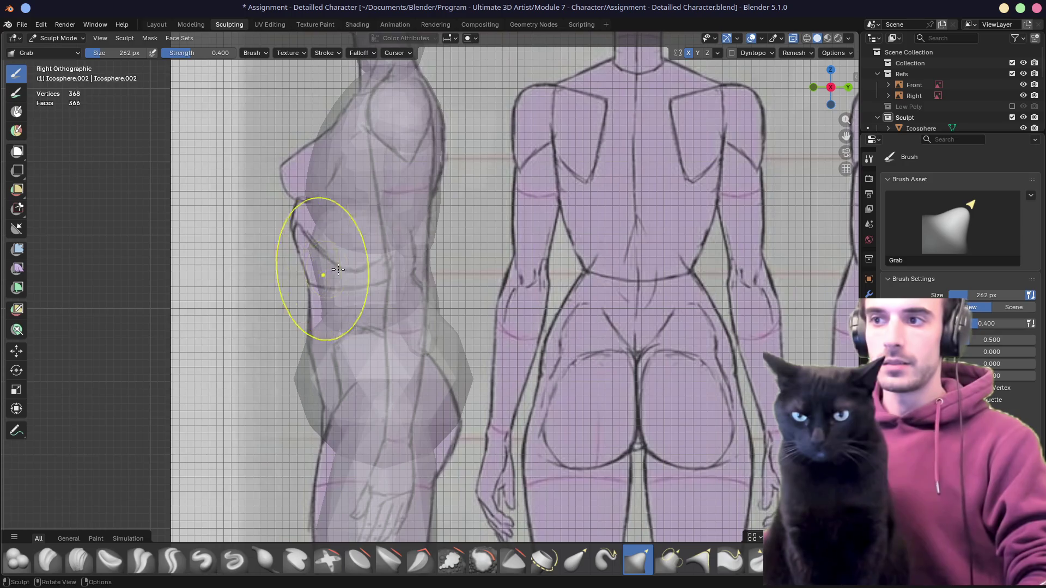
middle_click_drag(438, 259, 353, 264)
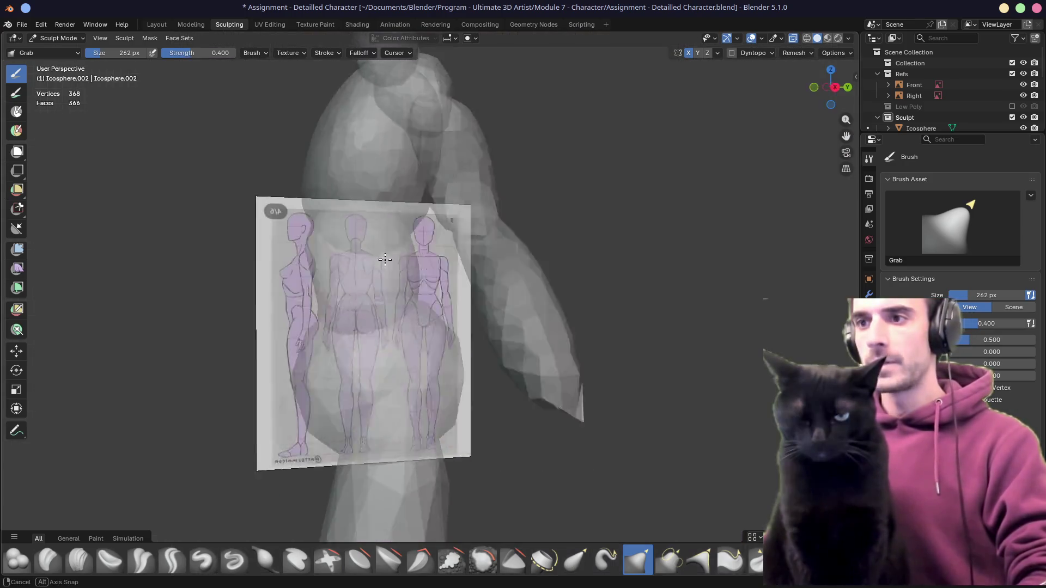
key("alt+z")
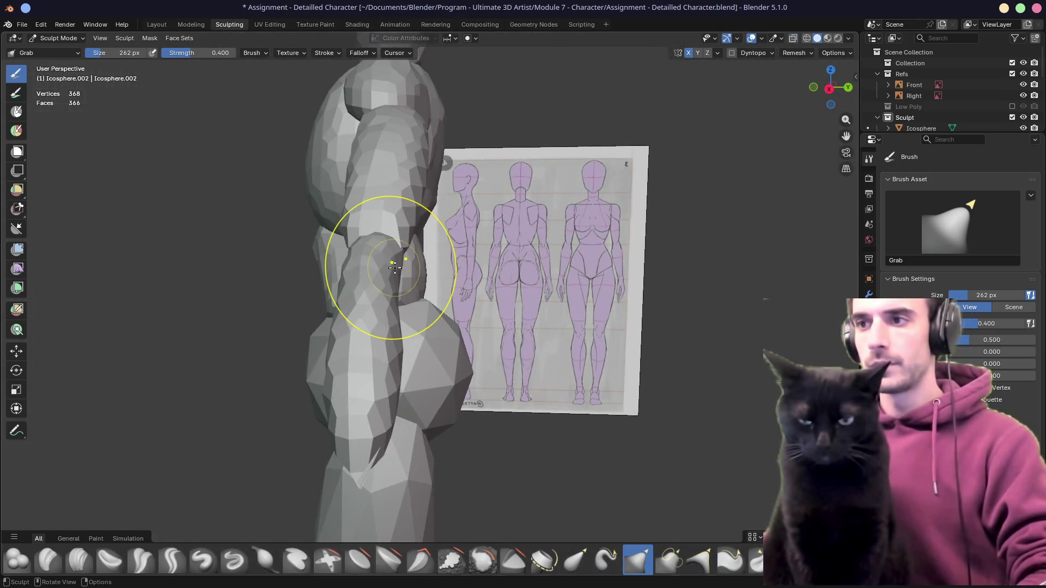
key("alt+z")
middle_click_drag(353, 264, 394, 265, "alt")
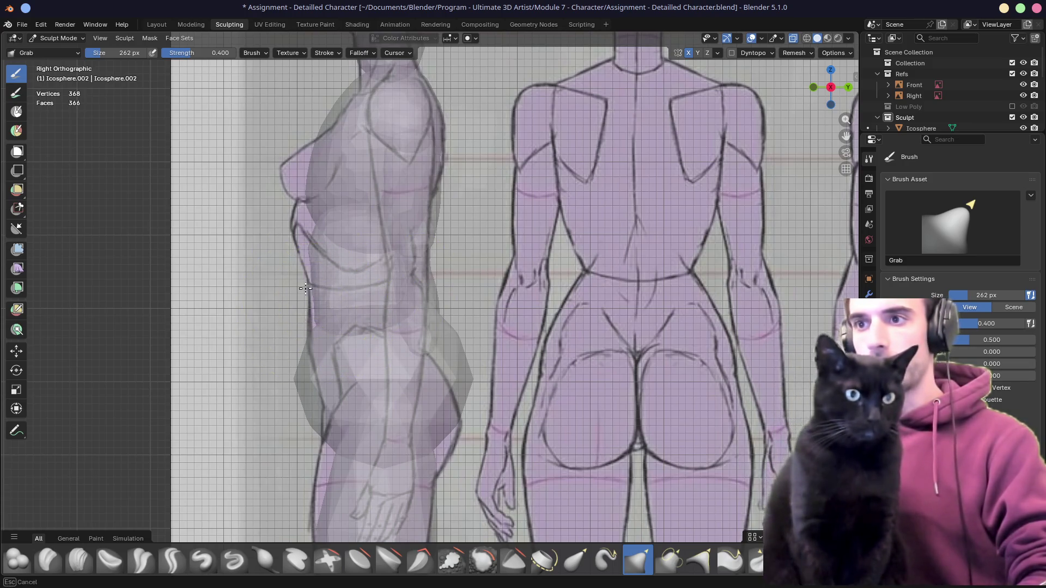
left_click_drag(315, 311, 303, 292)
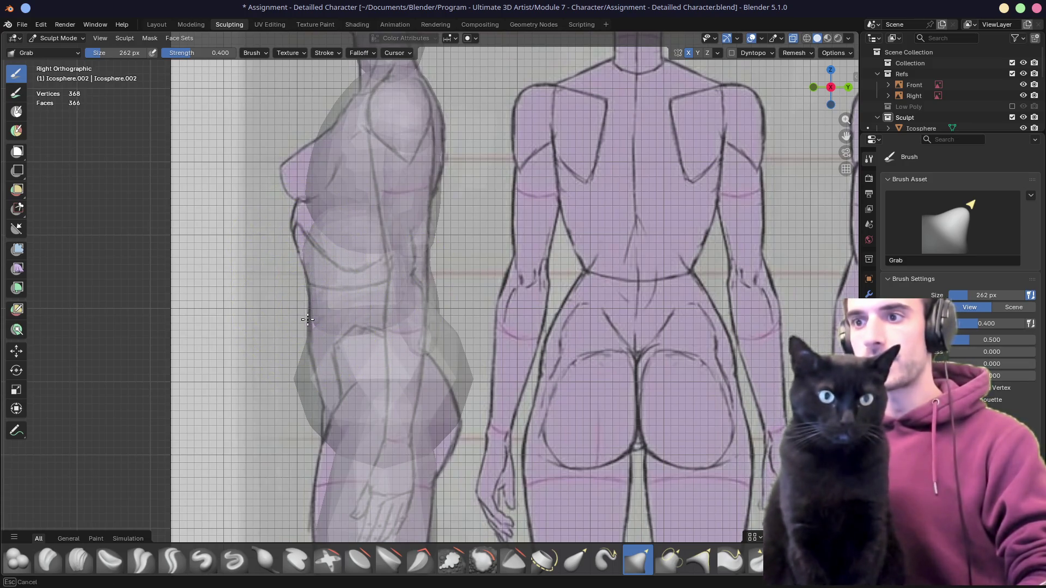
mouse_move(310, 273)
middle_mouse_down()
mouse_move(392, 278)
mouse_move(351, 238)
middle_mouse_up()
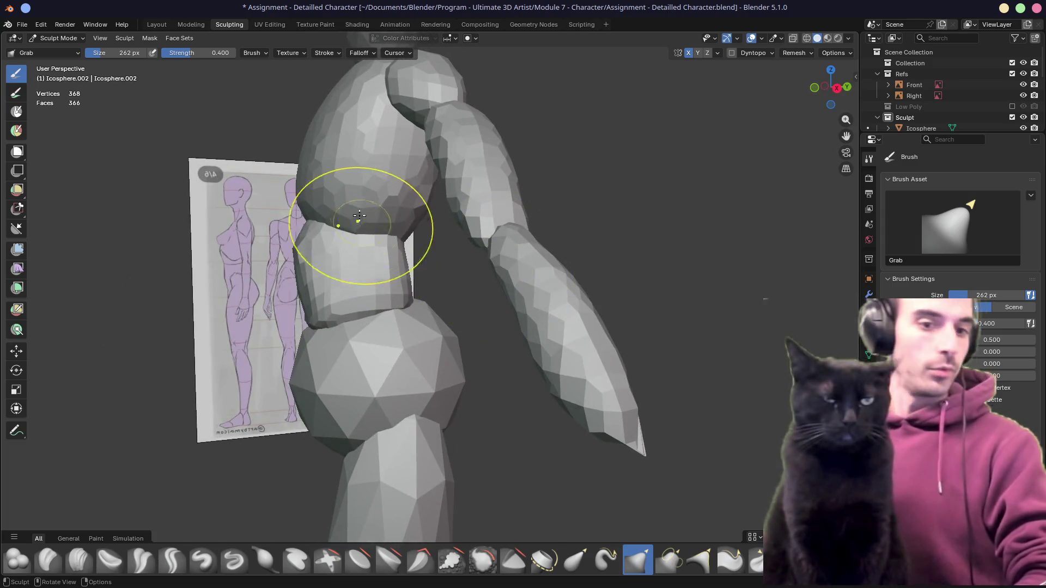
Switch to the torso and pull its belly inward to follow the side reference
key("alt+q")
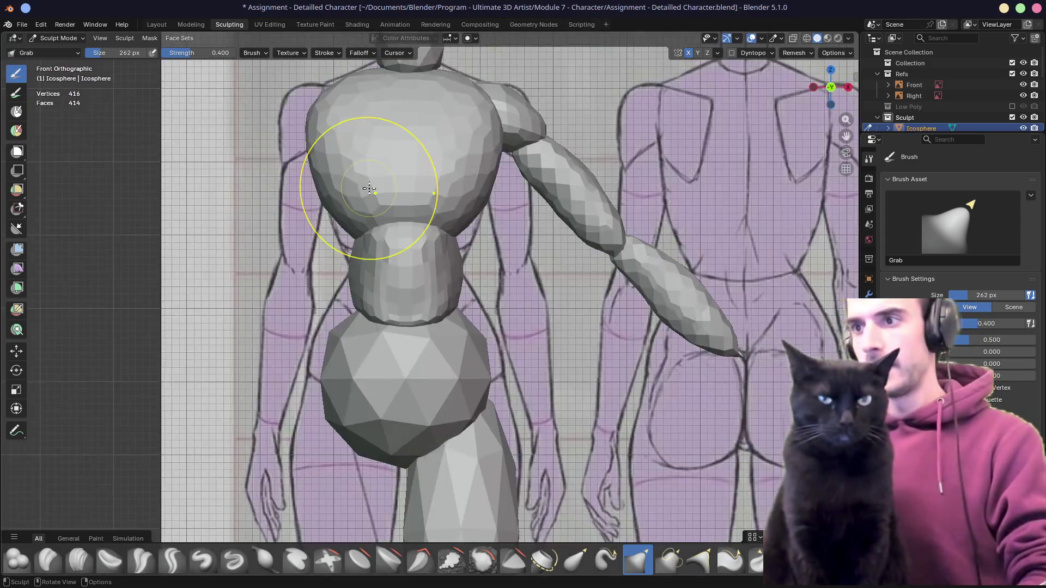
middle_click_drag(365, 191, 417, 272, "alt")
key("alt+a")
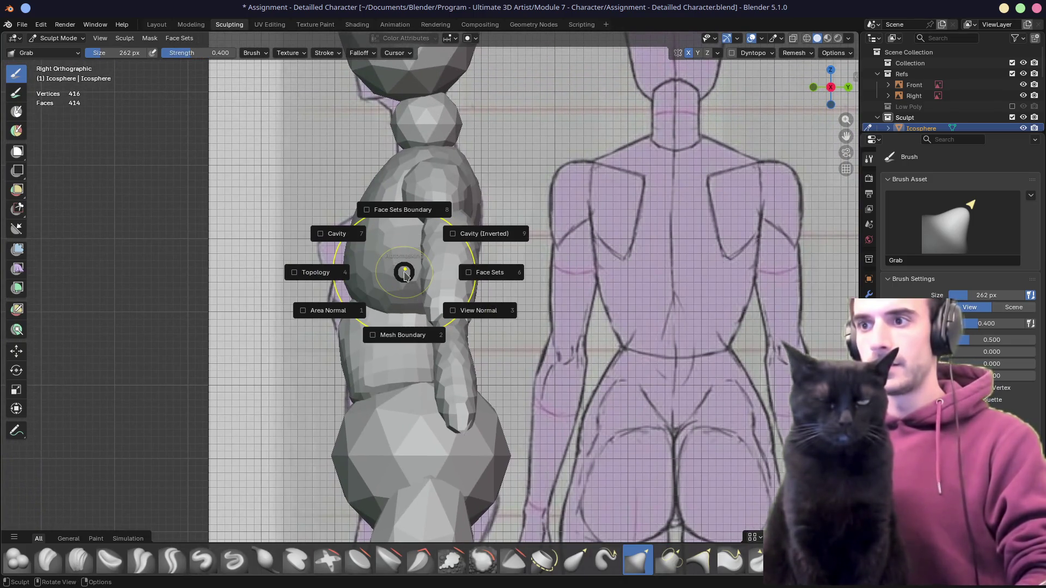
left_click(361, 283)
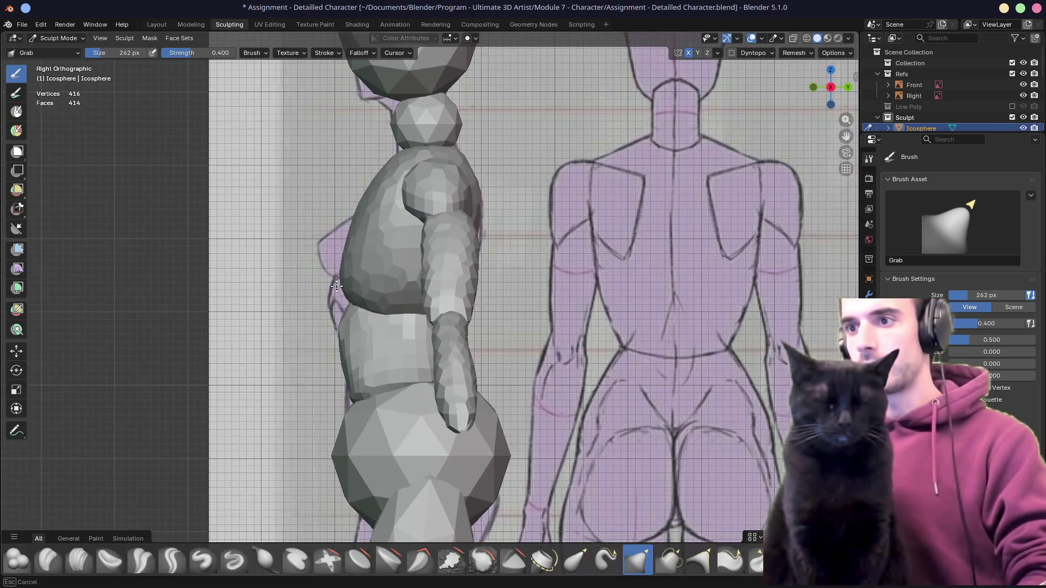
mouse_move(394, 311)
middle_mouse_down()
mouse_move(385, 303)
mouse_move(397, 329)
mouse_move(457, 313)
middle_mouse_up()
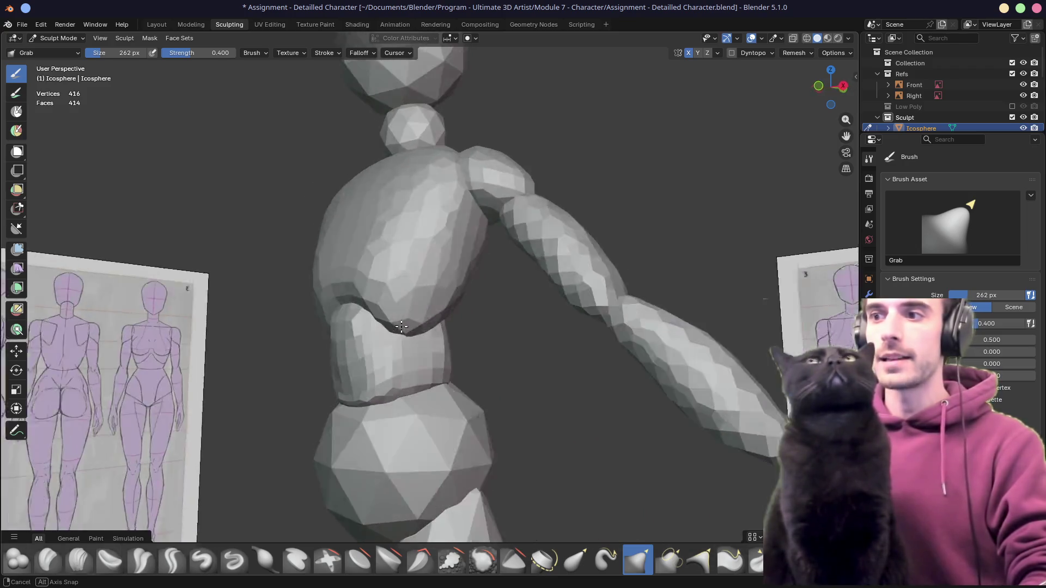
middle_click_drag(449, 334, 381, 321)
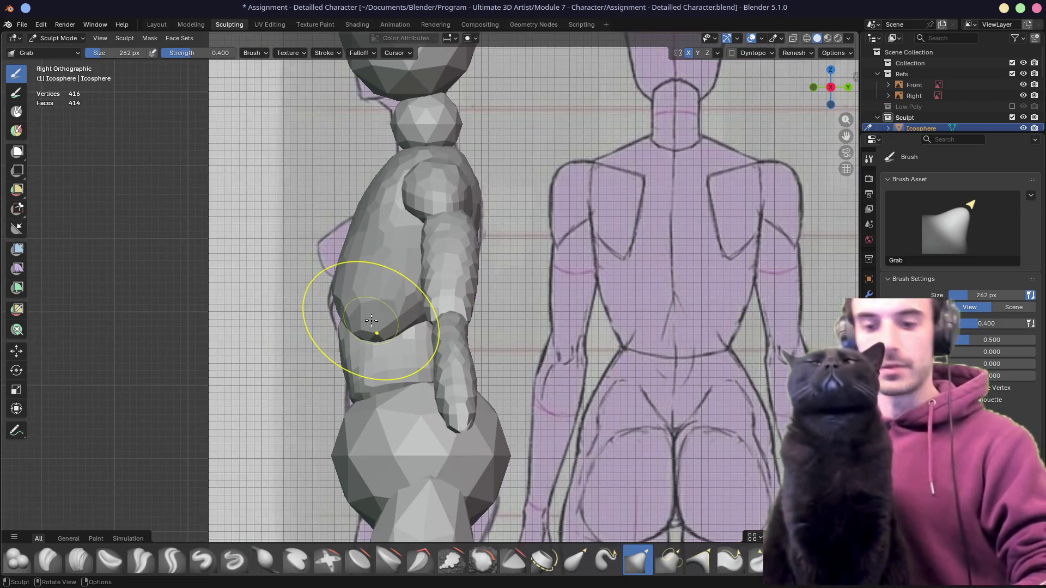
left_click_drag(371, 322, 342, 321)
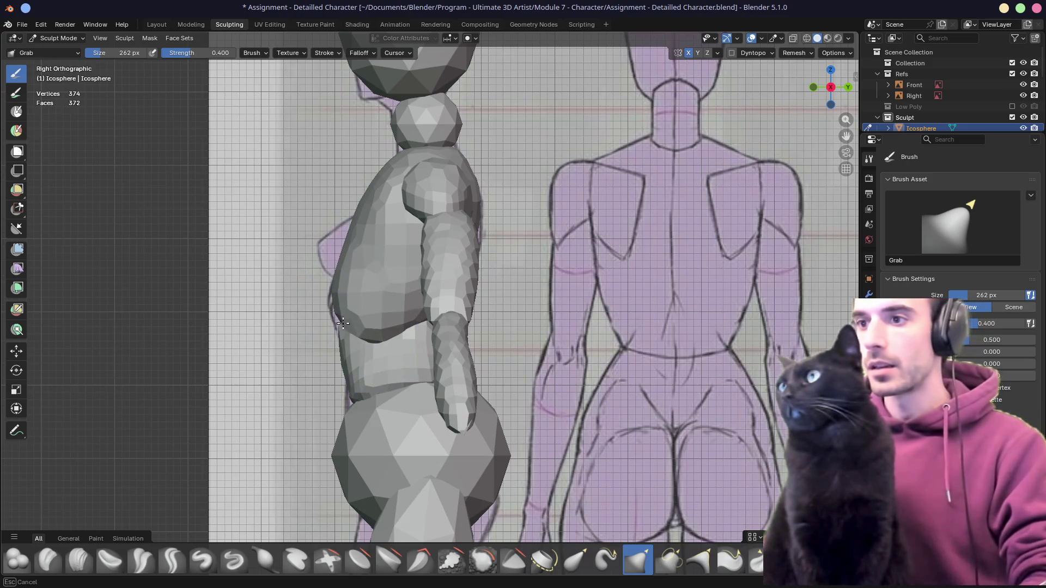
Orbit around the sculpt to inspect the torso from perspective and side angles
mouse_move(367, 328)
middle_mouse_down()
mouse_move(392, 316)
mouse_move(459, 326)
middle_mouse_up()
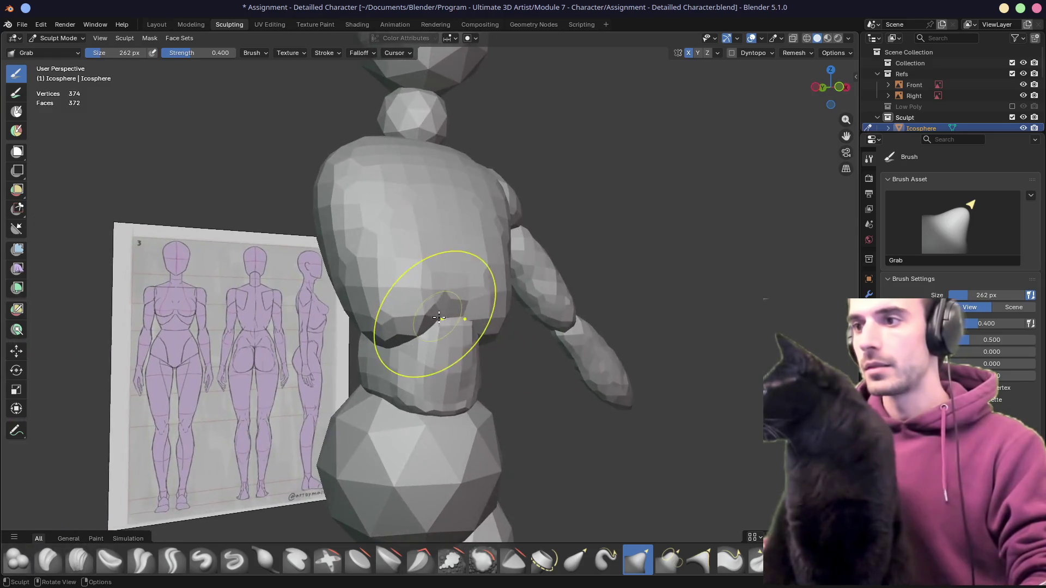
left_click_drag(475, 306, 472, 307)
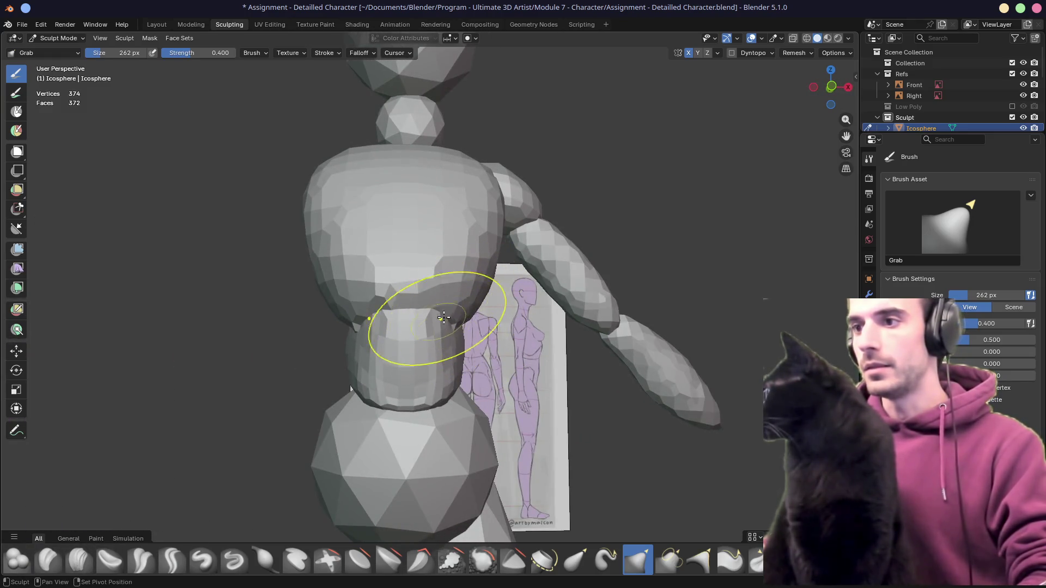
middle_click_drag(472, 318, 391, 336)
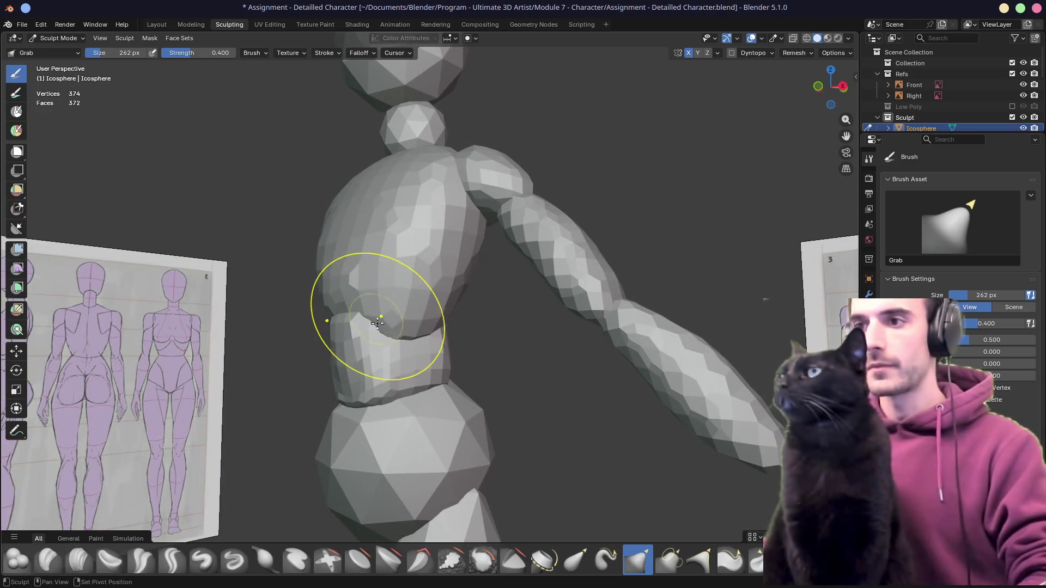
middle_click_drag(384, 325, 358, 326)
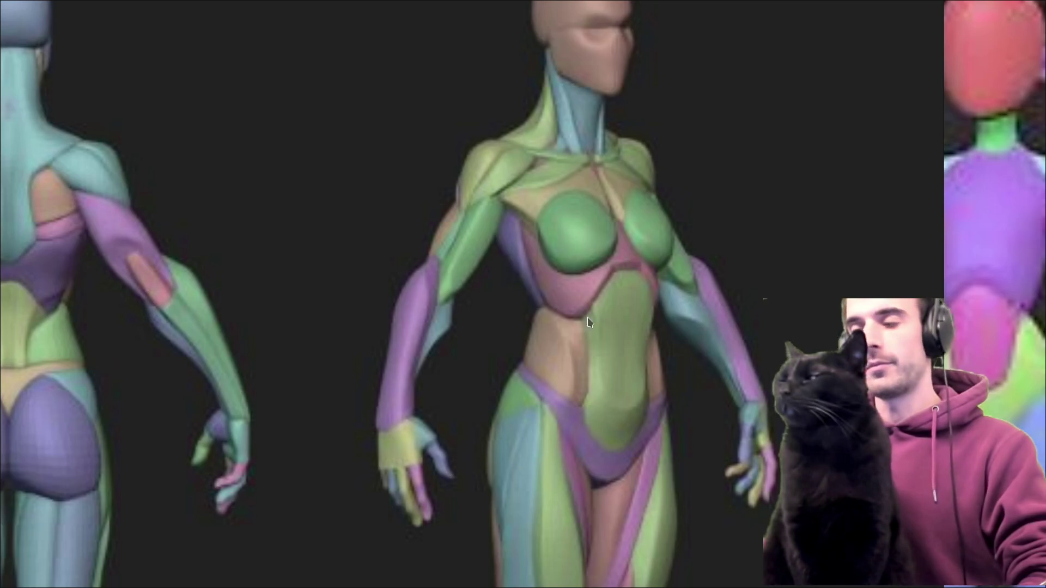
scroll(593, 304, "down", 5)
scroll(395, 261, "up", 5)
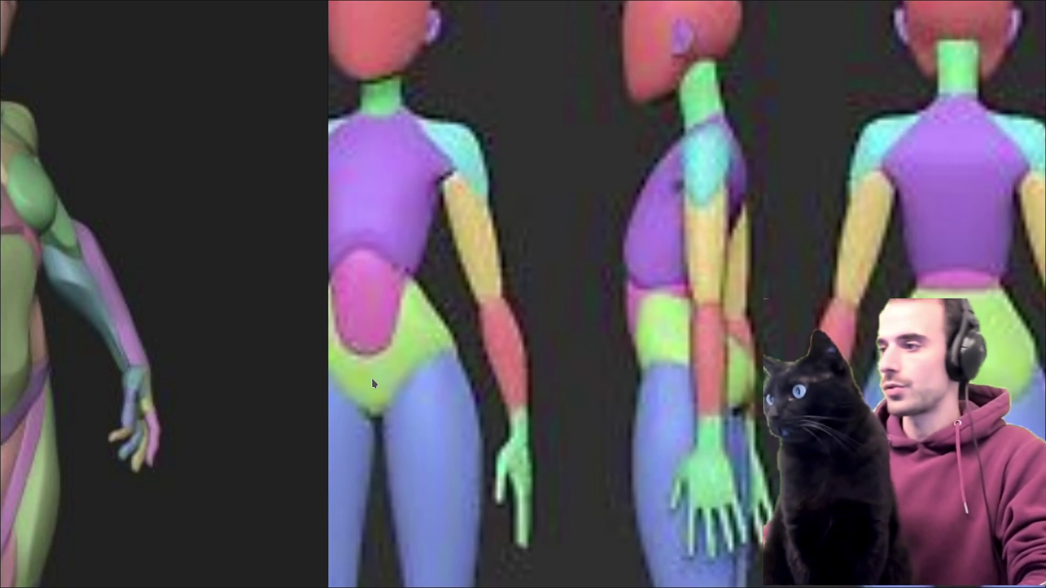
Switch back from the anatomy references to the Blender sculpt
key("alt+Tab")
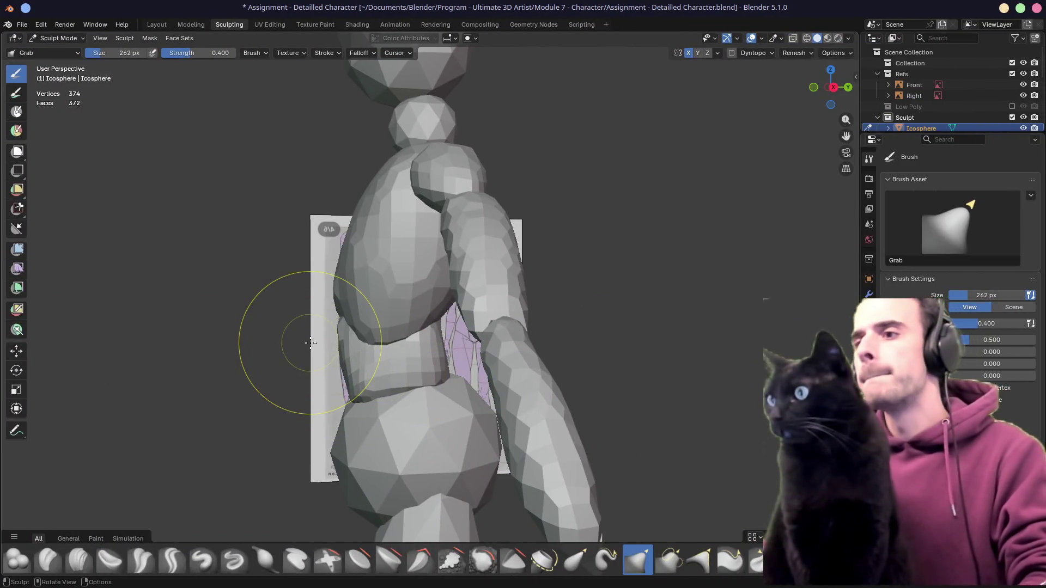
Make the hip piece active, remesh it at 0.02 m and face it from the front
mouse_move(311, 342)
middle_mouse_down()
mouse_move(410, 288)
mouse_move(477, 328)
middle_mouse_up()
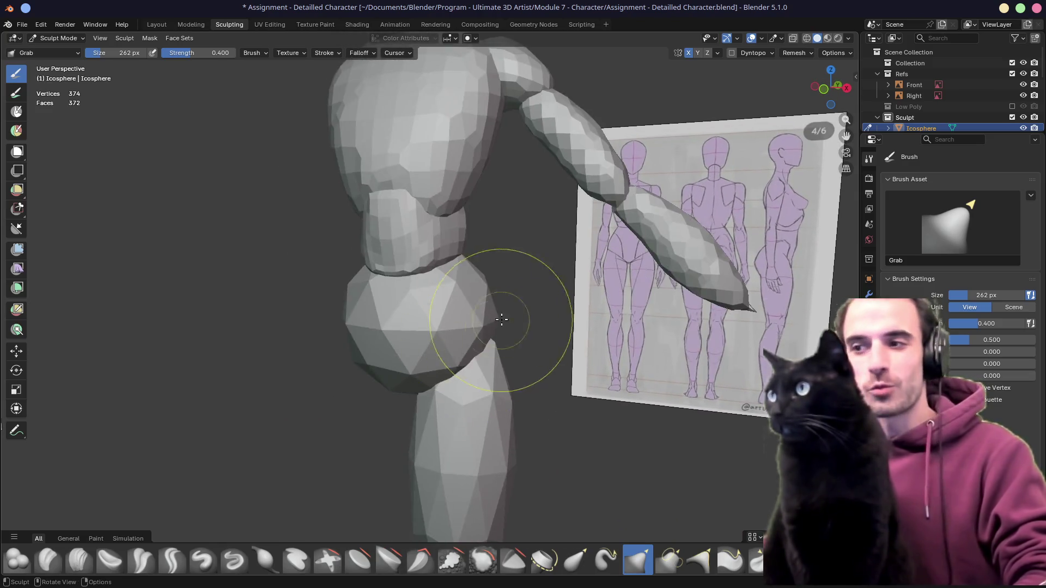
key("alt+q")
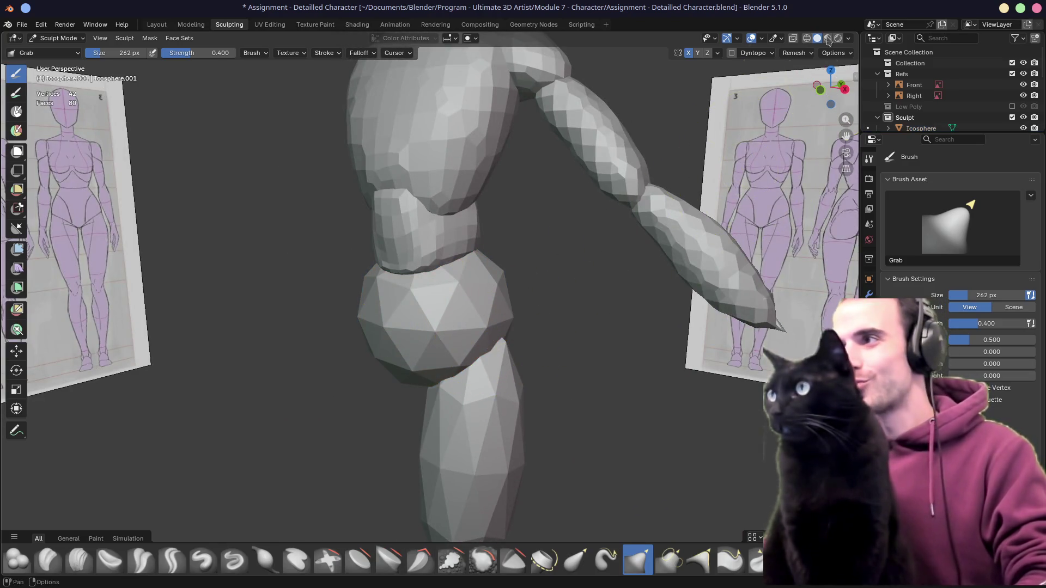
left_click(794, 52)
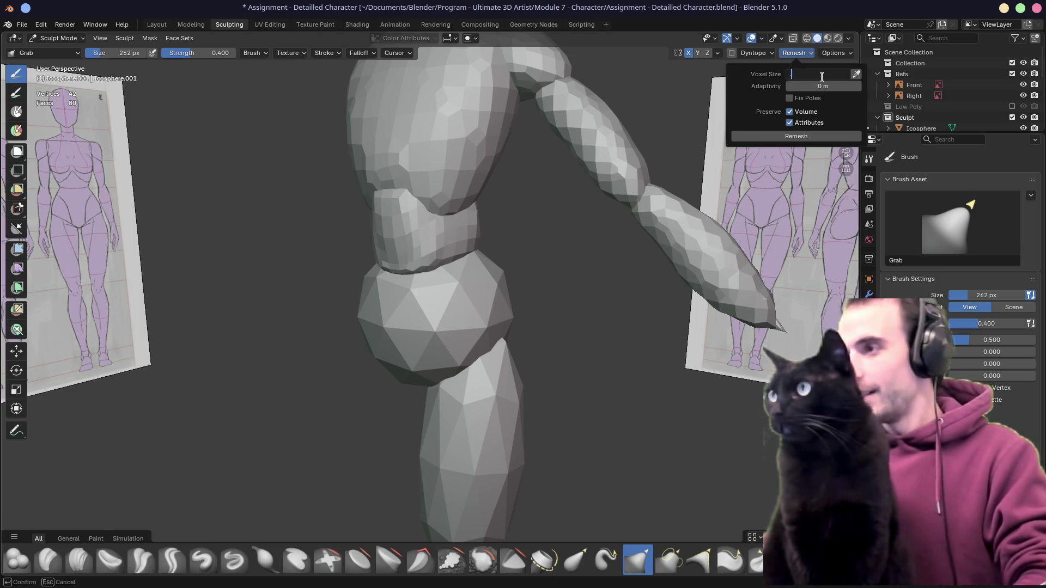
left_click(766, 136)
scroll(536, 196, "up", 2)
scroll(540, 201, "up", 2)
mouse_move(541, 202)
middle_mouse_down("alt")
mouse_move(564, 219)
mouse_move(527, 241)
middle_mouse_up("alt")
Widen the hip piece to span the hips in front view and shape its sides
left_click_drag(526, 240, 563, 314)
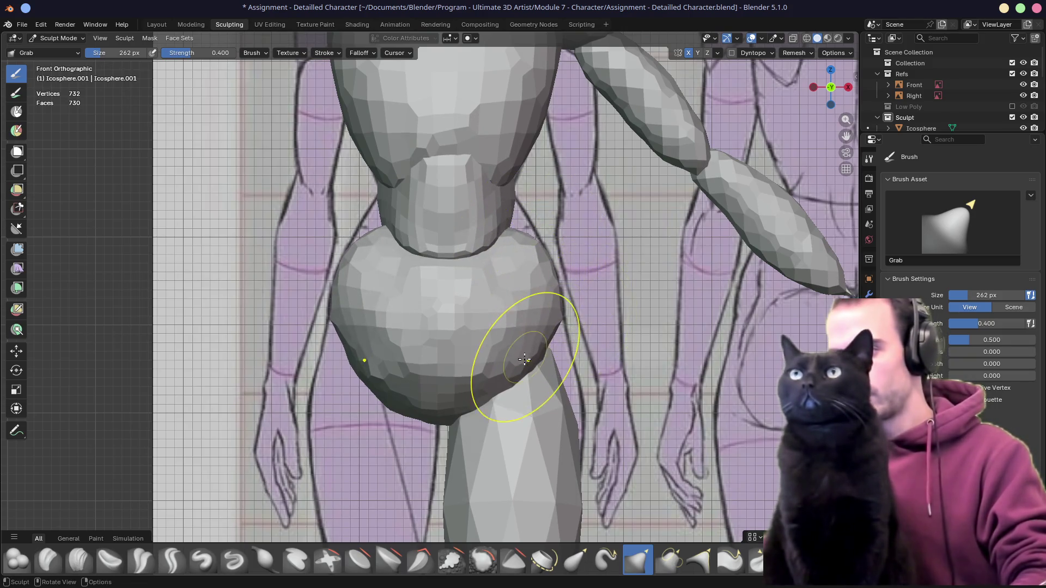
left_click_drag(529, 391, 523, 385)
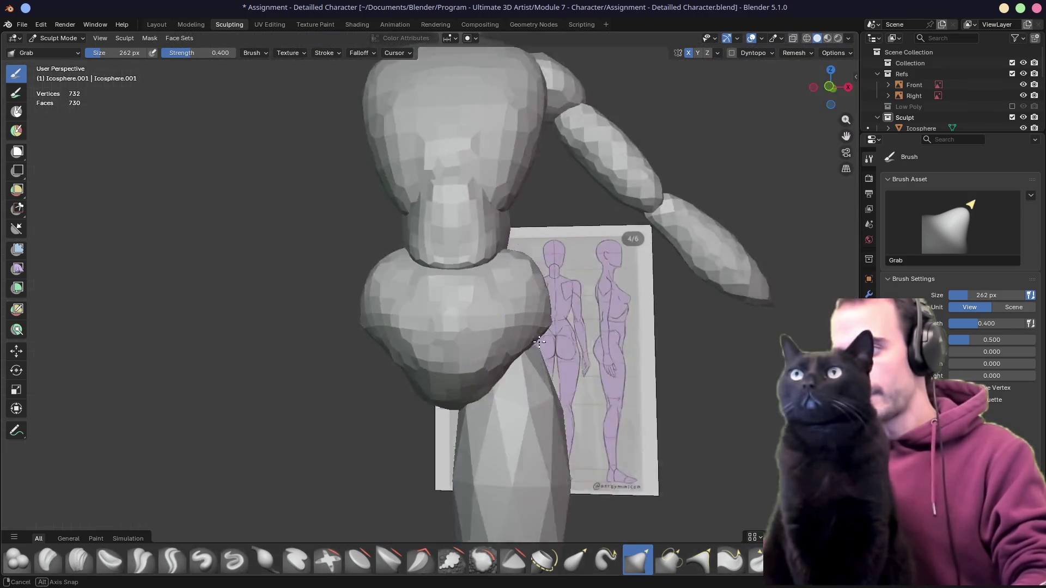
middle_click_drag(523, 384, 488, 341)
left_click_drag(607, 347, 602, 344)
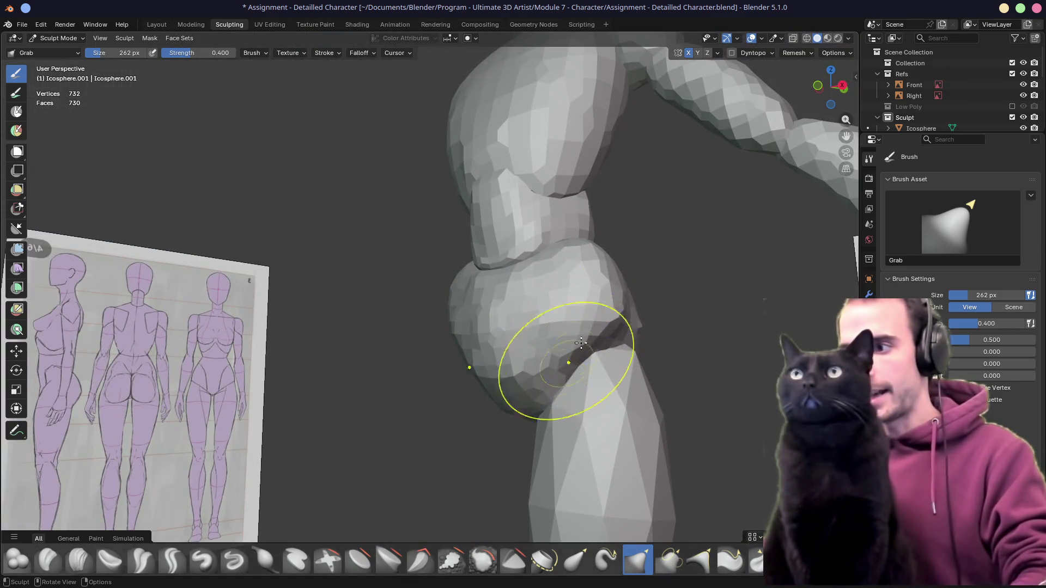
left_click_drag(638, 310, 592, 288)
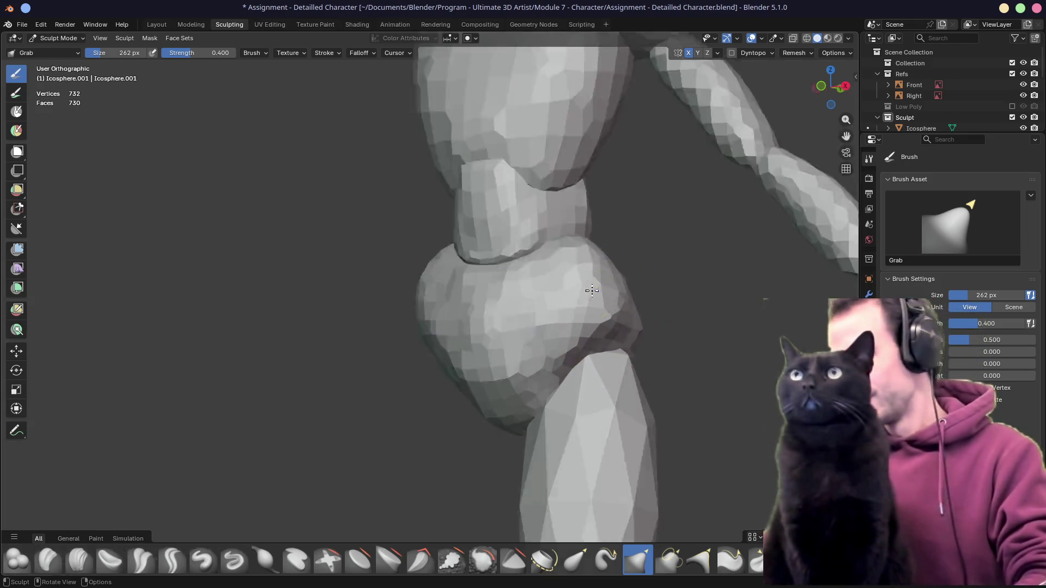
key("KP_1")
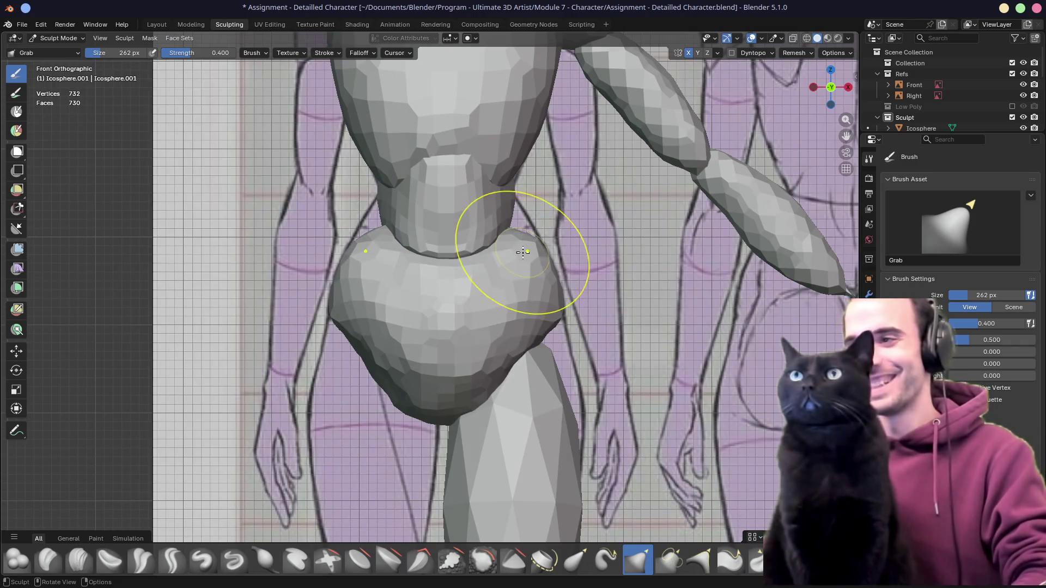
middle_click_drag(559, 221, 445, 236)
key("KP_1")
In side view with X-ray and a 440 px brush, pull the hip's front and bulge to the outline
key("KP_3")
key("alt+z")
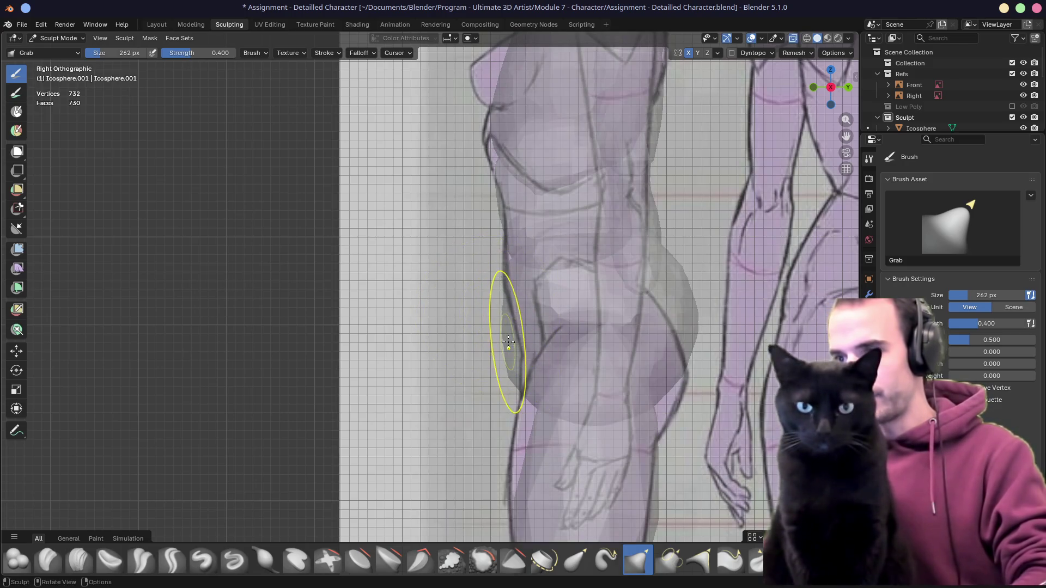
key("f")
left_click(558, 377)
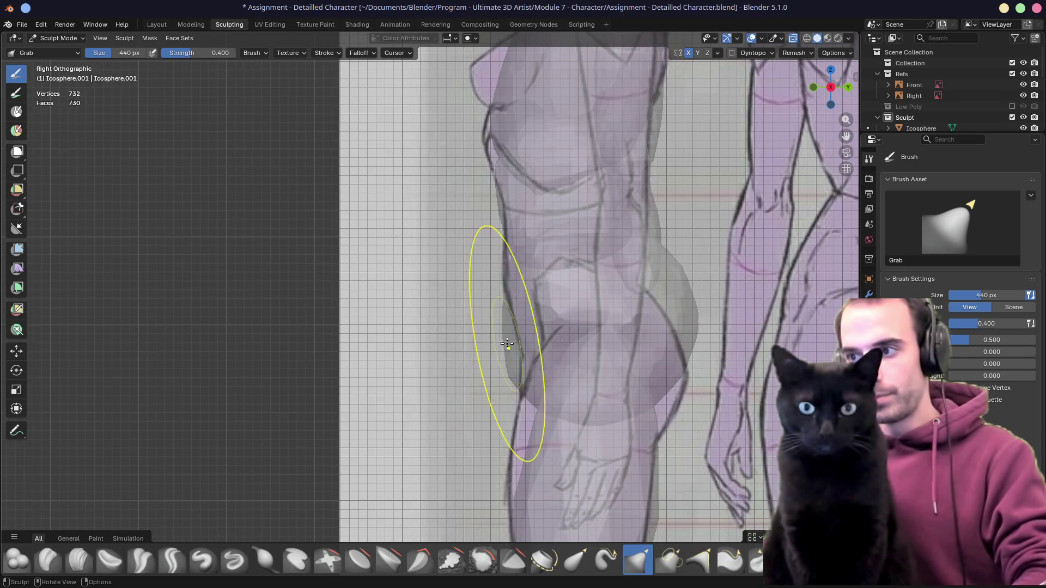
left_click_drag(629, 306, 658, 262)
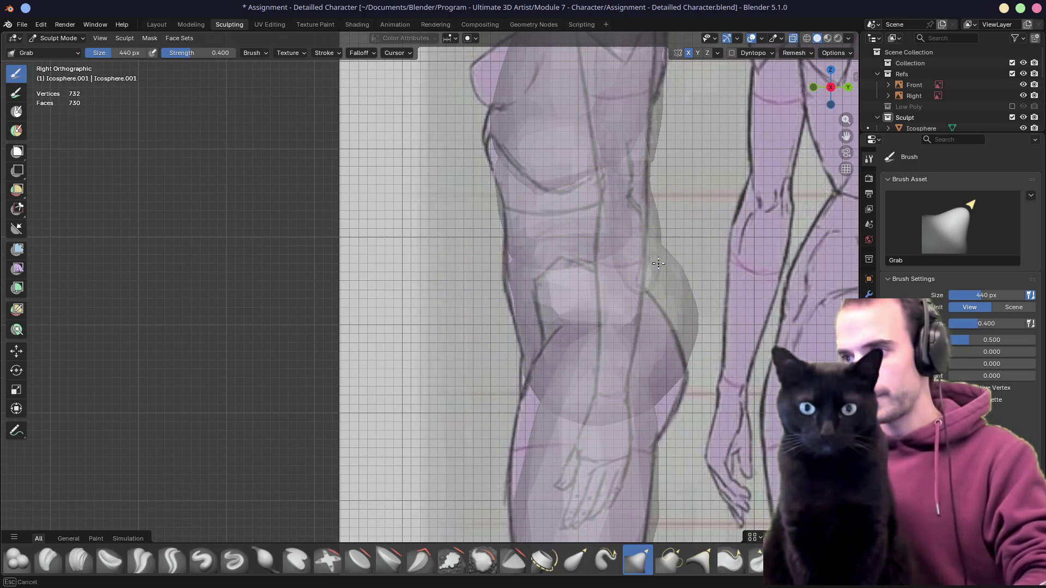
mouse_move(659, 354)
left_mouse_down()
mouse_move(619, 432)
mouse_move(557, 410)
mouse_move(670, 322)
mouse_move(649, 295)
mouse_move(663, 344)
mouse_move(678, 333)
left_mouse_up()
middle_click_drag(678, 333, 619, 325)
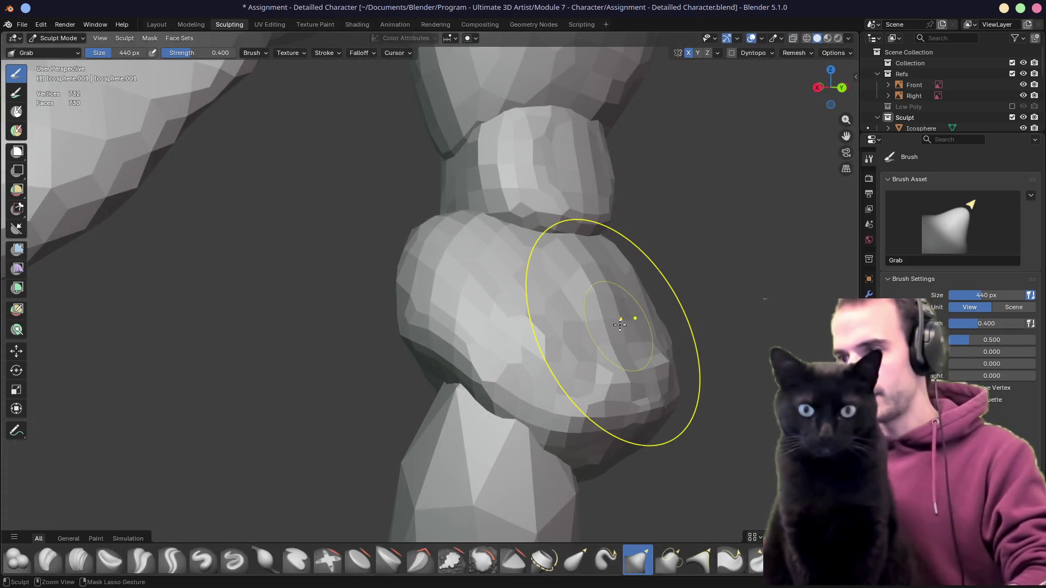
mouse_move(600, 360)
left_mouse_down()
mouse_move(605, 415)
mouse_move(502, 327)
left_mouse_up()
middle_click_drag(392, 257, 589, 263)
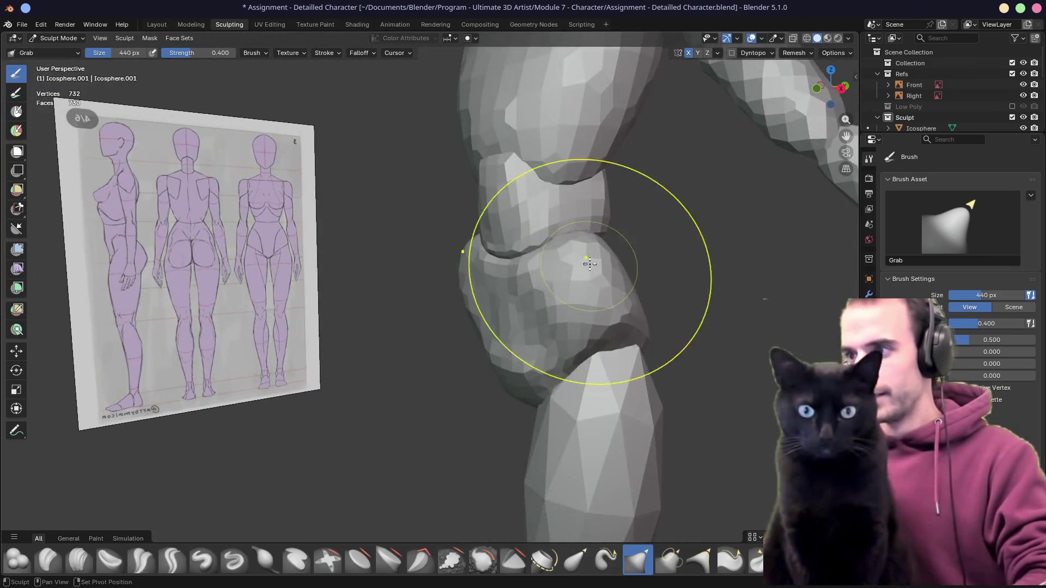
left_click_drag(588, 263, 560, 338)
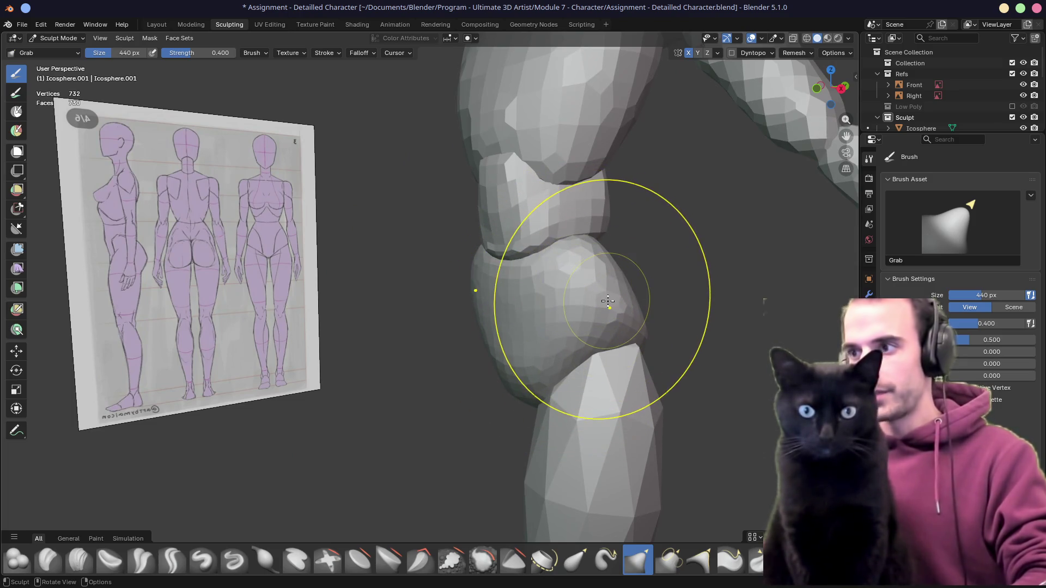
Pull the waist edge of the hip piece to the front reference outline
key("KP_1")
key("KP_3")
key("KP_1")
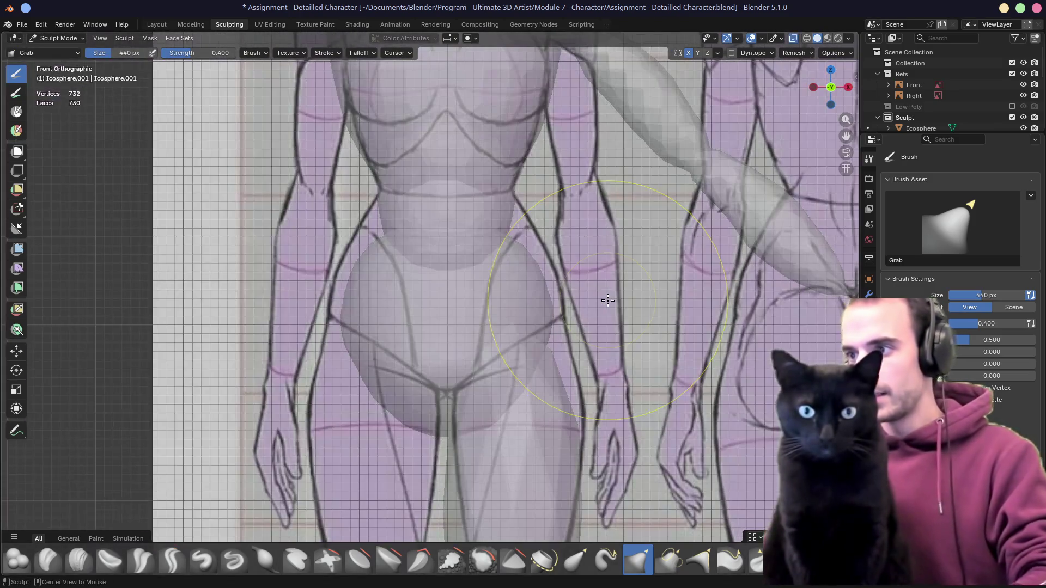
left_click_drag(526, 256, 548, 327)
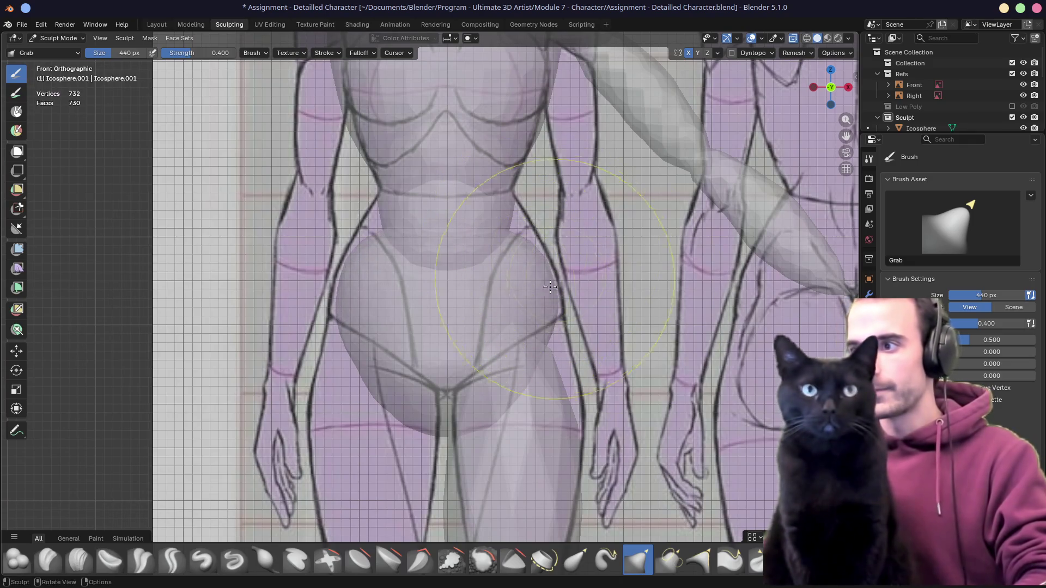
left_click_drag(509, 245, 516, 239)
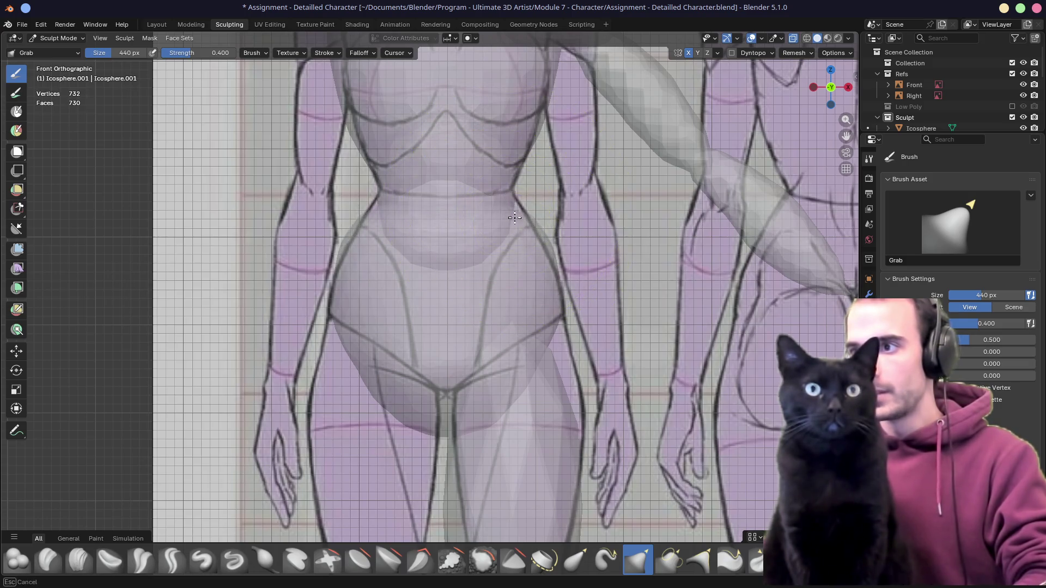
left_click_drag(516, 220, 523, 234)
scroll(539, 246, "down", 3)
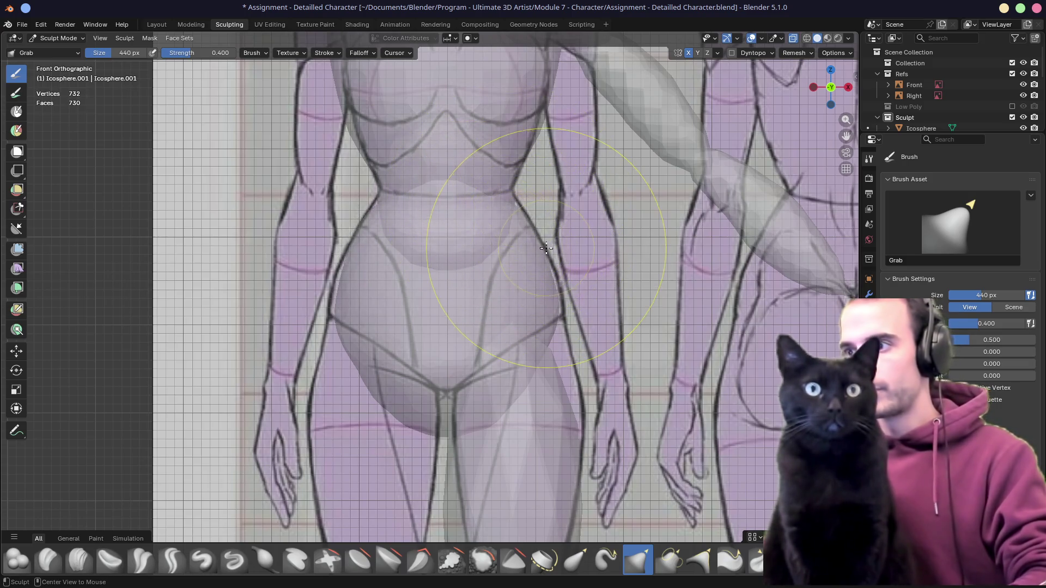
middle_click_drag(539, 246, 553, 254)
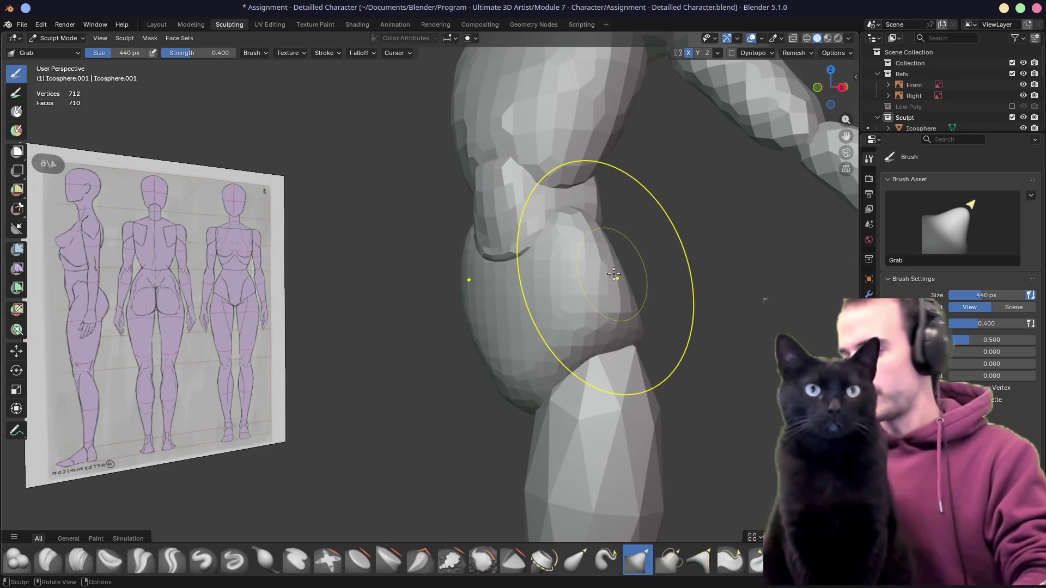
Push the hip back and lift it in side view, then make the forearm piece active
key("KP_1")
key("KP_3")
left_click_drag(549, 286, 507, 282)
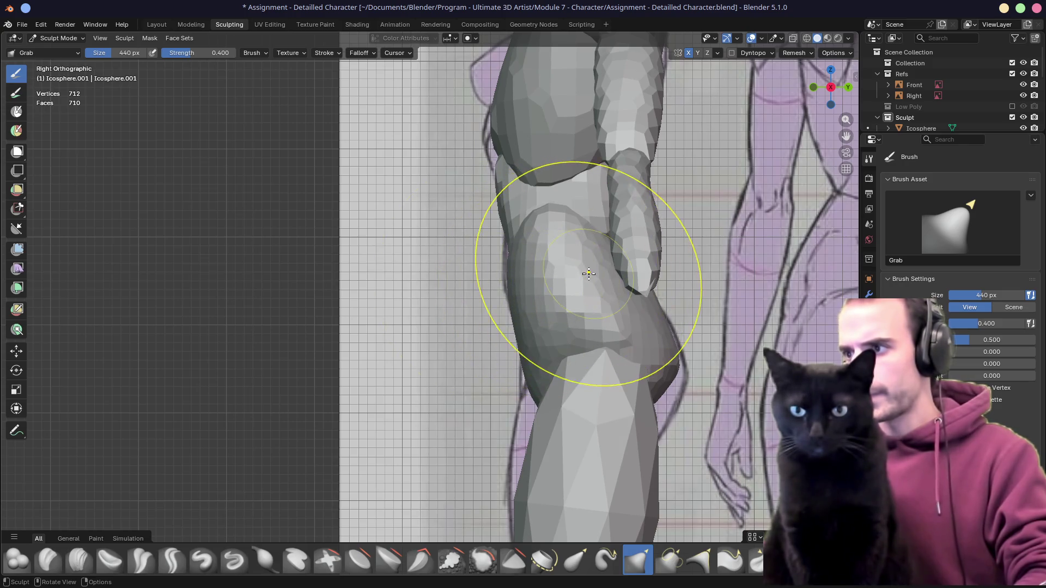
left_click_drag(631, 281, 634, 232)
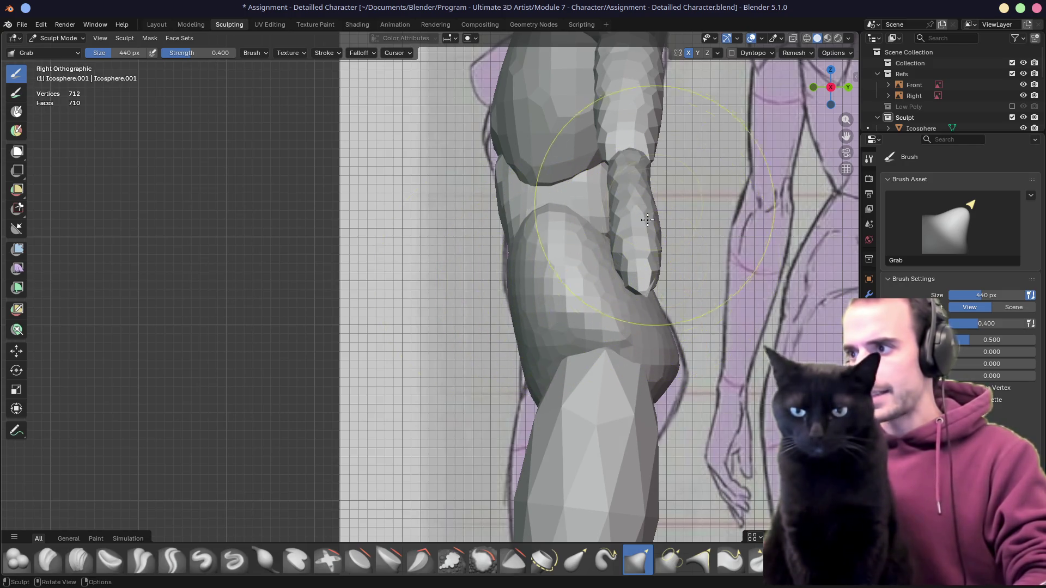
key("alt+q")
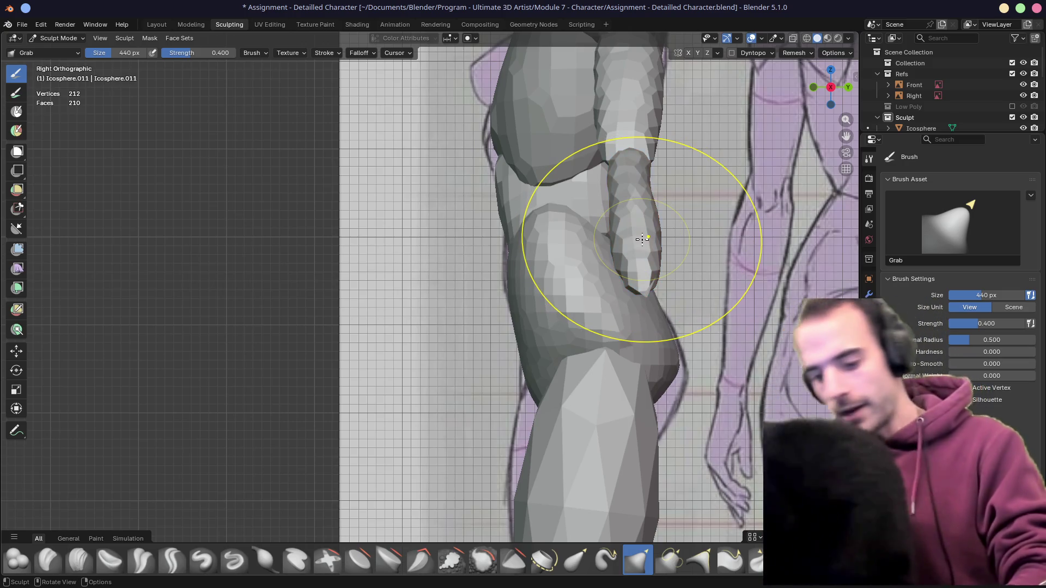
Hide the forearm's face set, then pull the belly piece toward the side reference outline
key("h")
key("alt+q")
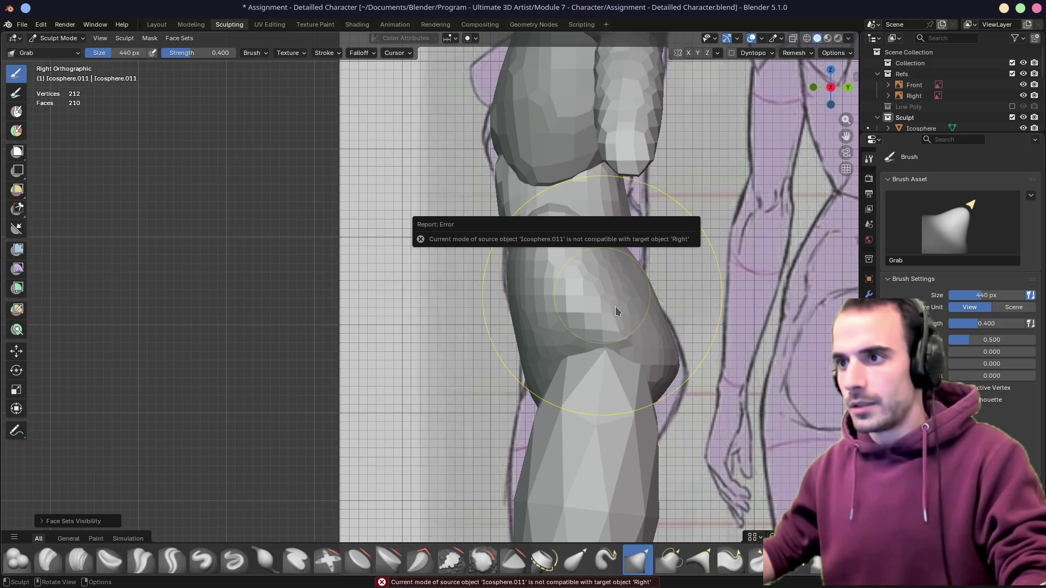
key("alt+q")
mouse_move(581, 303)
middle_mouse_down()
mouse_move(685, 311)
mouse_move(621, 311)
middle_mouse_up()
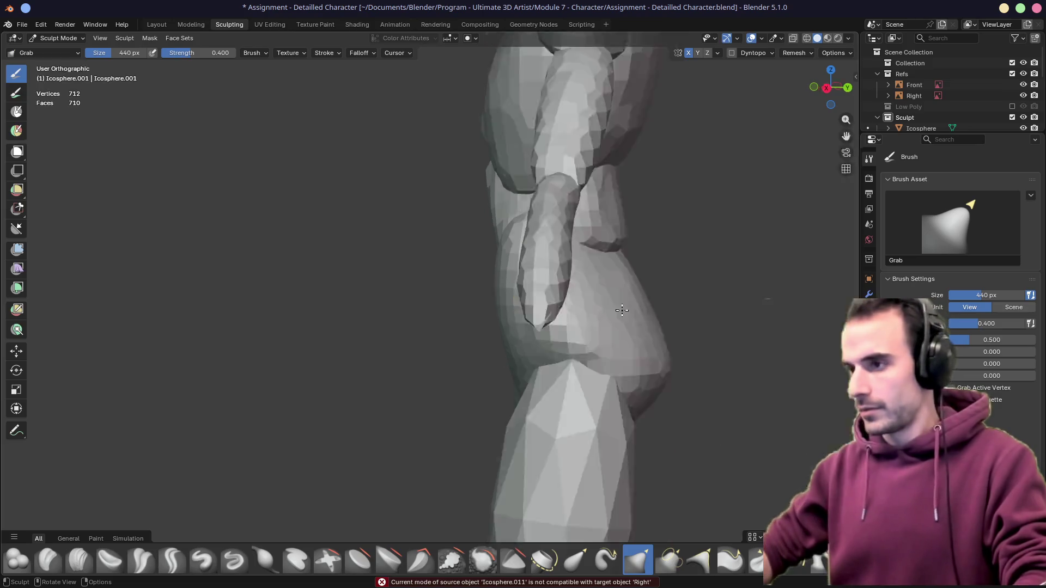
key("alt+q")
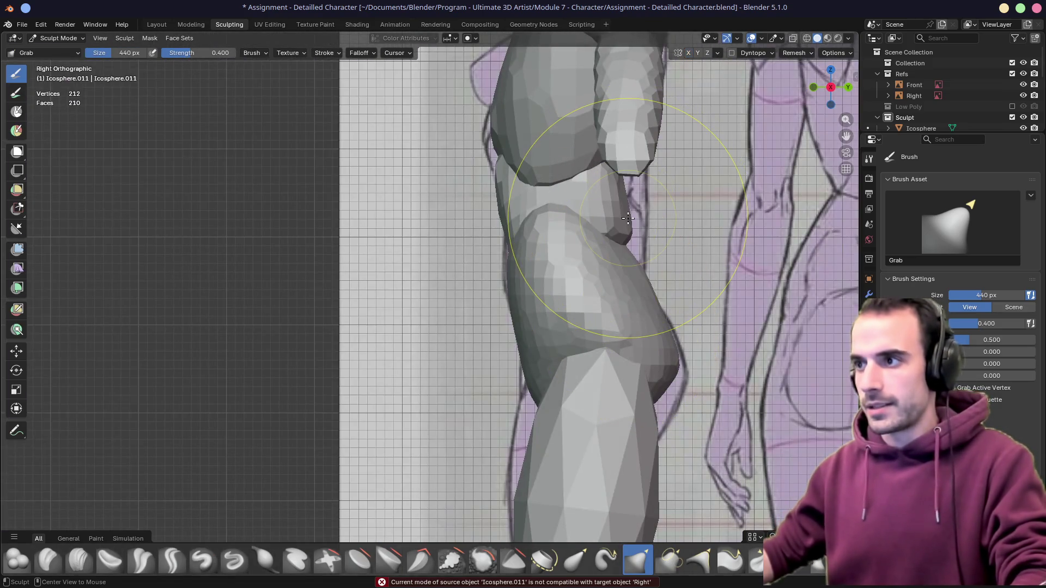
left_click_drag(594, 292, 632, 234)
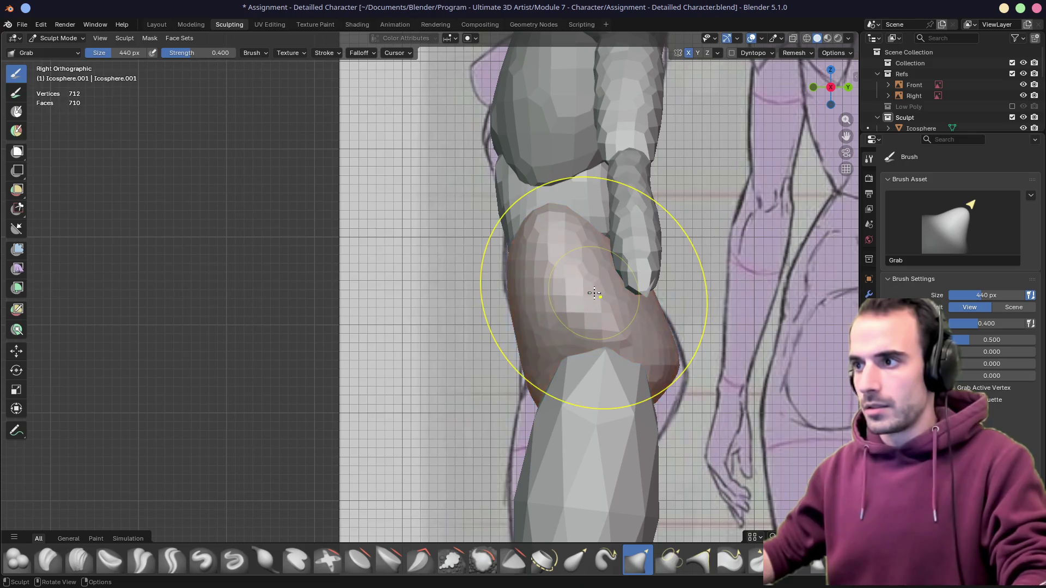
Switch to the hip piece and pull its lower curve to the side reference in X-ray
key("alt+q")
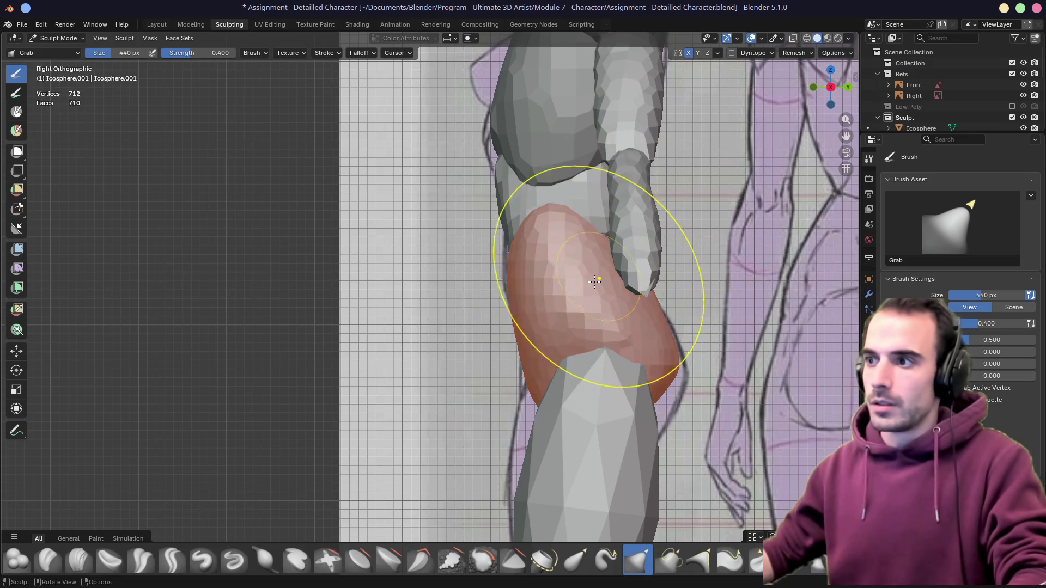
middle_click_drag(595, 275, 578, 282)
key("KP_3")
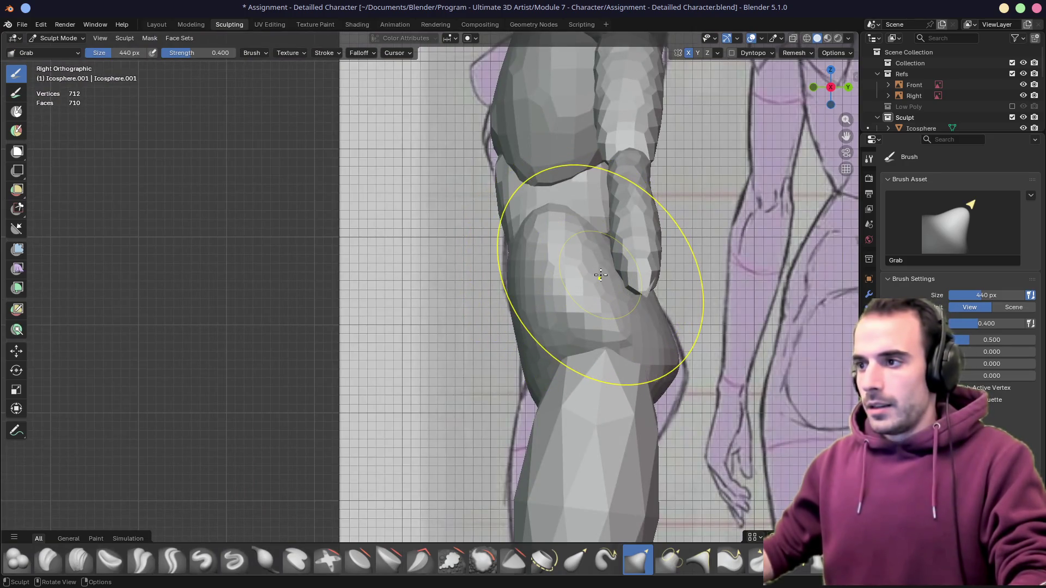
key("alt+z")
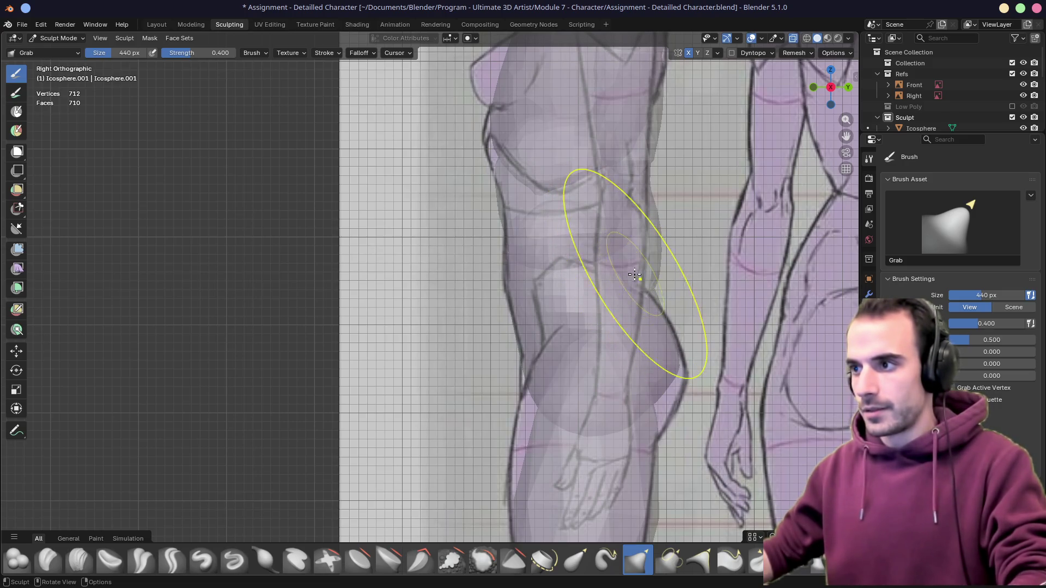
left_click_drag(655, 348, 650, 364)
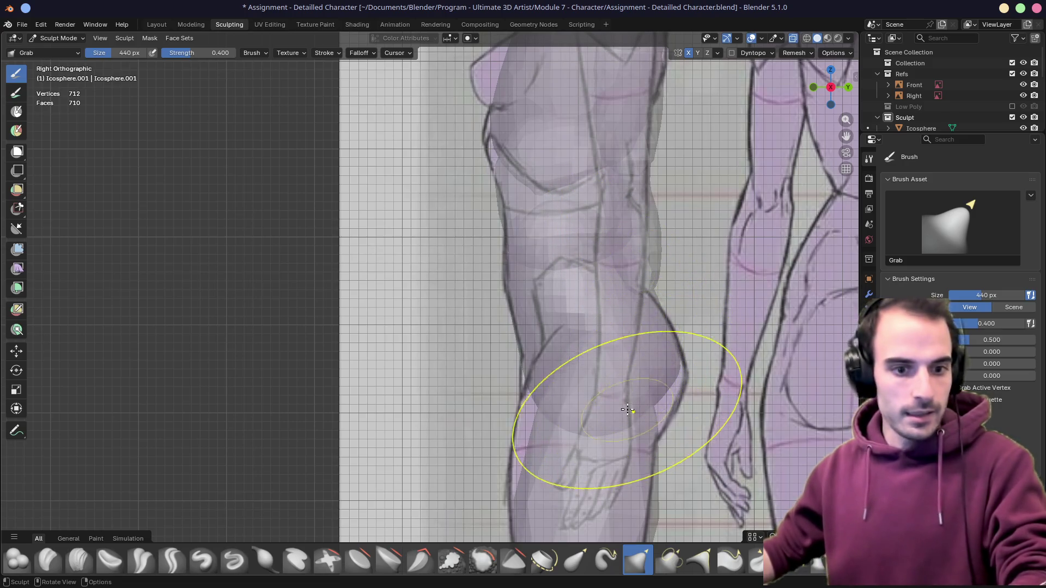
key("alt+z")
middle_click_drag(575, 363, 525, 367)
Orbit around the figure and the side view to check the hip shape
left_click_drag(572, 373, 583, 367)
mouse_move(584, 367)
middle_mouse_down()
mouse_move(677, 368)
mouse_move(656, 320)
mouse_move(770, 315)
middle_mouse_up()
mouse_move(386, 292)
middle_mouse_down()
mouse_move(554, 276)
mouse_move(531, 282)
middle_mouse_up()
key("KP_3")
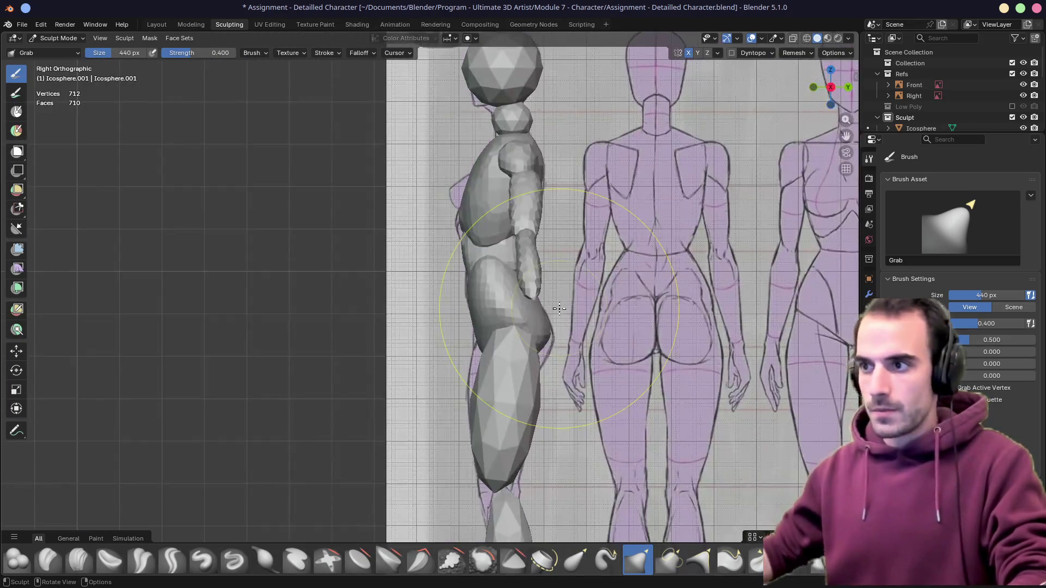
mouse_move(558, 308)
middle_mouse_down()
mouse_move(522, 227)
mouse_move(409, 245)
middle_mouse_up()
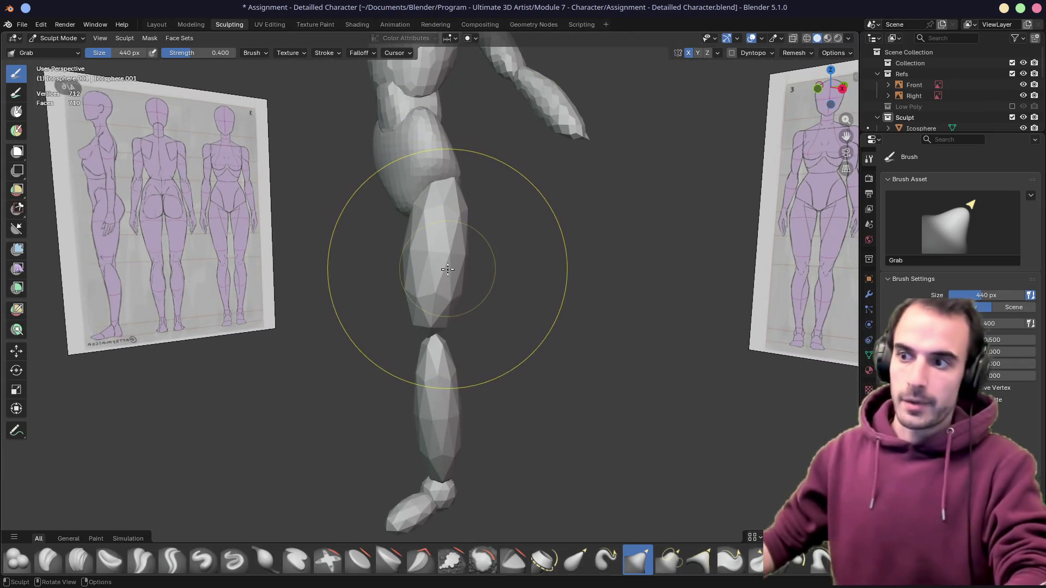
Make the thigh active and remesh it at 0.02 m voxel size
key("alt+q")
left_click(793, 53)
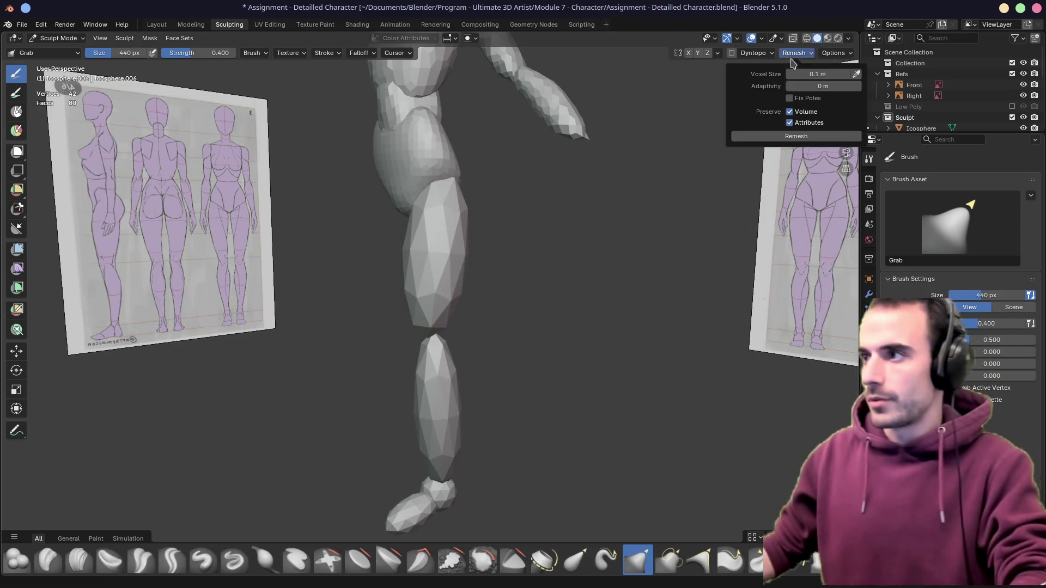
left_click(805, 74)
type(".02")
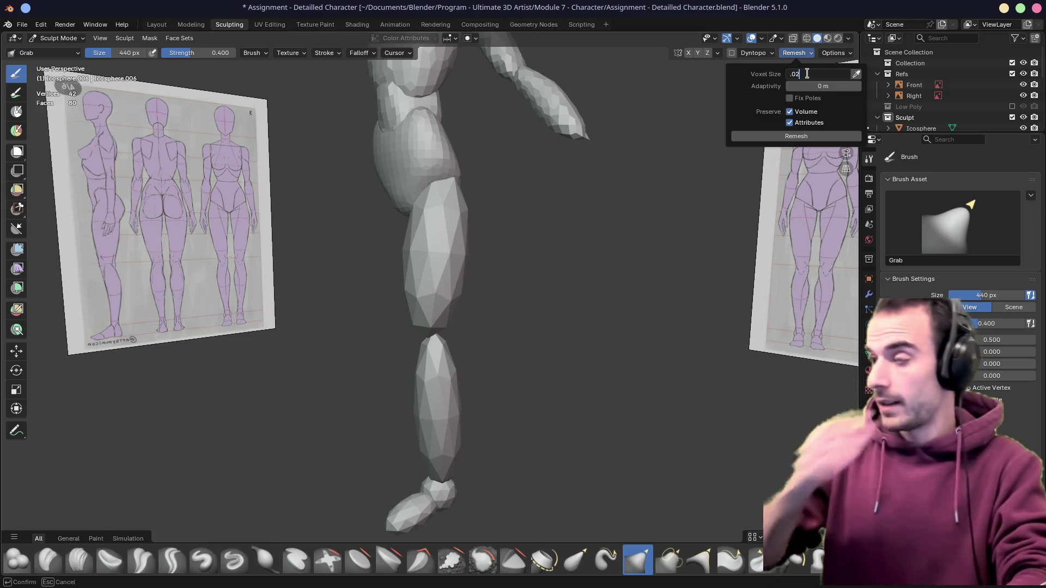
left_click(805, 135)
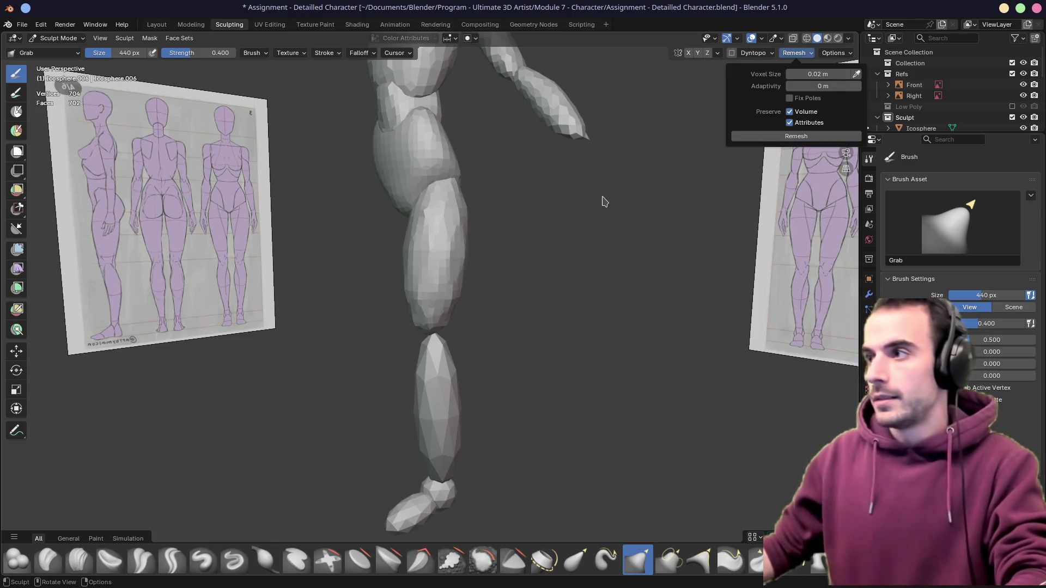
Set up front view with X-ray and a 280 px brush, inspecting the thigh
middle_click_drag(466, 256, 490, 262)
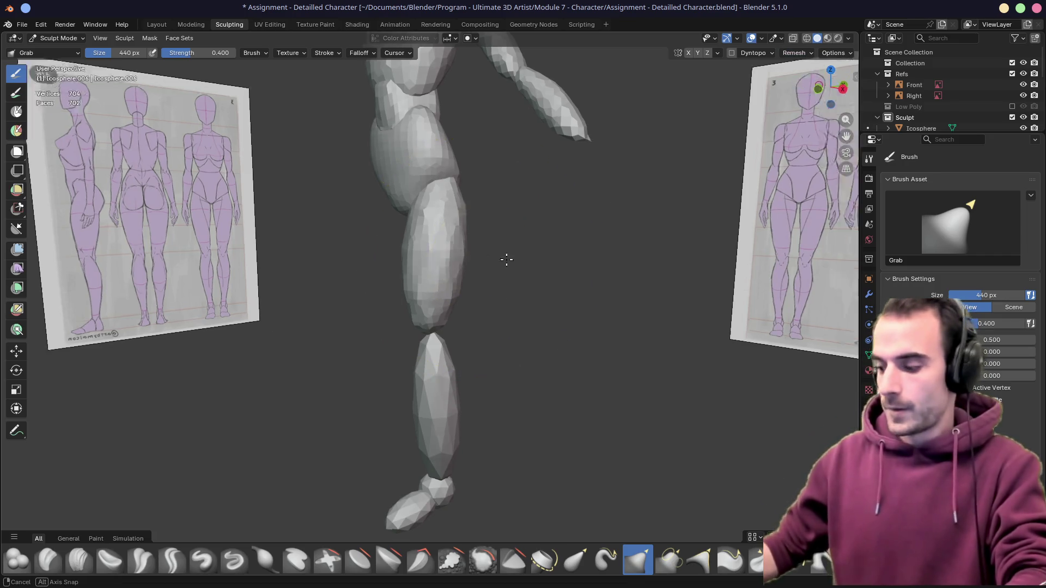
key("KP_1")
scroll(370, 276, "up", 4)
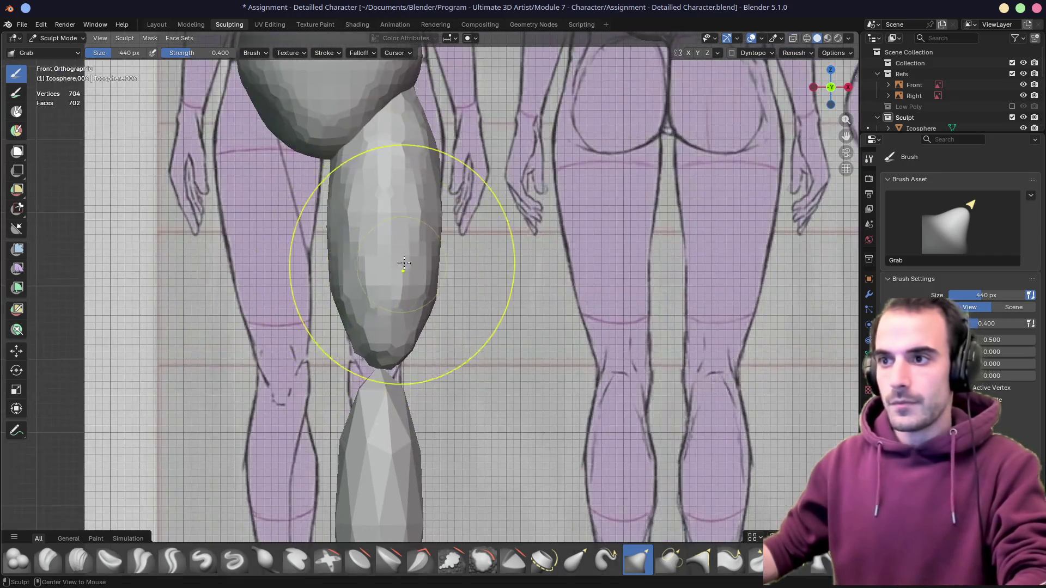
key("alt+z")
scroll(376, 263, "up", 1)
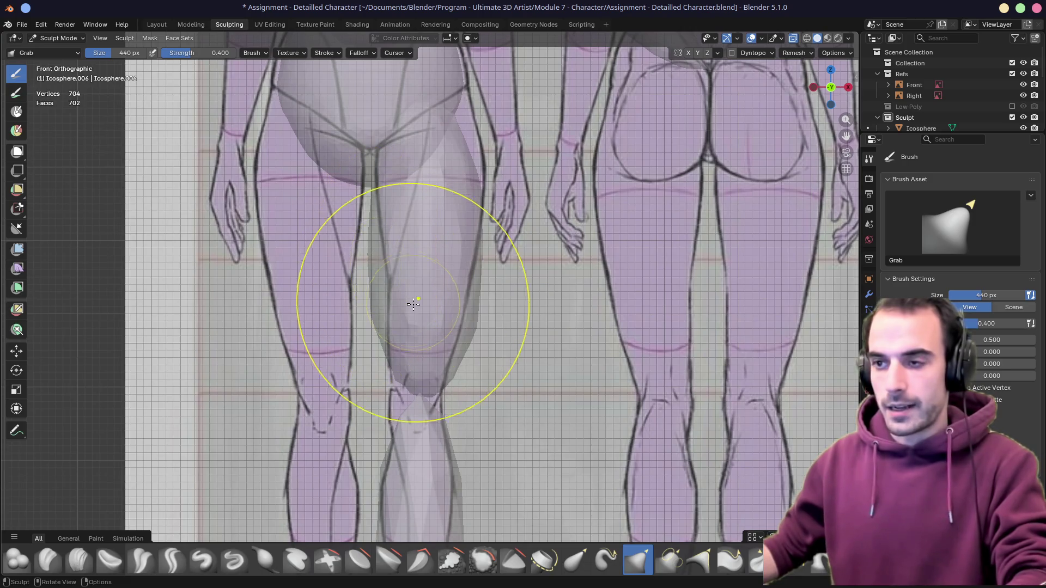
key("f")
left_click(360, 269)
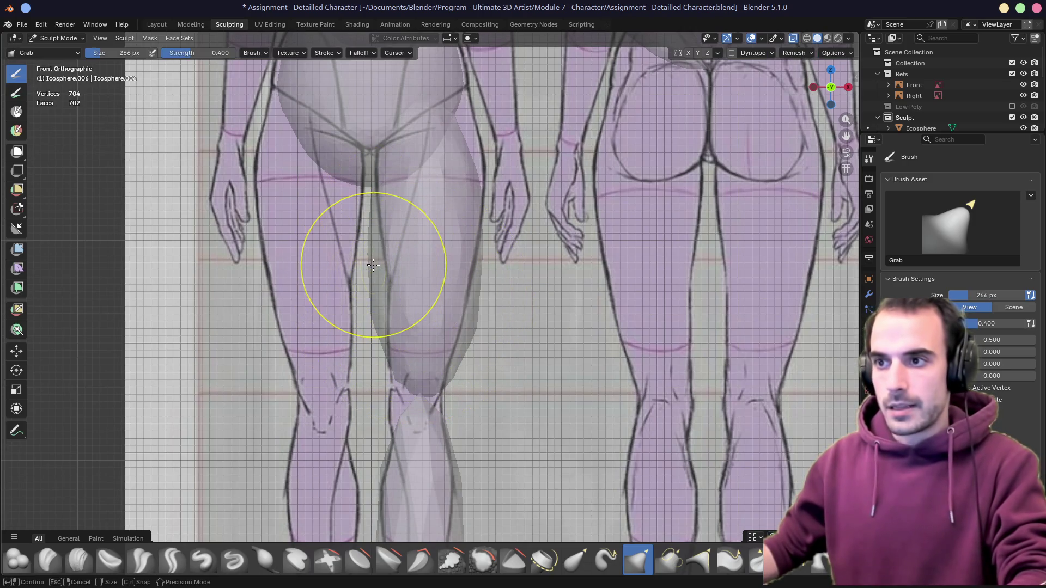
key("f")
left_click(372, 269)
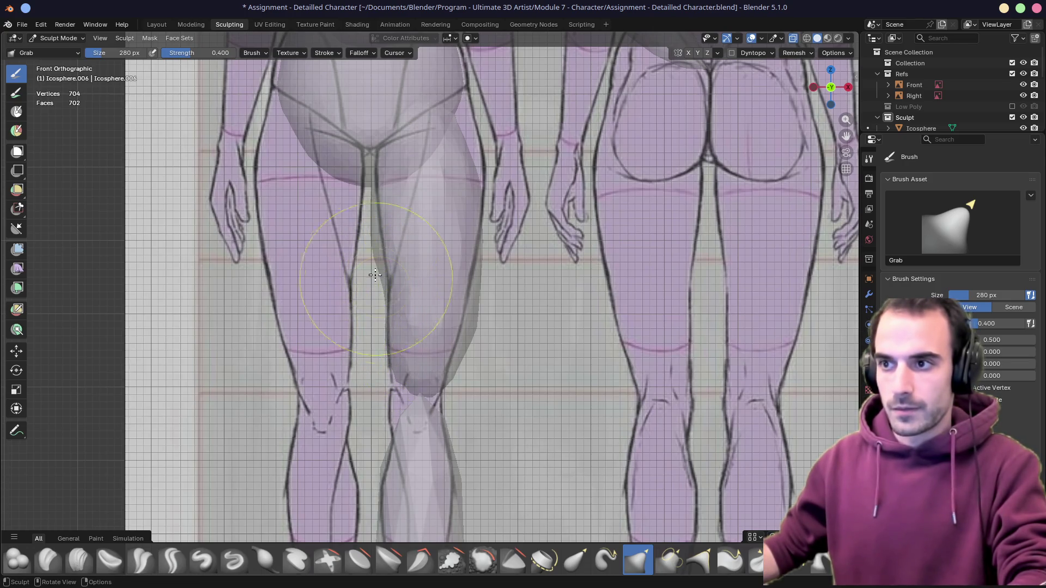
mouse_move(389, 289)
middle_mouse_down()
mouse_move(380, 280)
mouse_move(510, 271)
middle_mouse_up()
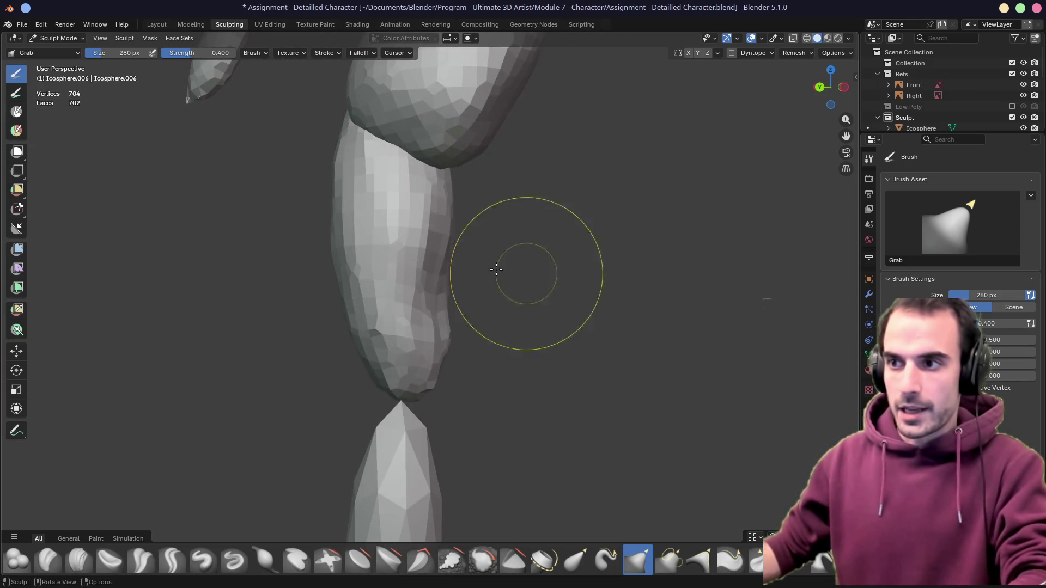
mouse_move(391, 330)
middle_mouse_down()
mouse_move(458, 318)
mouse_move(362, 311)
middle_mouse_up()
Nudge the thigh outline toward the front reference and enlarge the brush to 342 px
key("KP_3")
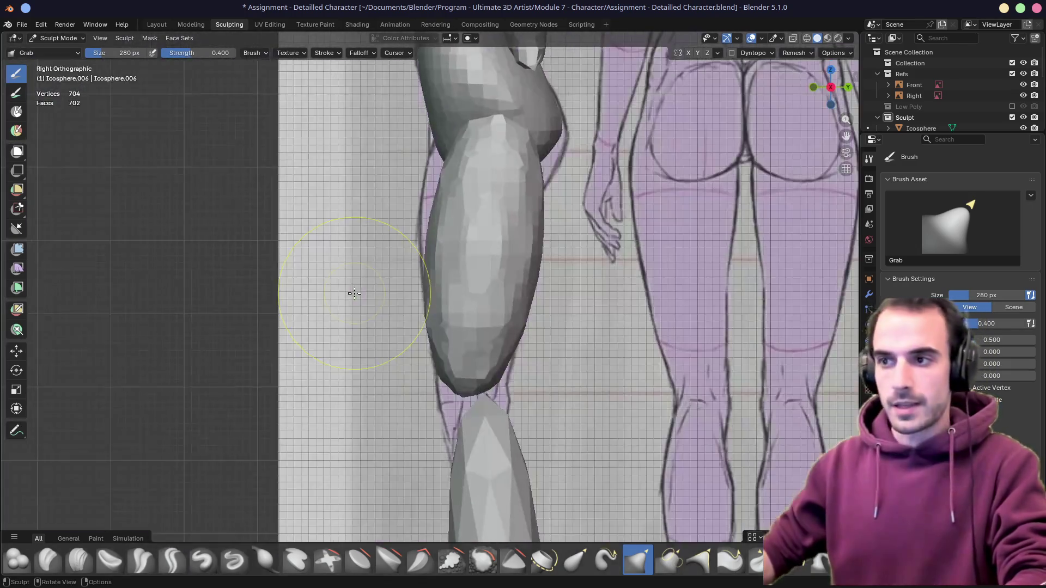
key("KP_1")
key("alt+z")
left_click_drag(420, 299, 451, 318)
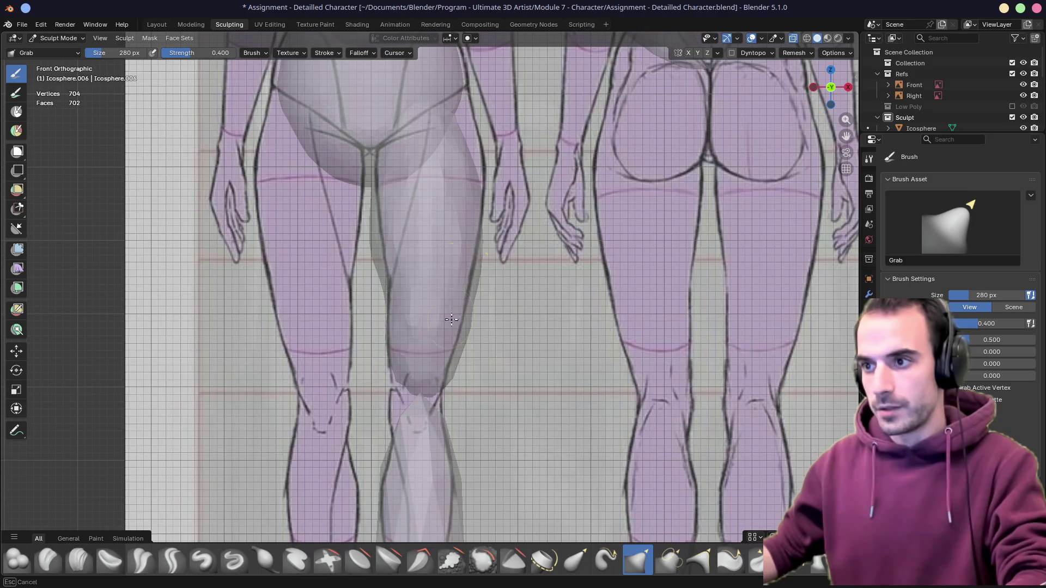
key("alt+z")
key("alt+z")
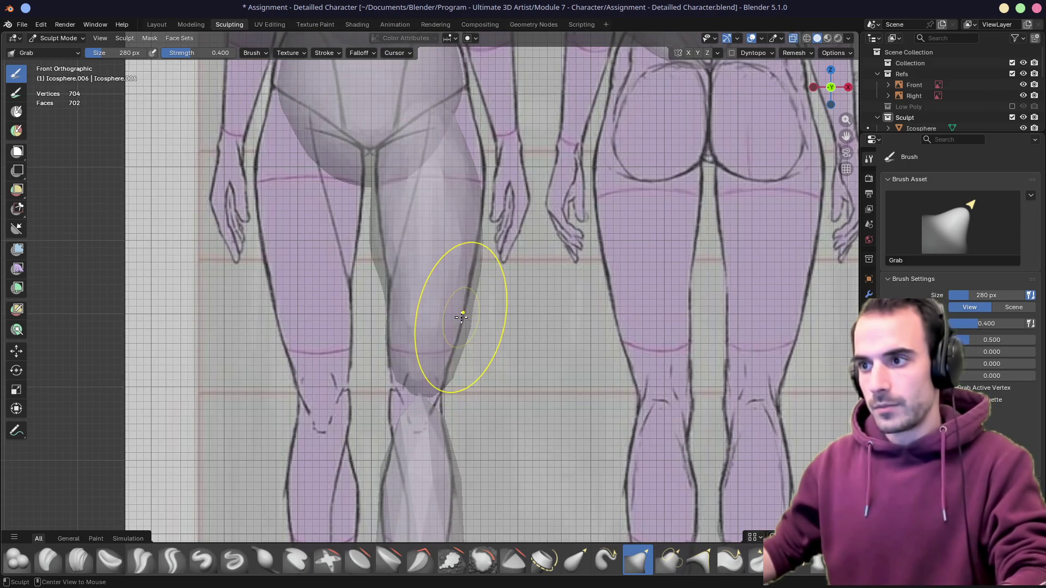
key("f")
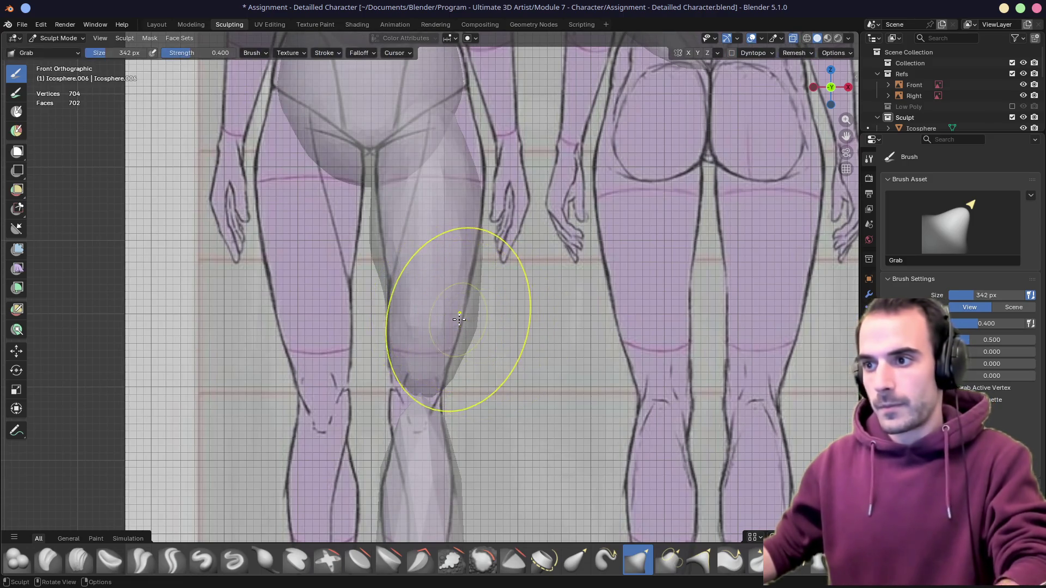
left_click(457, 318)
Pull the upper and inner thigh to fill the reference's upper-leg outline and check in perspective
left_click_drag(438, 345, 428, 358)
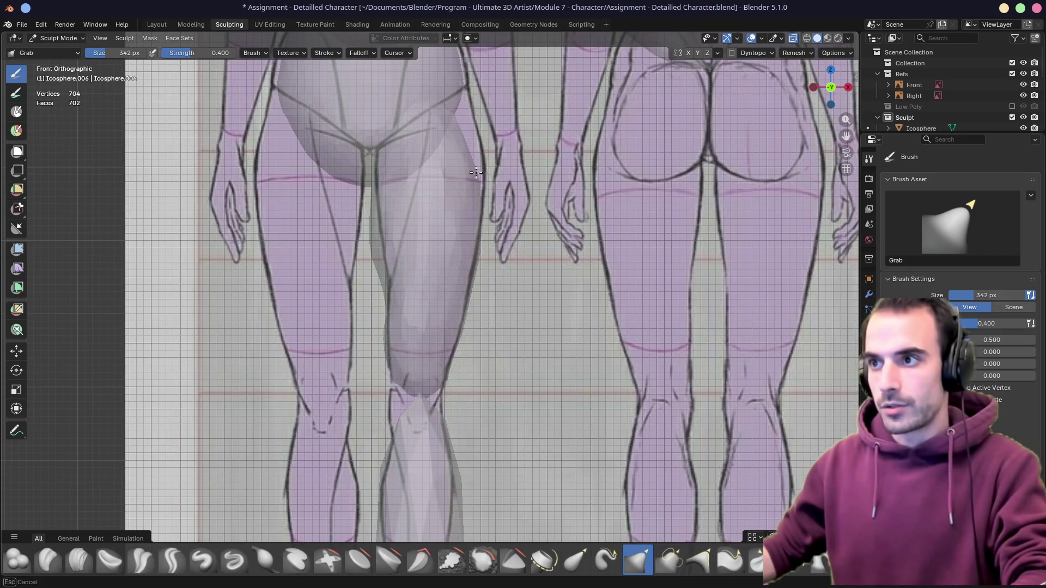
left_click_drag(473, 178, 465, 123)
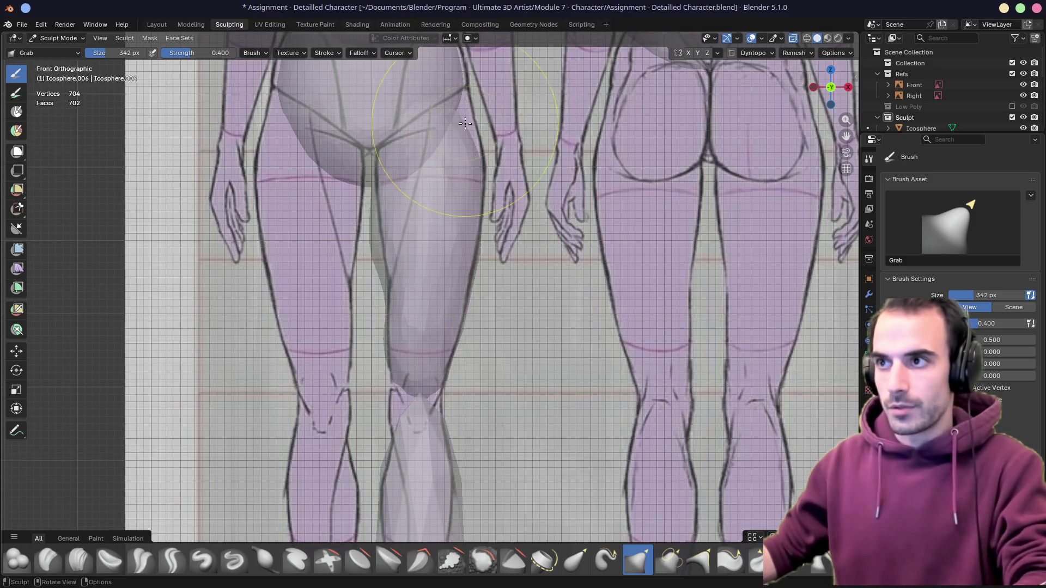
left_click_drag(464, 80, 452, 198)
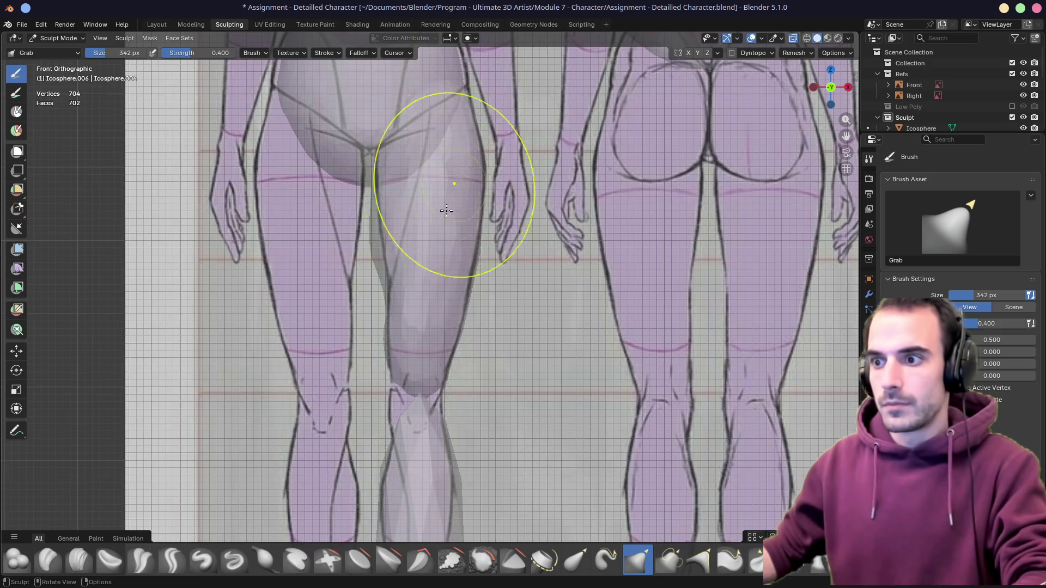
left_click_drag(391, 322, 405, 345)
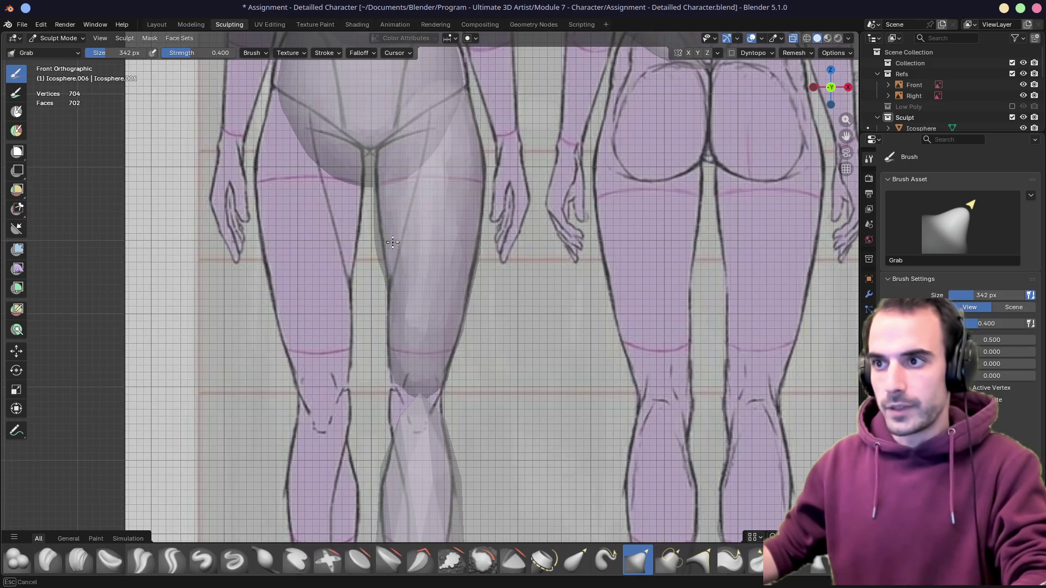
middle_click_drag(392, 247, 447, 222)
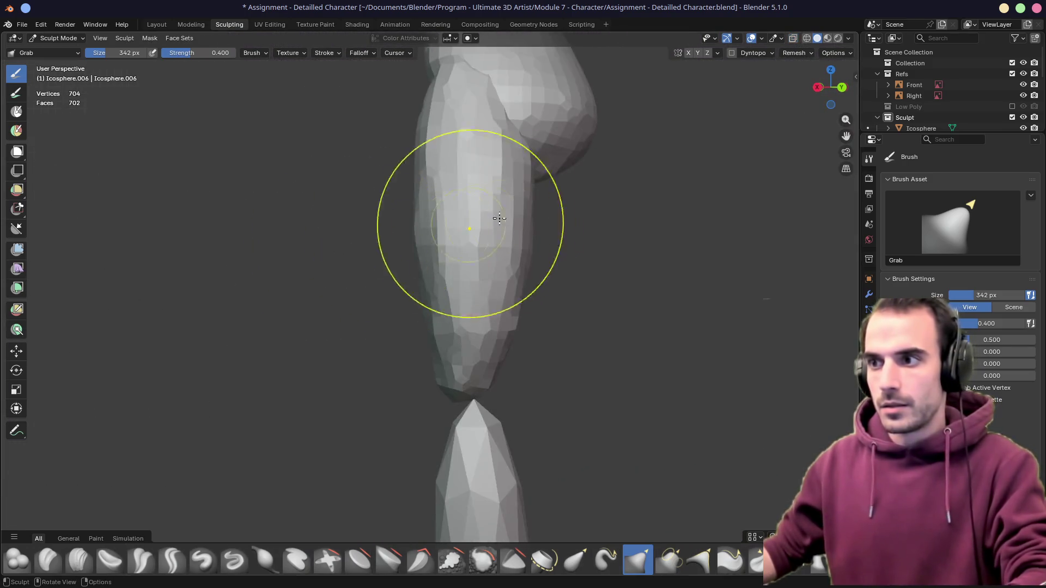
Reshape the thigh's front surface and line up the opaque mesh in side view
left_click_drag(447, 223, 411, 216)
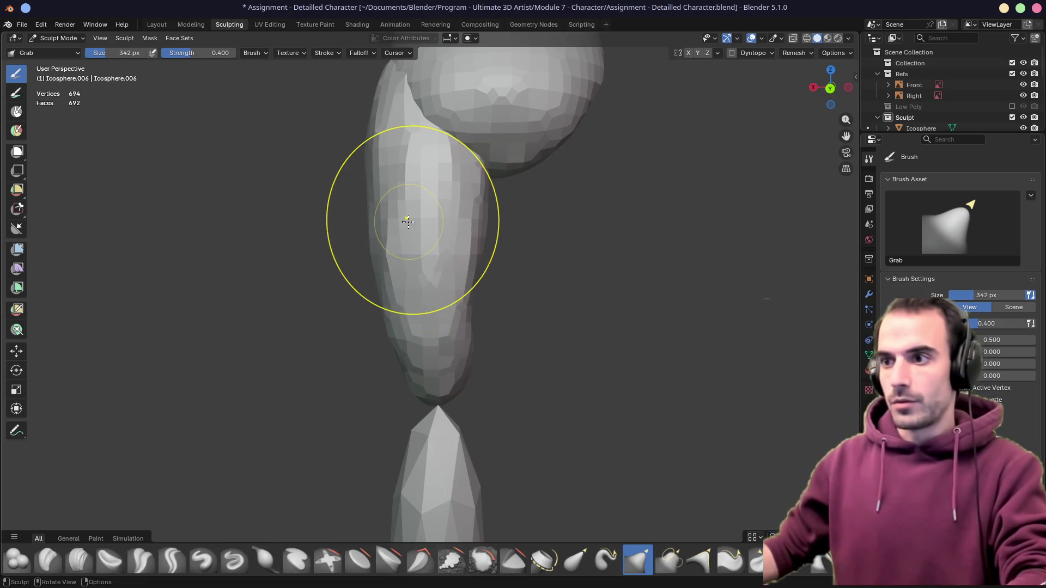
middle_click_drag(410, 346, 499, 225)
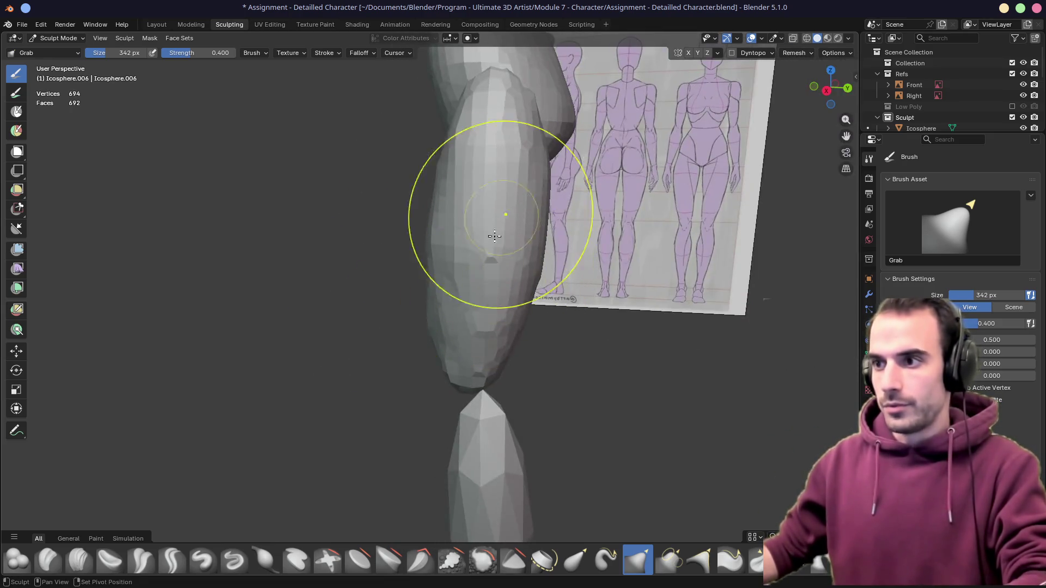
mouse_move(454, 306)
middle_mouse_down()
mouse_move(442, 308)
mouse_move(493, 286)
middle_mouse_up()
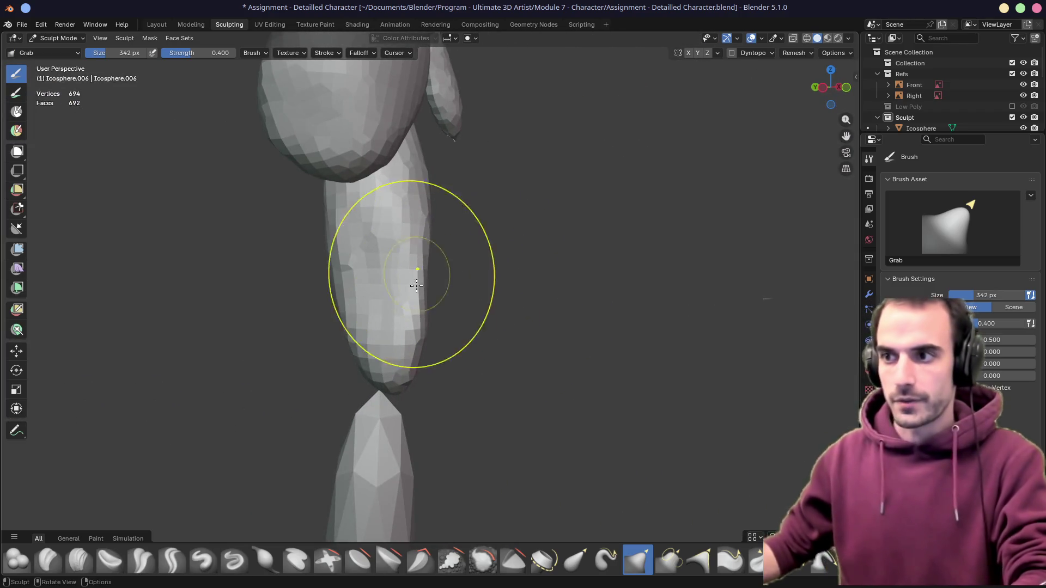
key("KP_3")
middle_click_drag(407, 296, 444, 278, "shift")
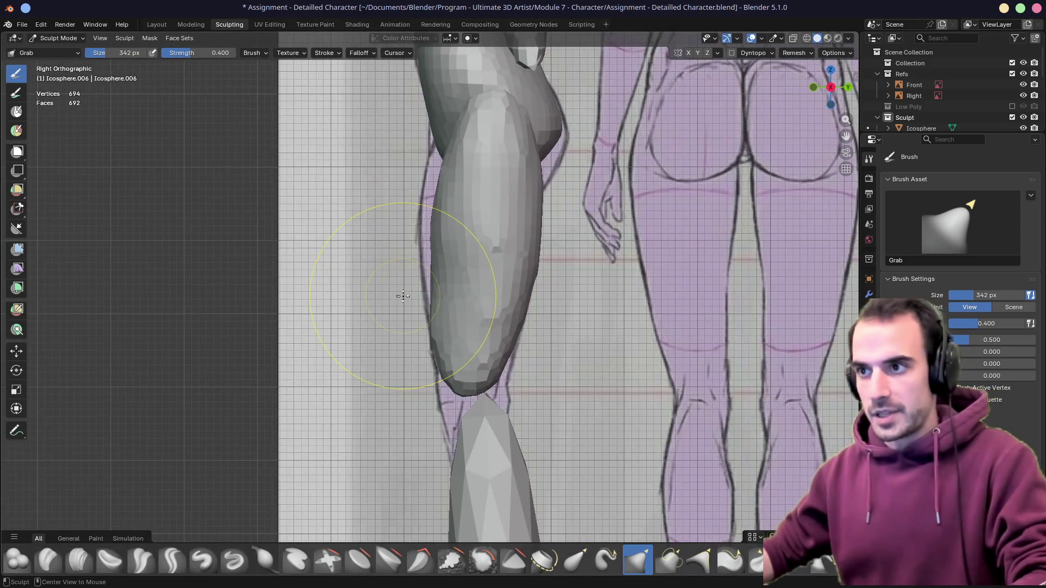
key("alt+z")
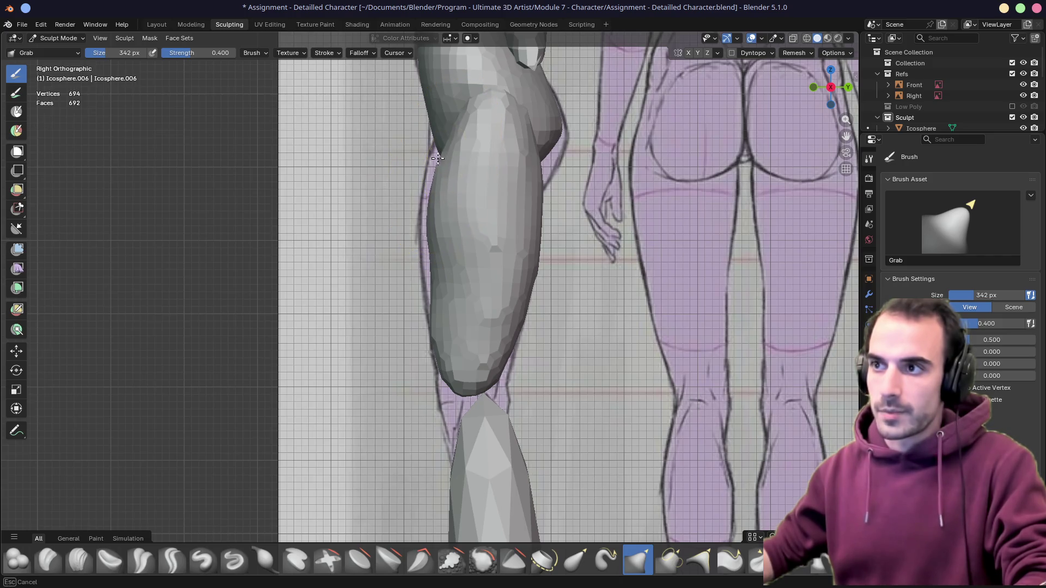
Pull the thigh's bottom edge down toward the knee in side view
left_click_drag(429, 271, 433, 327)
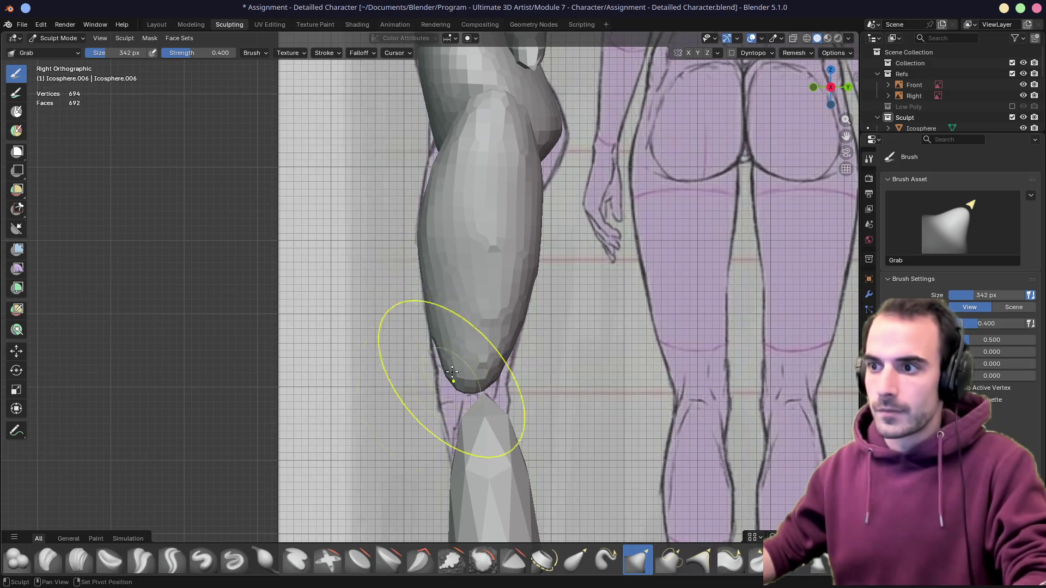
left_click_drag(464, 389, 468, 401)
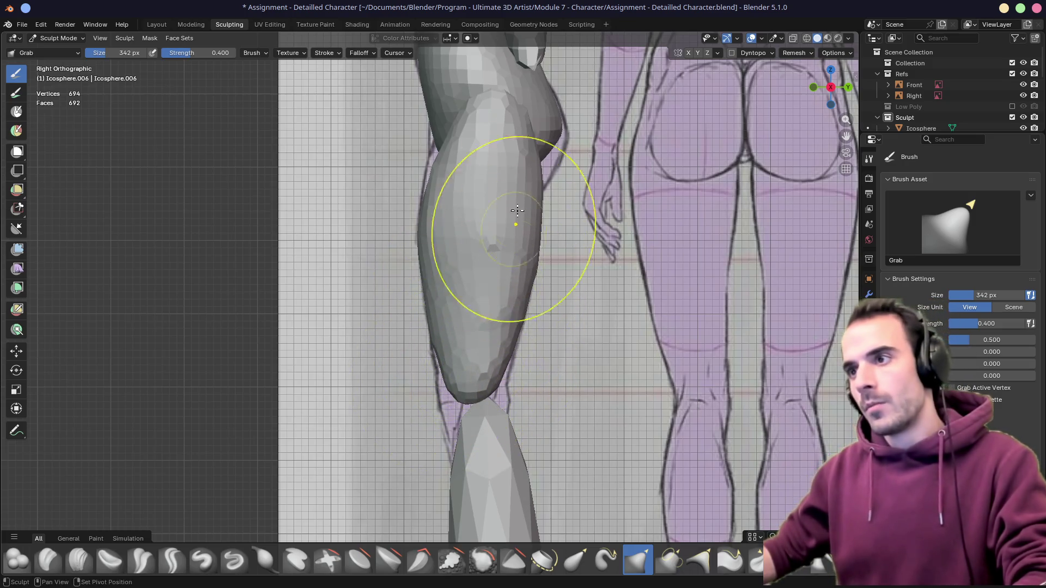
middle_click_drag(566, 168, 490, 159)
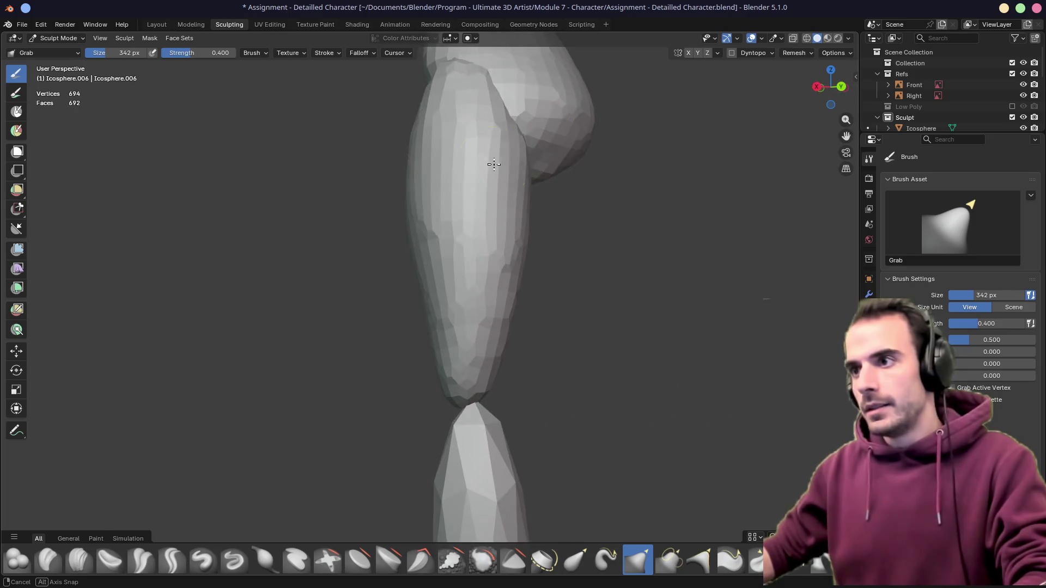
key("KP_3")
mouse_move(542, 117)
middle_mouse_down("shift")
mouse_move(419, 149)
mouse_move(474, 171)
mouse_move(423, 191)
middle_mouse_up("shift")
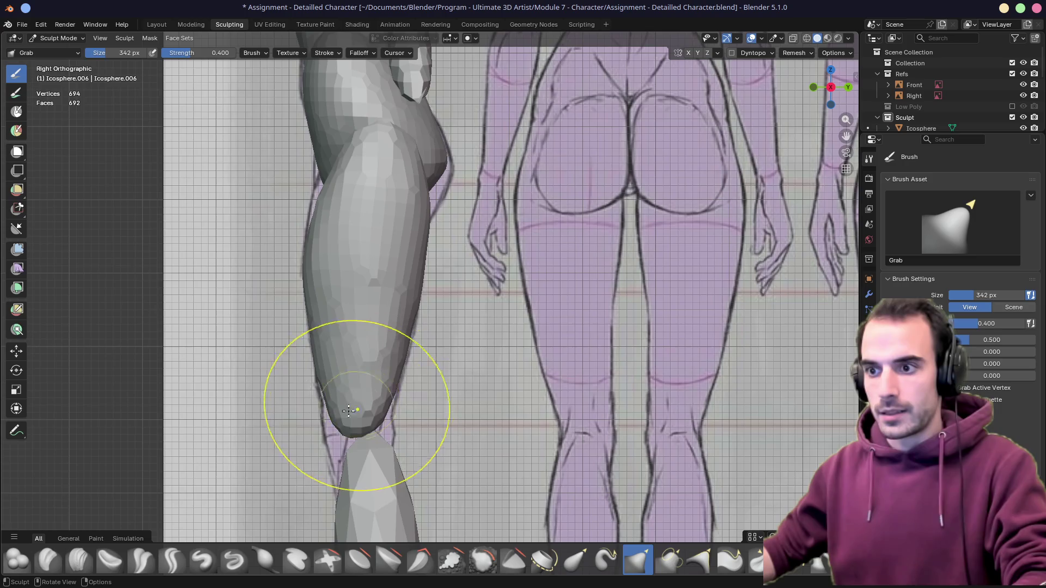
middle_click_drag(361, 446, 394, 318, "shift")
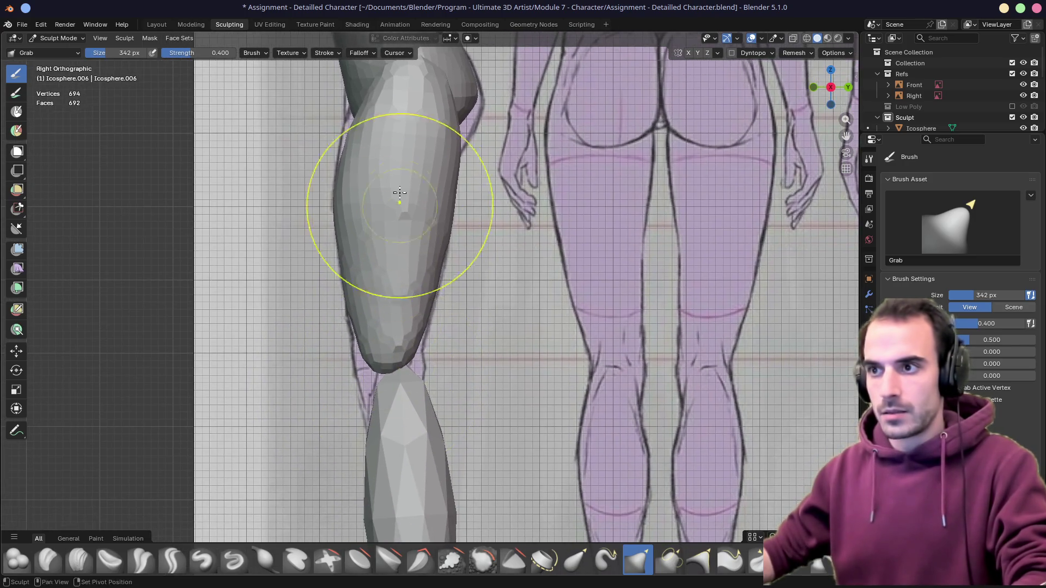
left_click_drag(396, 356, 396, 369)
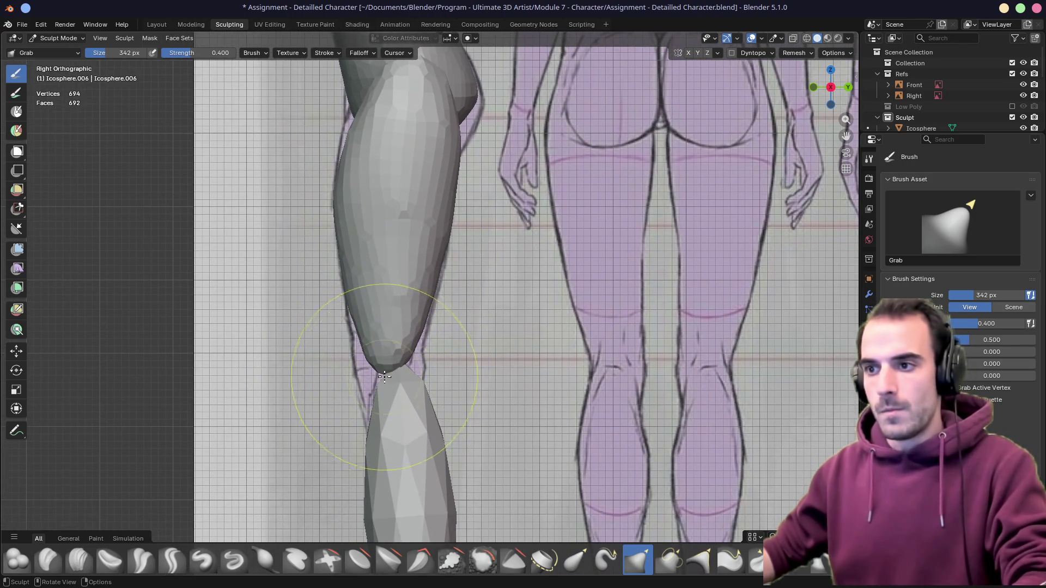
middle_click_drag(389, 379, 509, 323)
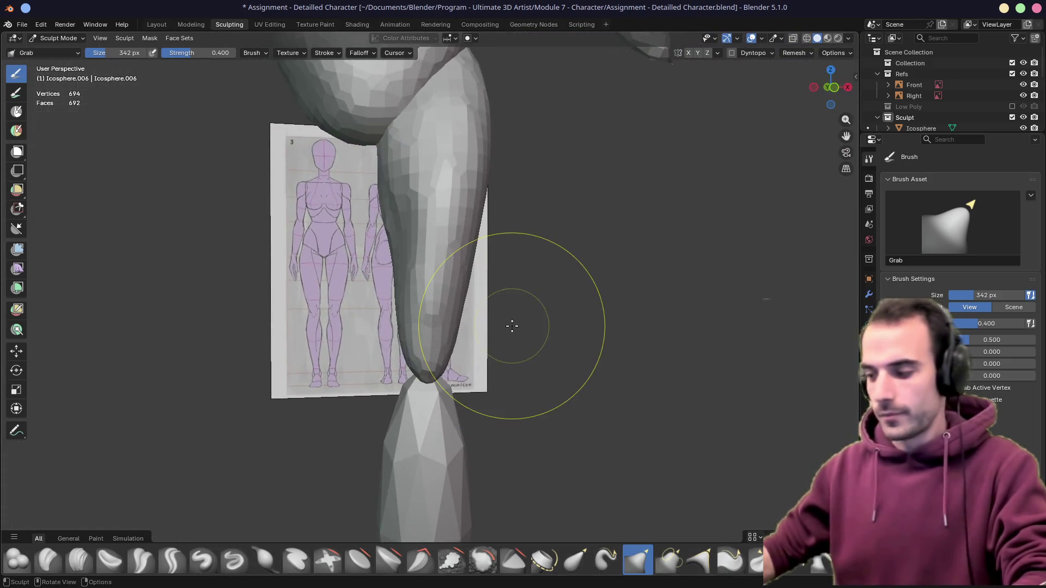
Taper the knee end from the front to meet the shin, then make the lower leg active
key("KP_1")
left_click_drag(455, 302, 446, 309)
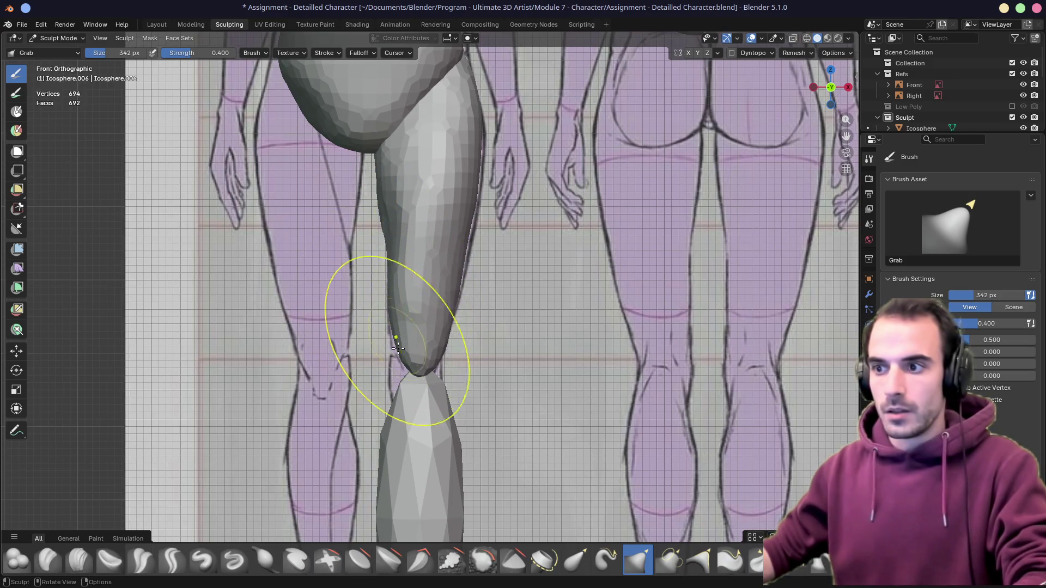
middle_click_drag(389, 350, 396, 268, "shift")
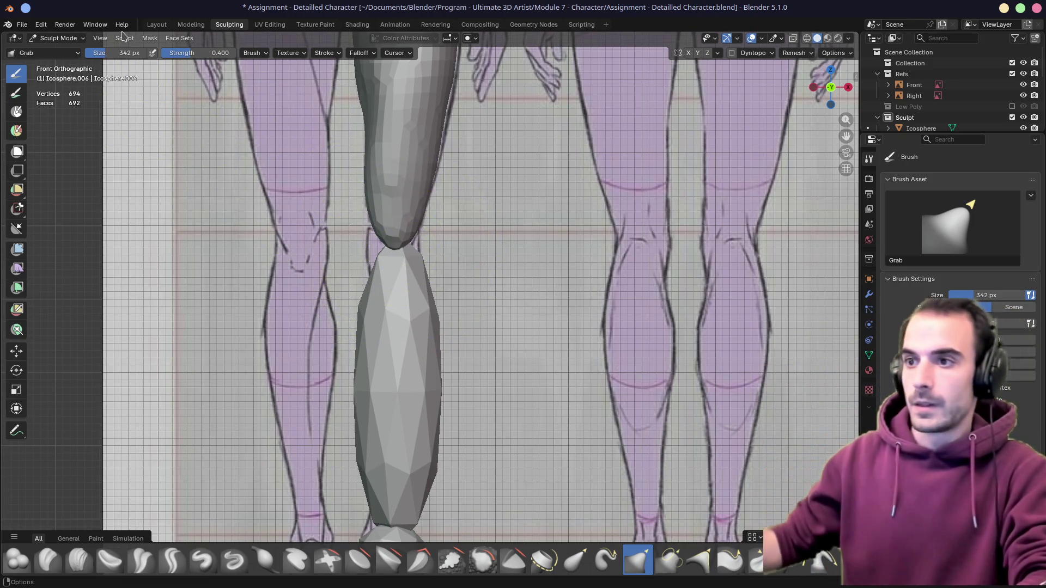
mouse_move(377, 230)
left_mouse_down()
mouse_move(375, 255)
mouse_move(416, 259)
mouse_move(370, 268)
mouse_move(373, 280)
left_mouse_up()
key("KP_3")
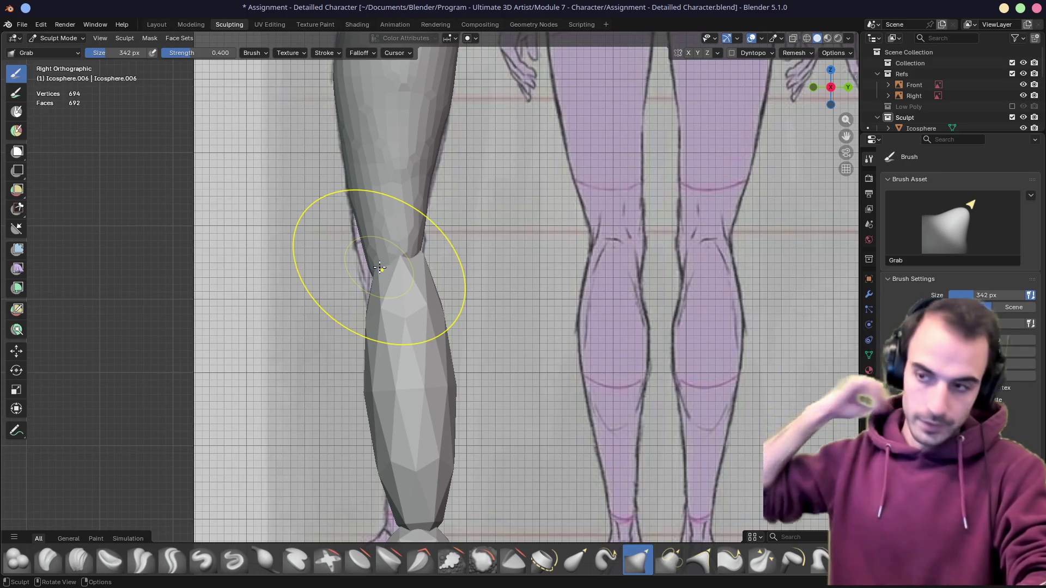
key("alt+q")
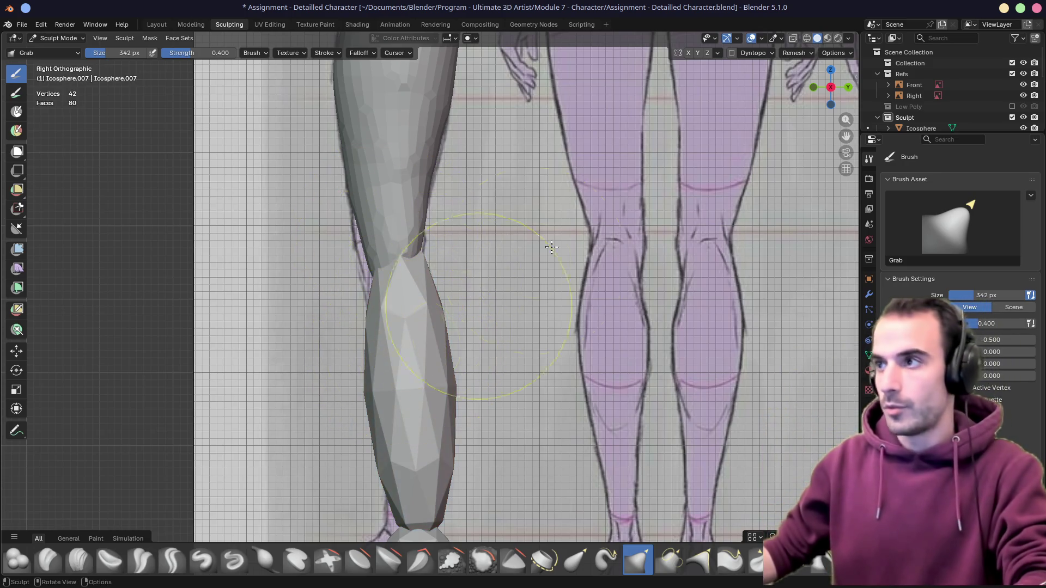
Voxel-remesh the lower leg into a denser mesh and view it see-through over the reference
left_click(795, 53)
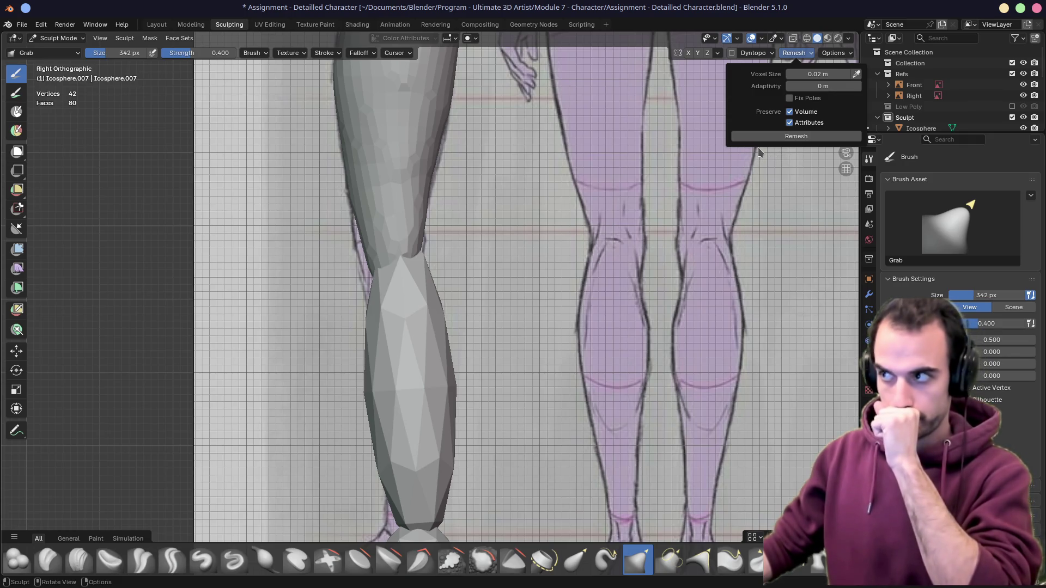
left_click(768, 136)
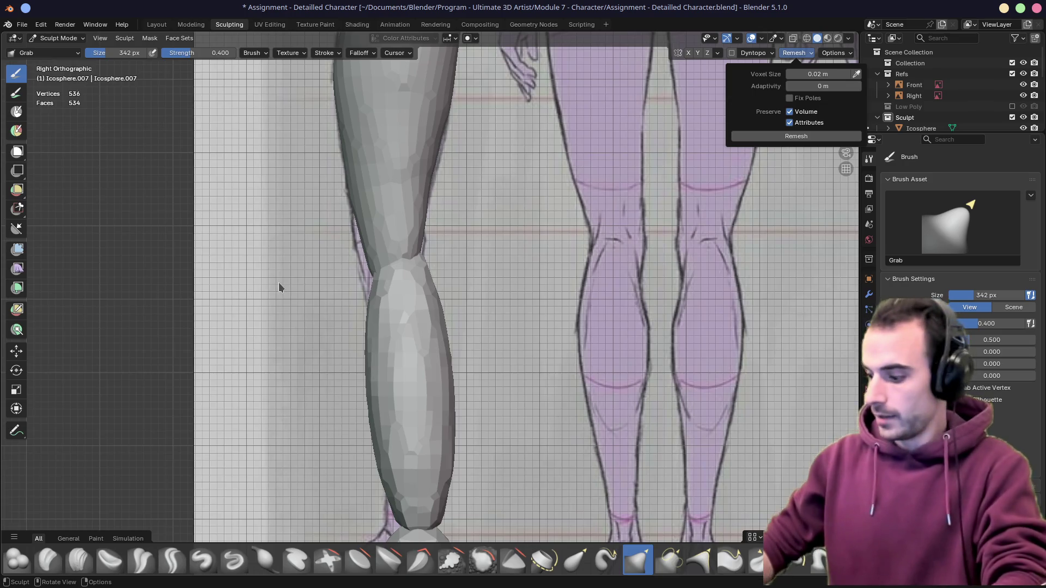
middle_click_drag(327, 374, 366, 387)
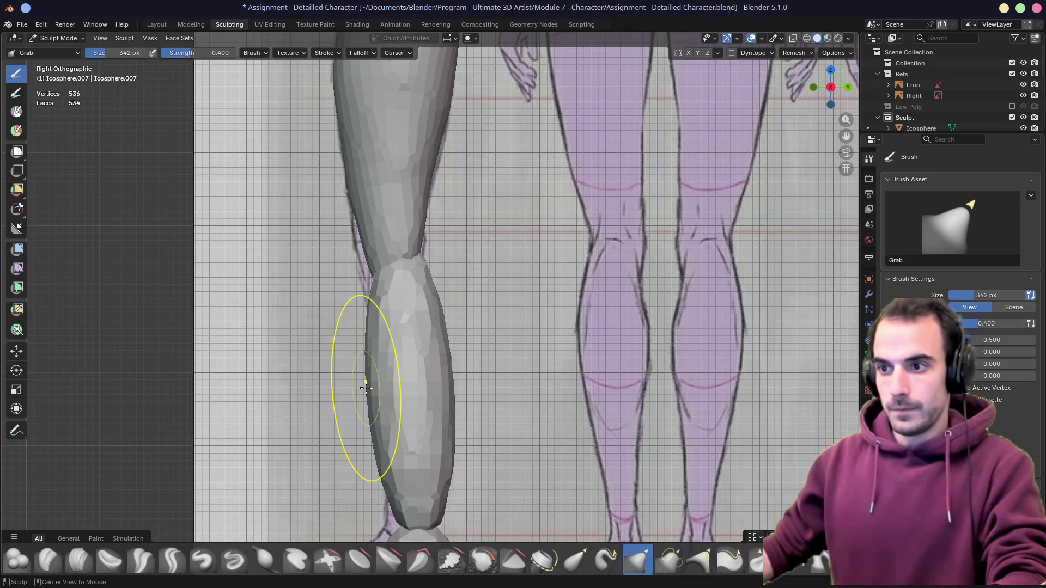
key("alt+z")
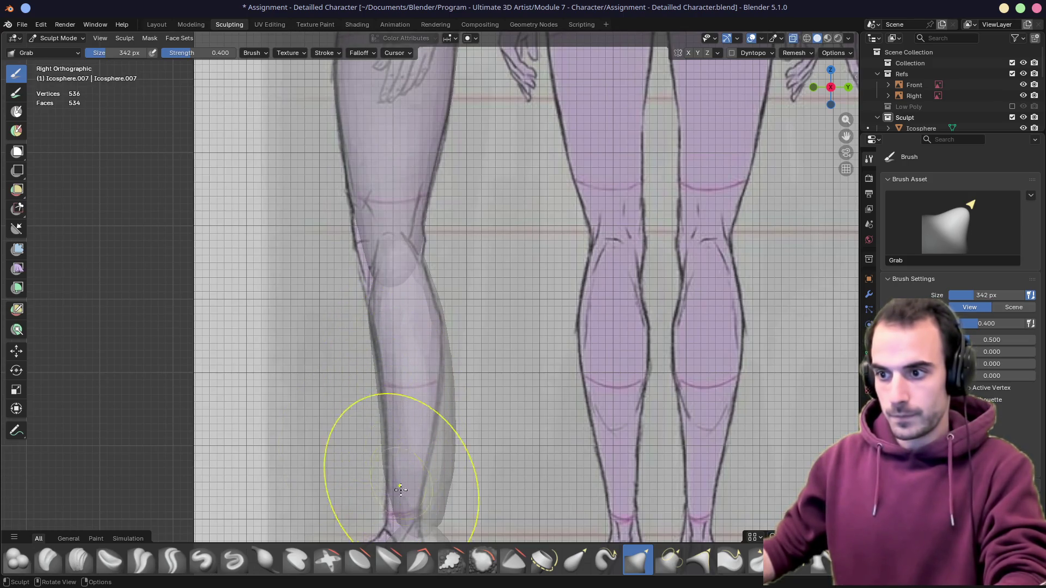
Grab-sculpt the calf so it curves from knee to foot along the side reference
middle_click_drag(403, 487, 413, 338, "shift")
mouse_move(449, 344)
left_mouse_down()
mouse_move(431, 337)
mouse_move(449, 372)
mouse_move(437, 295)
mouse_move(443, 231)
left_mouse_up()
key("alt+z")
key("alt+z")
left_click_drag(422, 124, 428, 171)
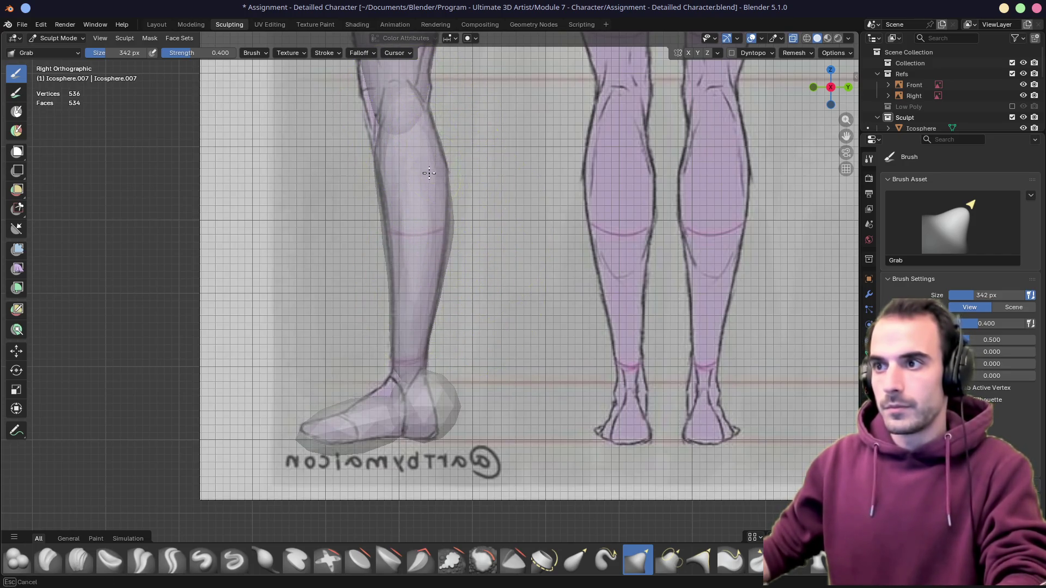
Slim the shin and ankle in side and front views to match both references
key("alt+z")
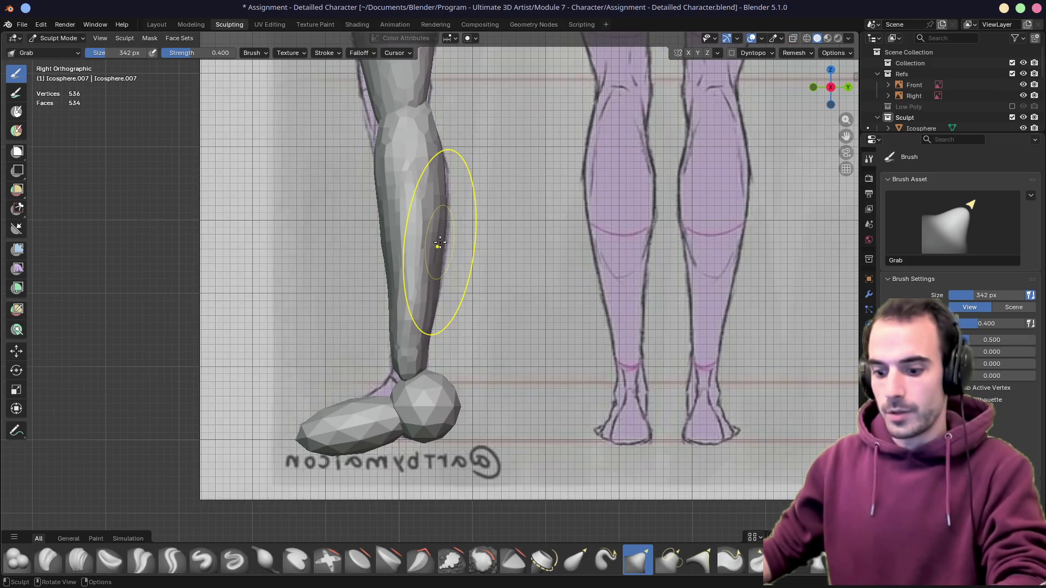
left_click_drag(400, 331, 407, 349)
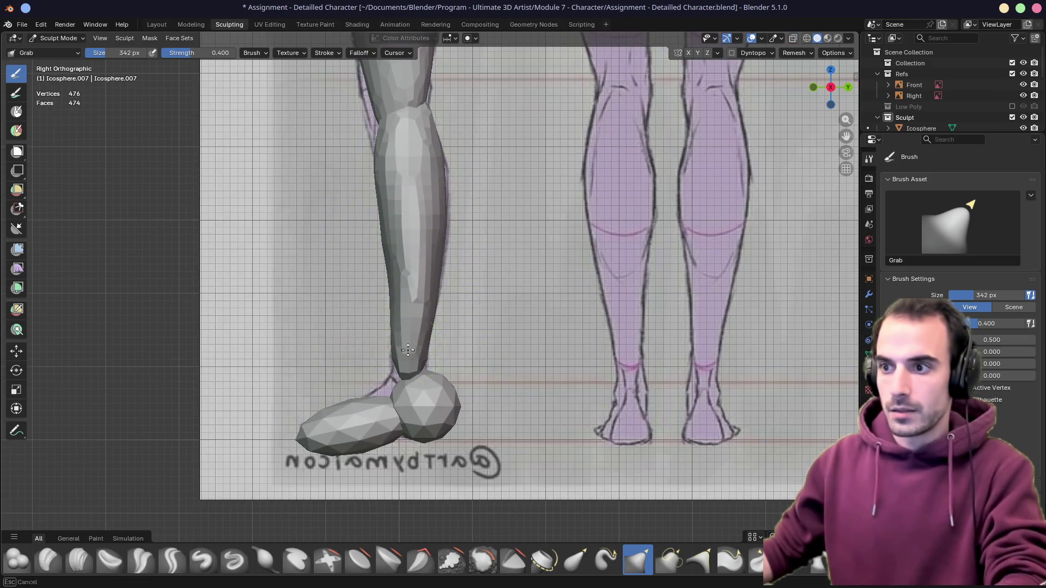
key("KP_1")
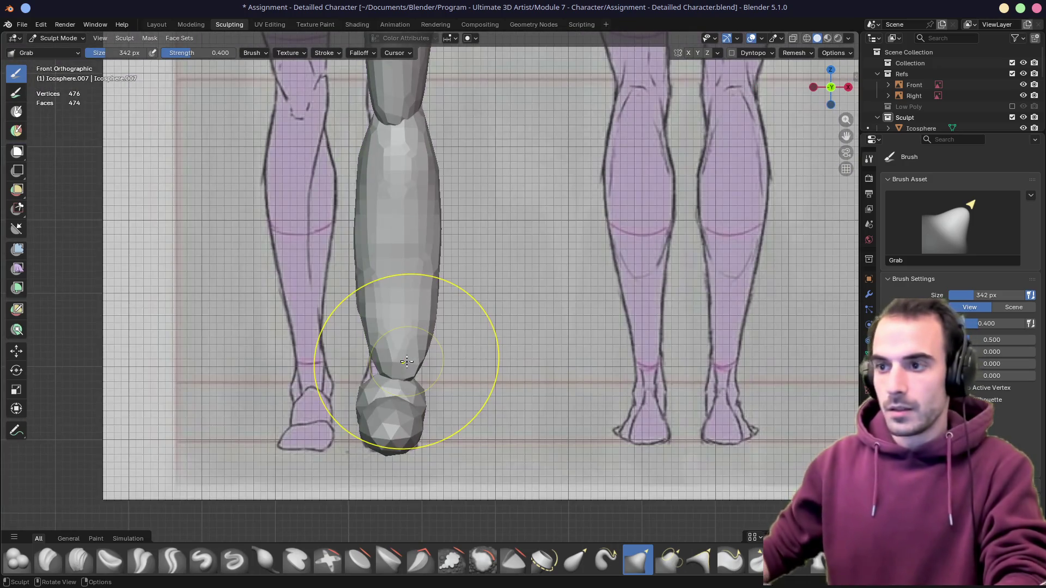
key("alt+z")
mouse_move(424, 306)
left_mouse_down()
mouse_move(418, 337)
mouse_move(391, 335)
mouse_move(396, 349)
mouse_move(387, 328)
left_mouse_up()
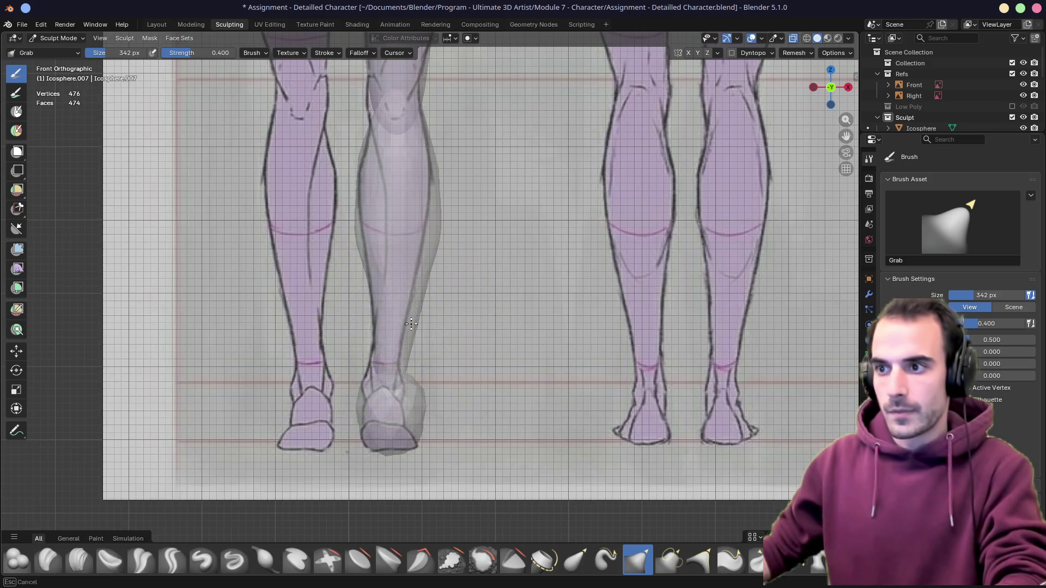
left_click_drag(429, 254, 425, 228)
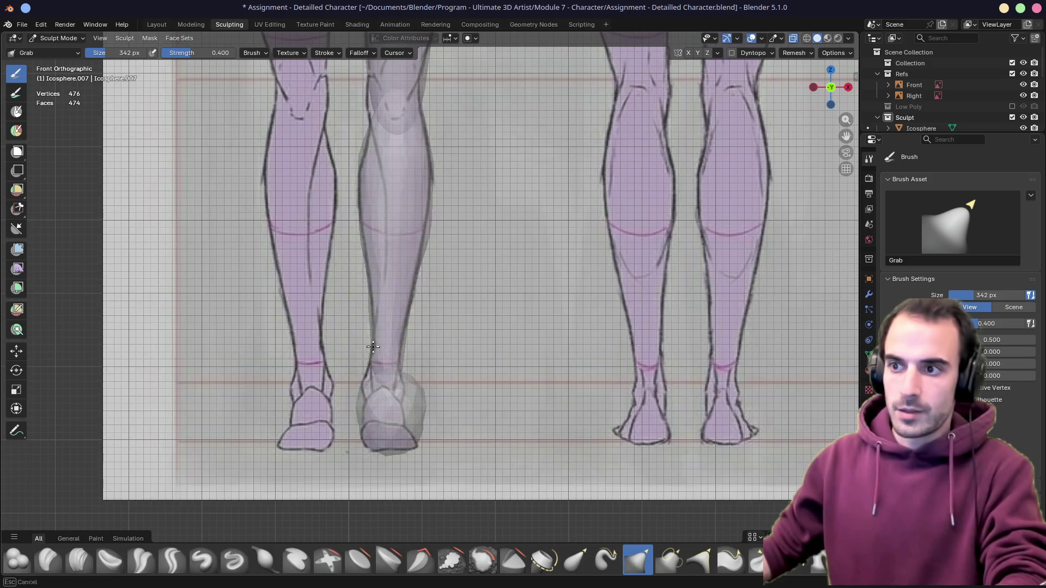
Check the leg in perspective and set the Grab brush size to 400 px
key("alt+z")
middle_click_drag(452, 283, 345, 275)
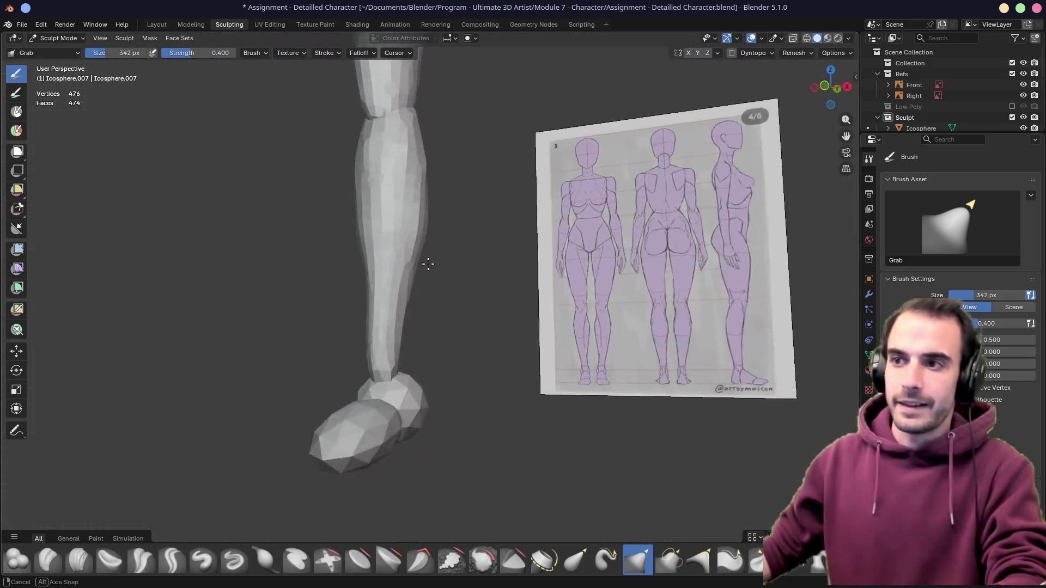
key("KP_3")
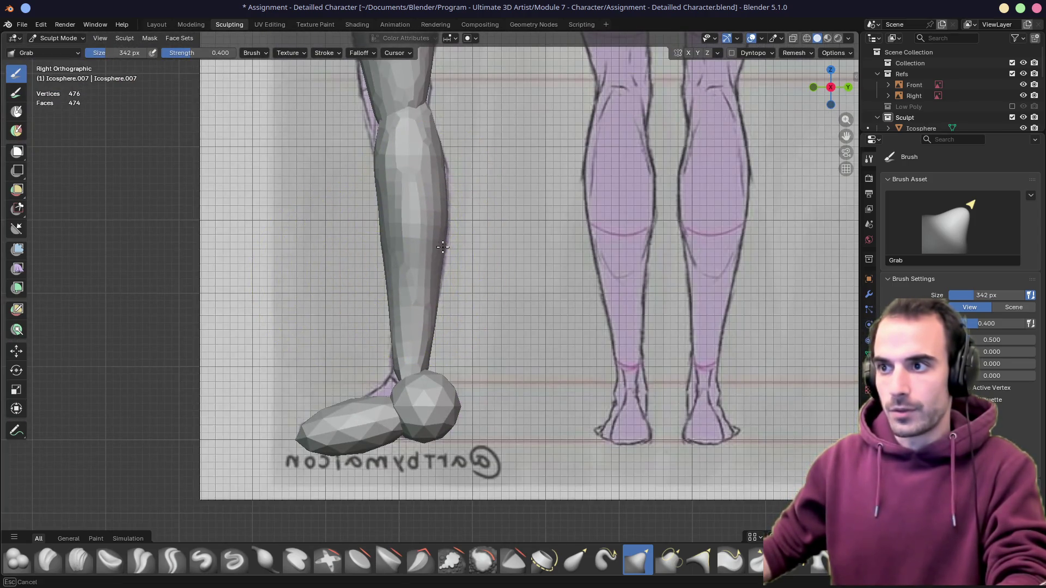
key("f")
left_click(438, 195)
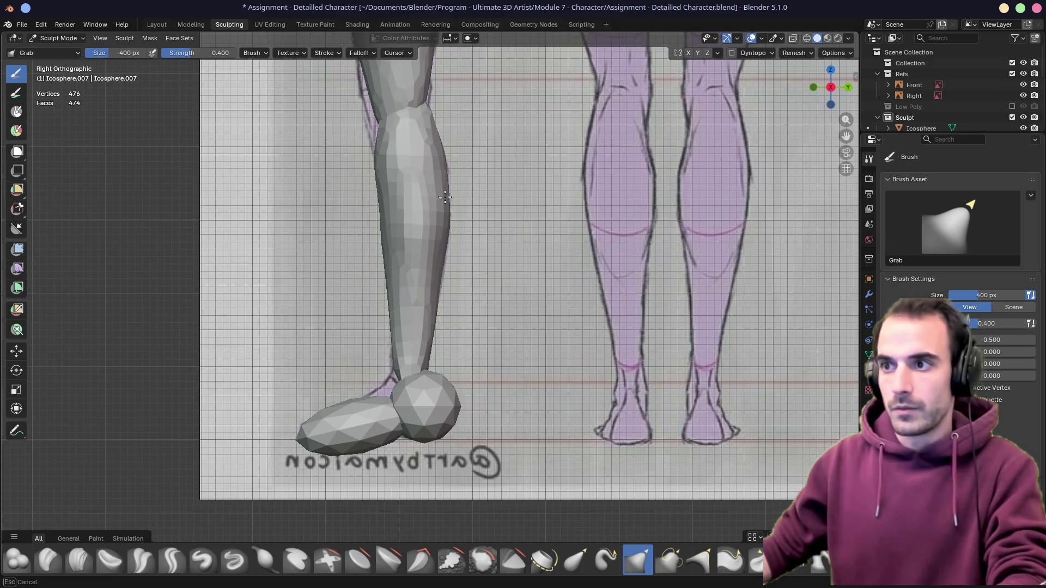
Narrow the lower shin toward the ankle in the right side view
mouse_move(444, 245)
middle_mouse_down()
mouse_move(456, 252)
mouse_move(395, 282)
middle_mouse_up()
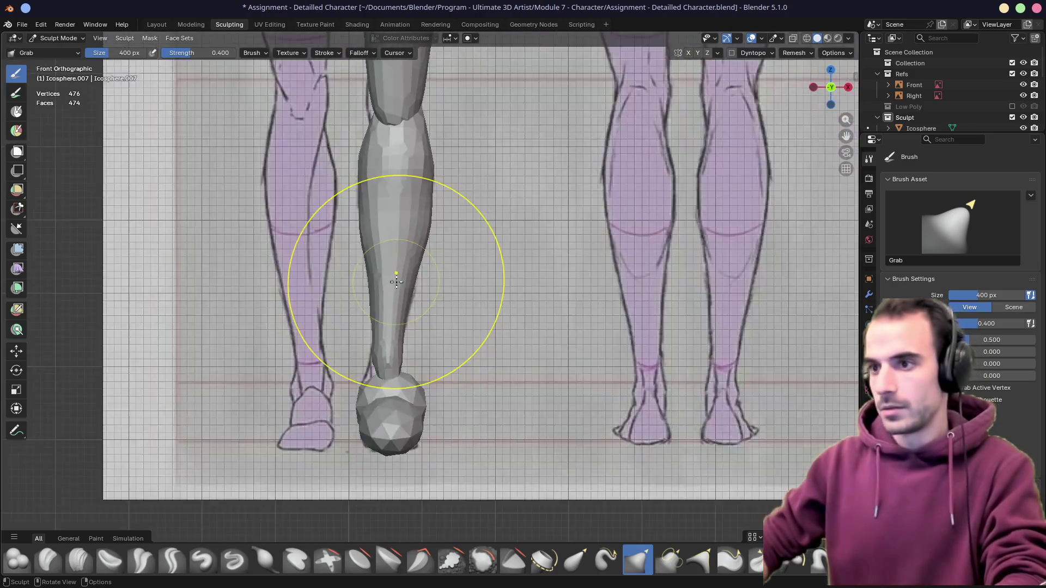
key("KP_3")
left_click_drag(397, 303, 426, 333)
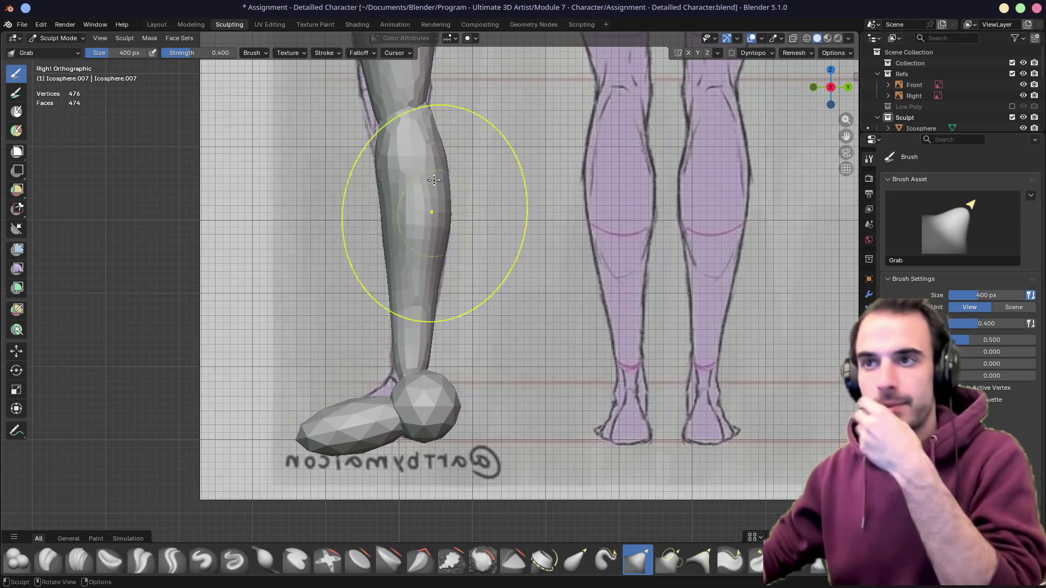
scroll(275, 129, "up", 3)
scroll(233, 164, "up", 2)
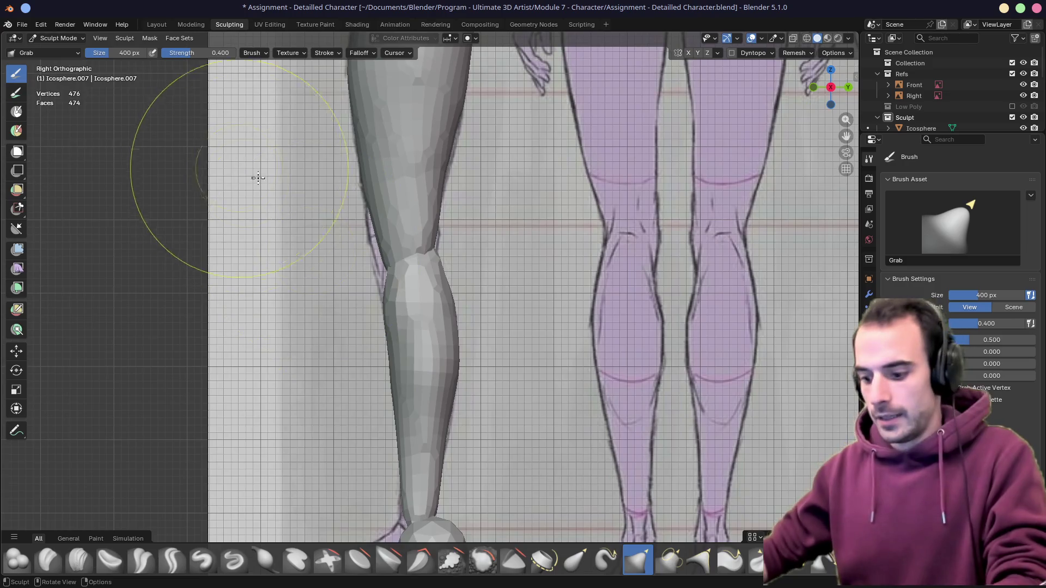
Paint a mask over the lower leg below the knee and look through the Sculpt menu
key("m")
middle_click_drag(316, 172, 425, 264, "shift")
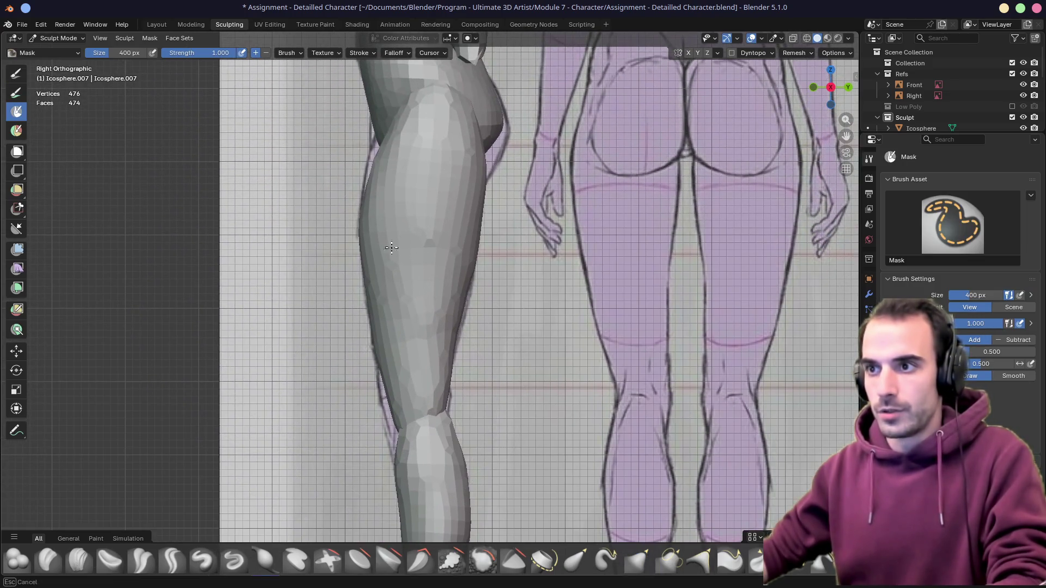
middle_click_drag(282, 362, 440, 289, "shift")
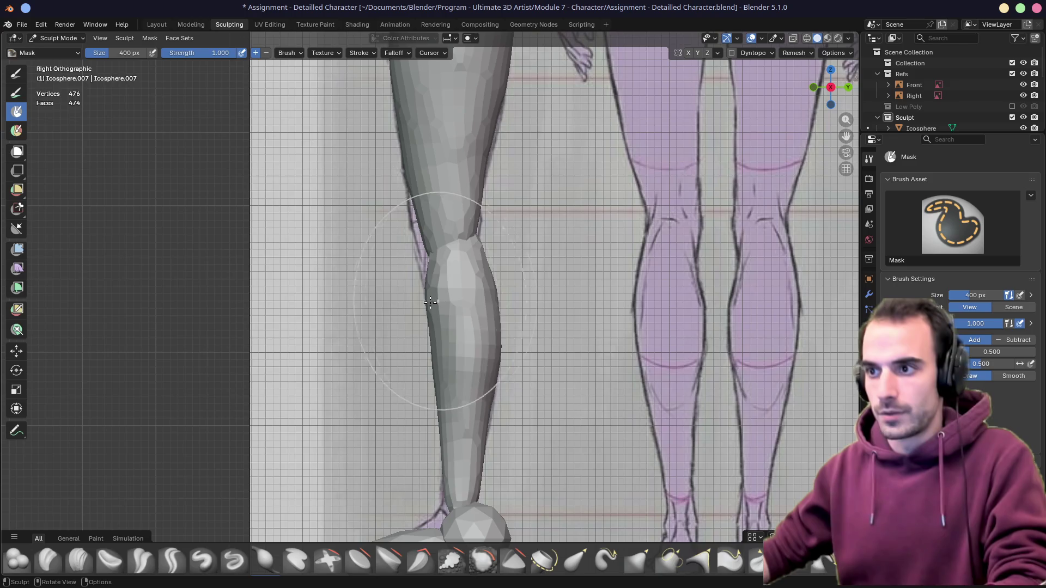
left_click_drag(435, 302, 525, 298)
middle_click_drag(528, 298, 339, 274)
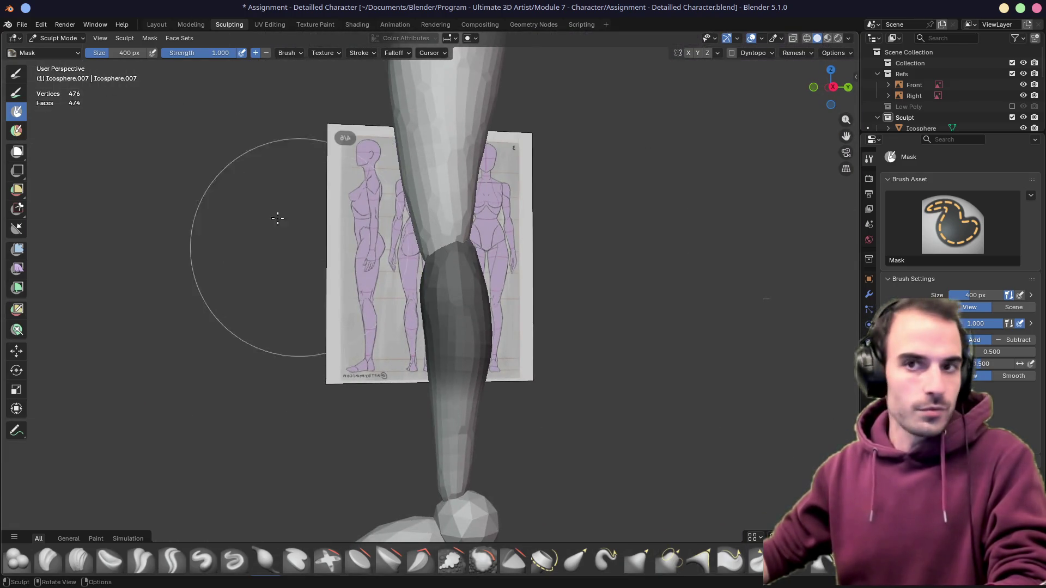
left_click(125, 38)
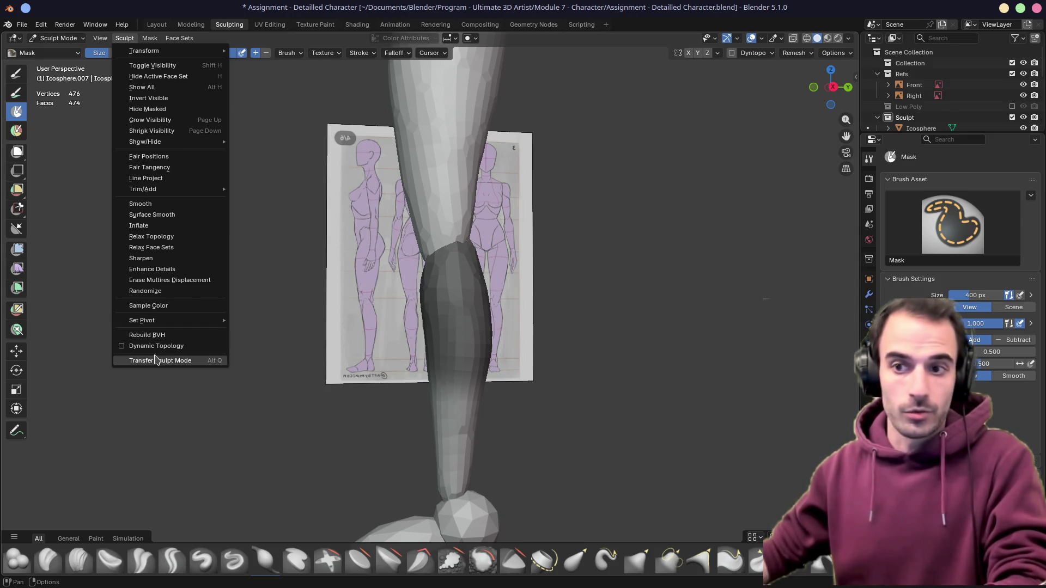
Switch sculpt target between upper and lower leg and reveal the hidden middle of the leg
middle_click_drag(262, 233, 427, 217)
key("alt+q")
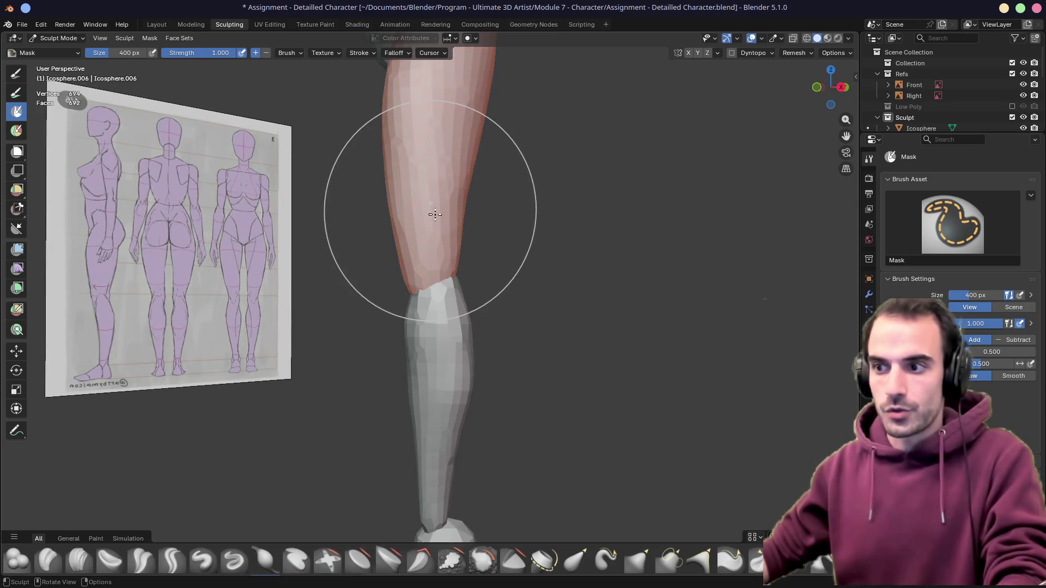
key("alt+q")
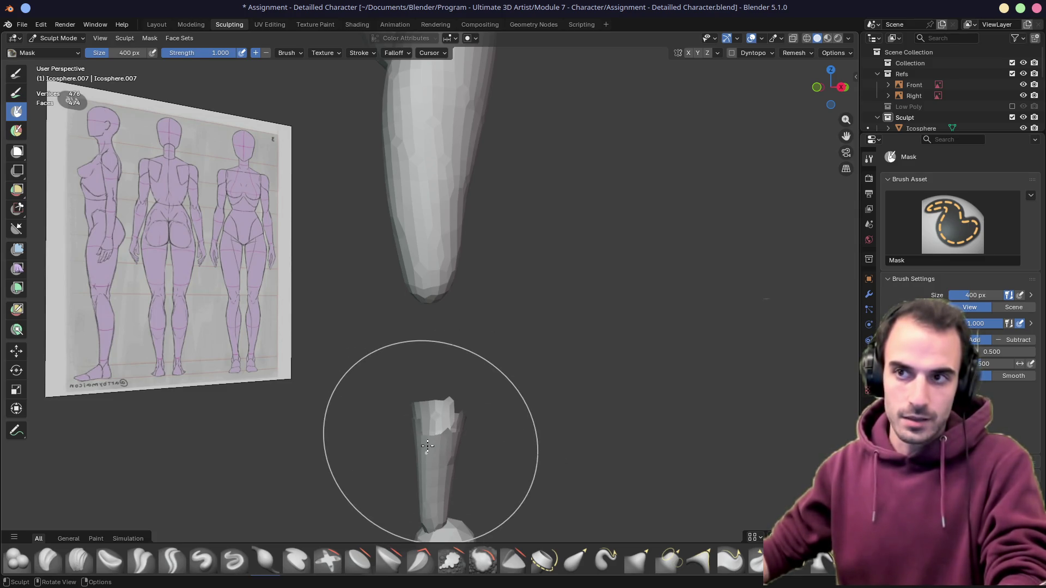
key("alt+q")
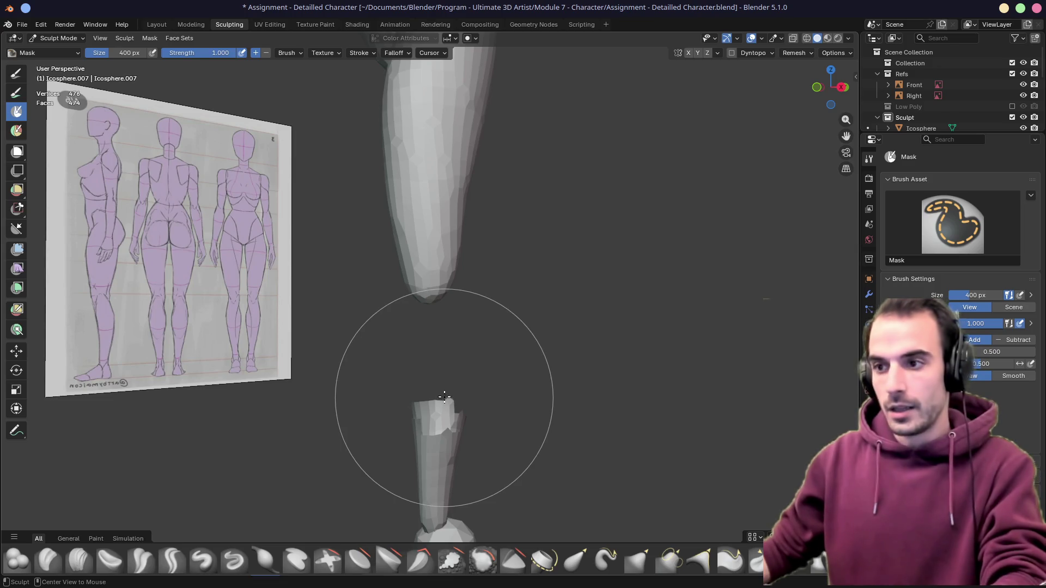
key("ctrl+z")
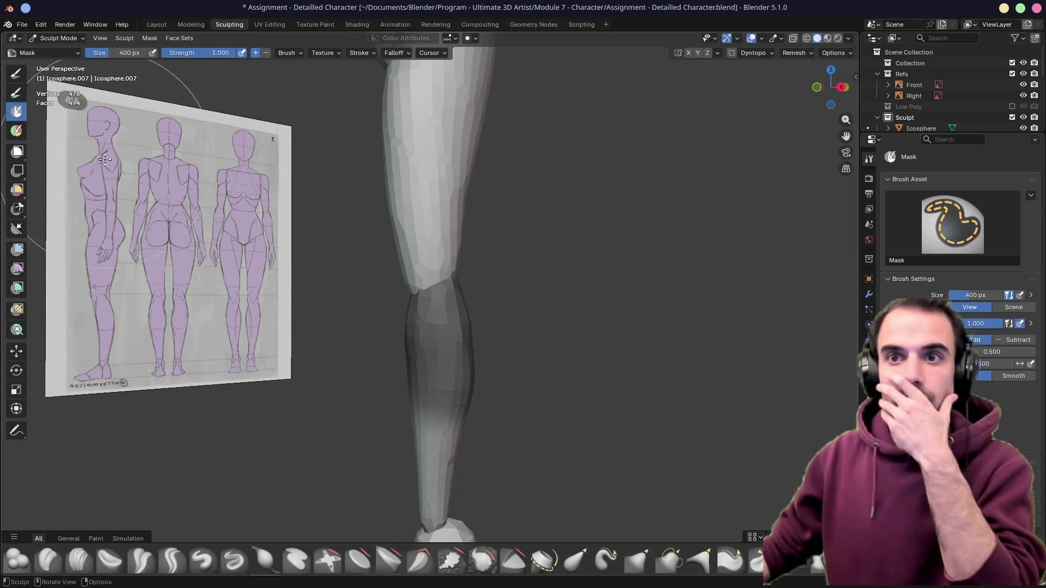
Clear the mask from the shin via the Mask menu
left_click(149, 38)
left_click(168, 61)
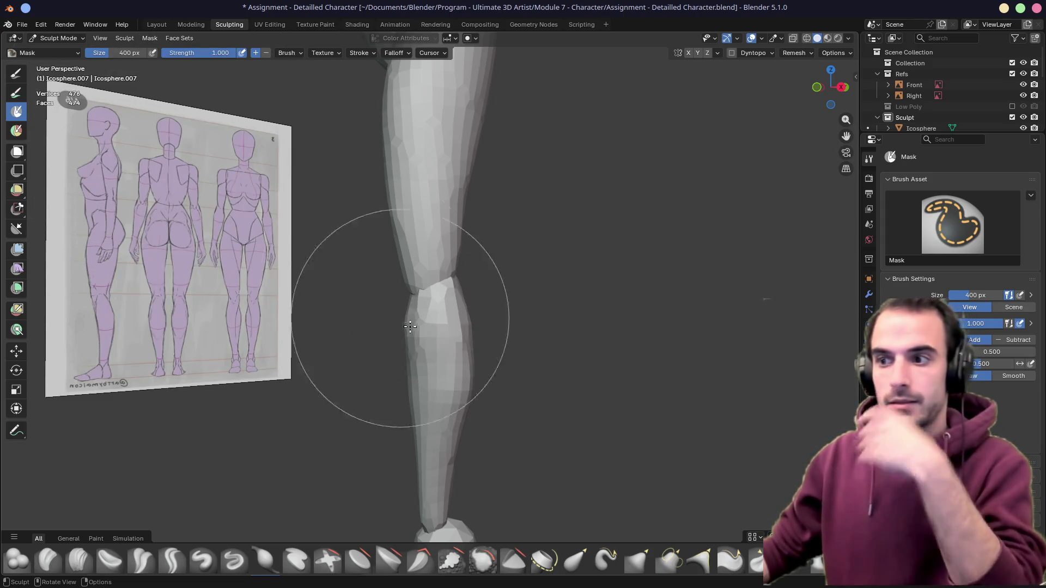
left_click(151, 39)
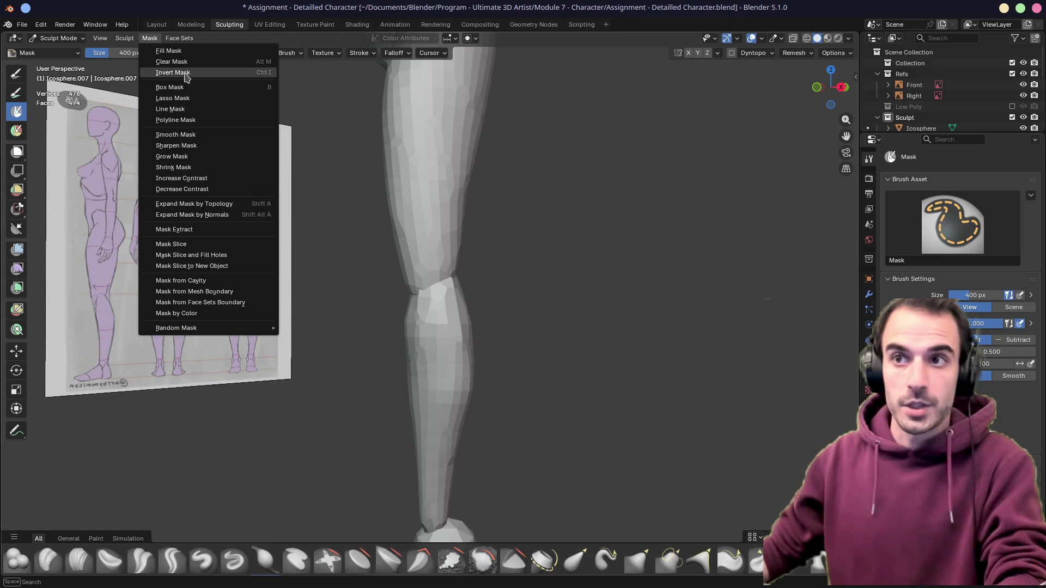
Mask the lower leg in right side view and switch back to the Grab brush
middle_click_drag(344, 210, 321, 148)
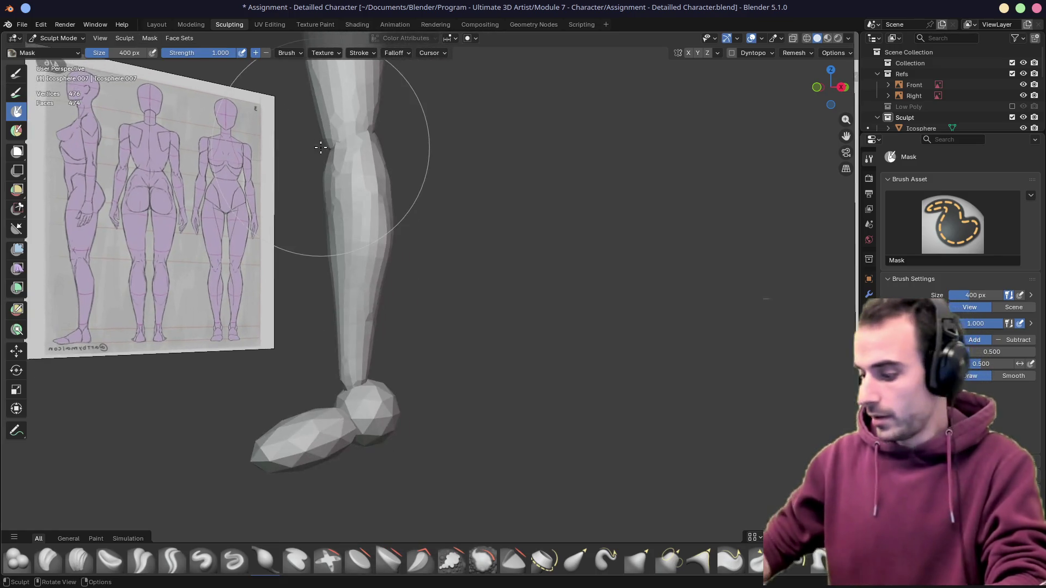
key("KP_3")
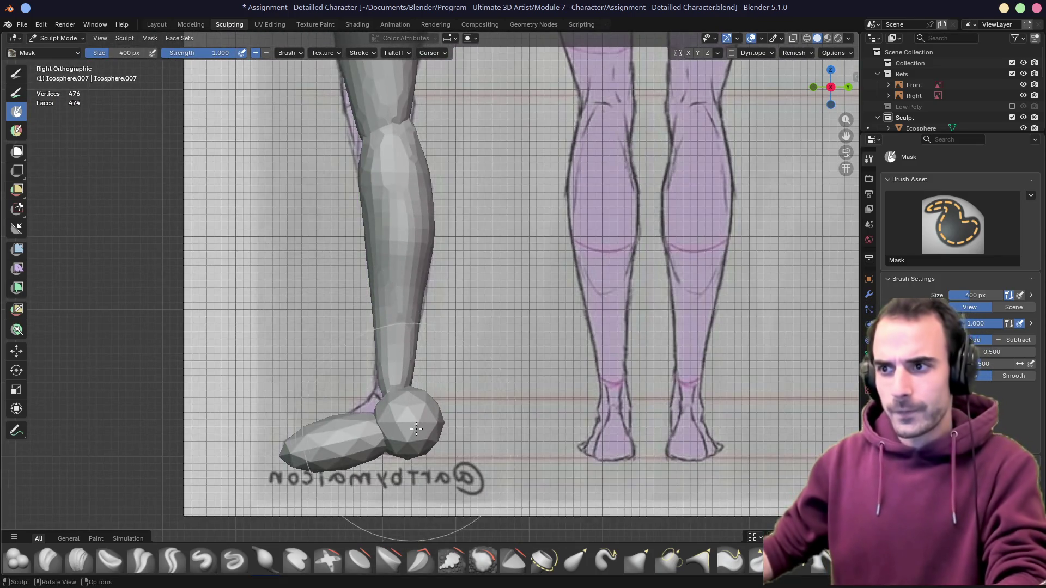
middle_click_drag(326, 322, 498, 331)
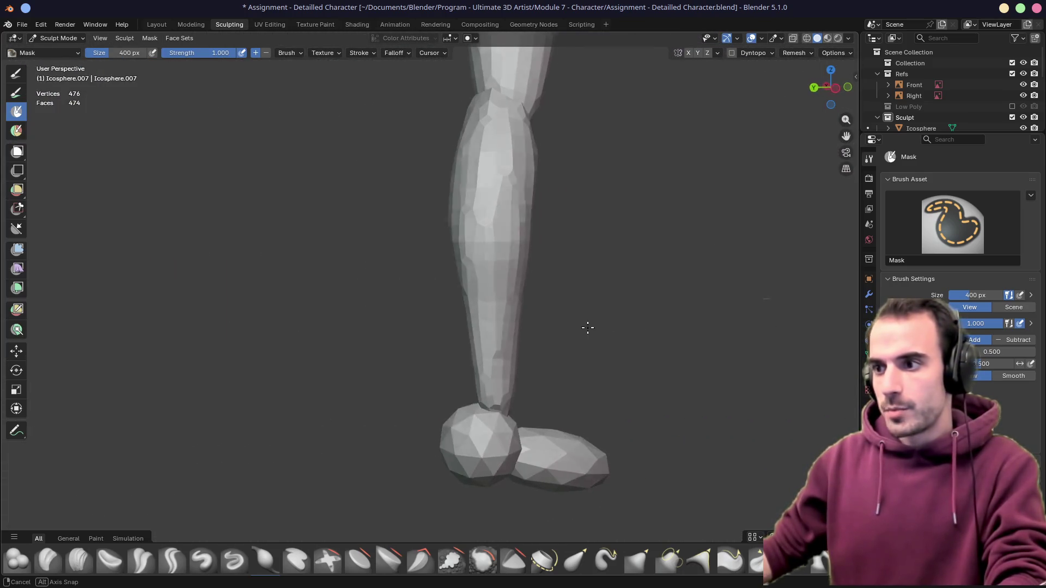
key("KP_3")
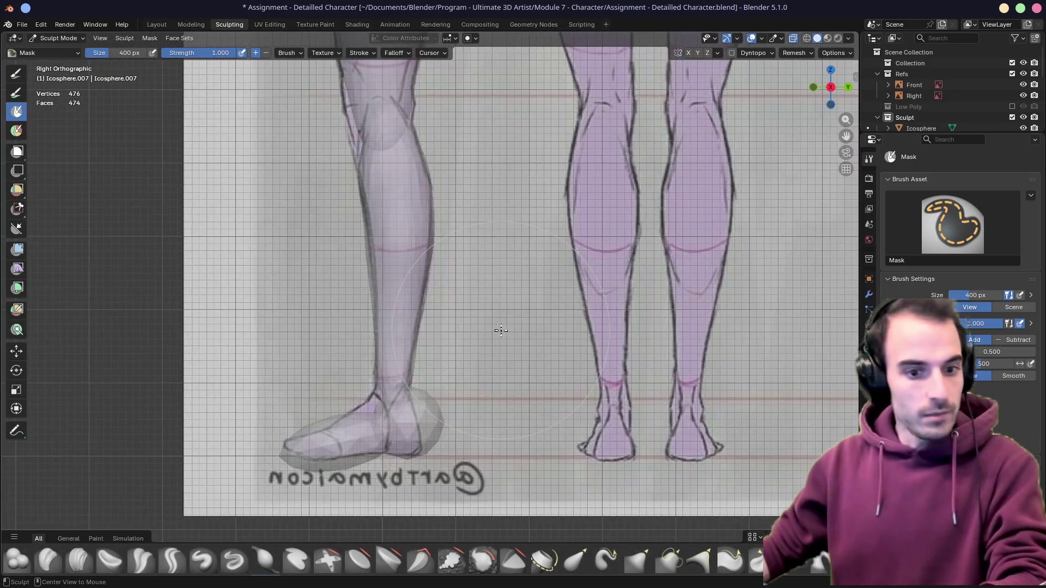
left_click_drag(415, 335, 432, 321)
key("g")
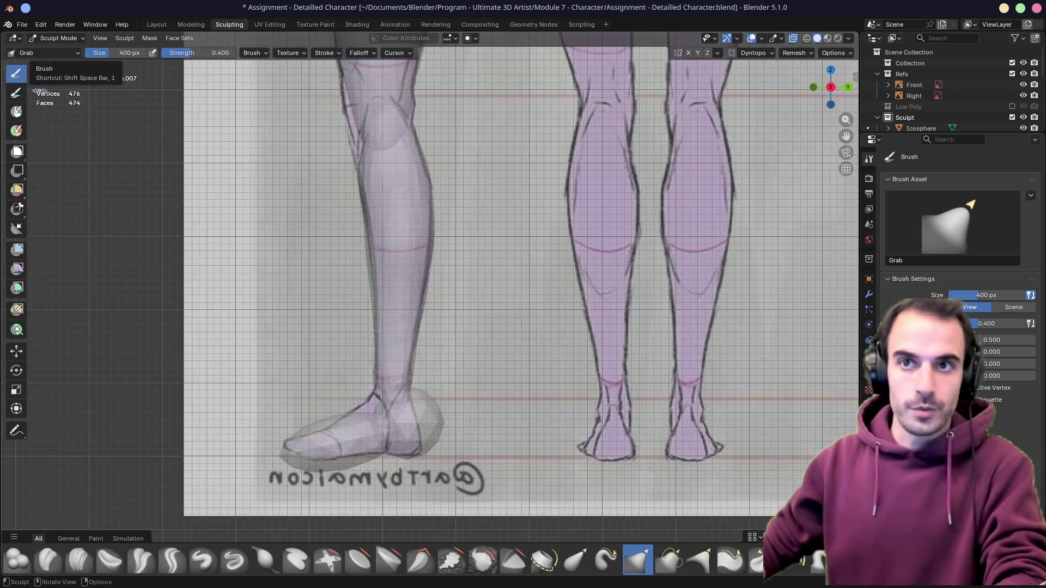
Pull the lower leg and ankle toward the side reference, then make the foot sphere the sculpt target
mouse_move(415, 325)
left_mouse_down()
mouse_move(375, 328)
mouse_move(406, 364)
mouse_move(379, 350)
left_mouse_up()
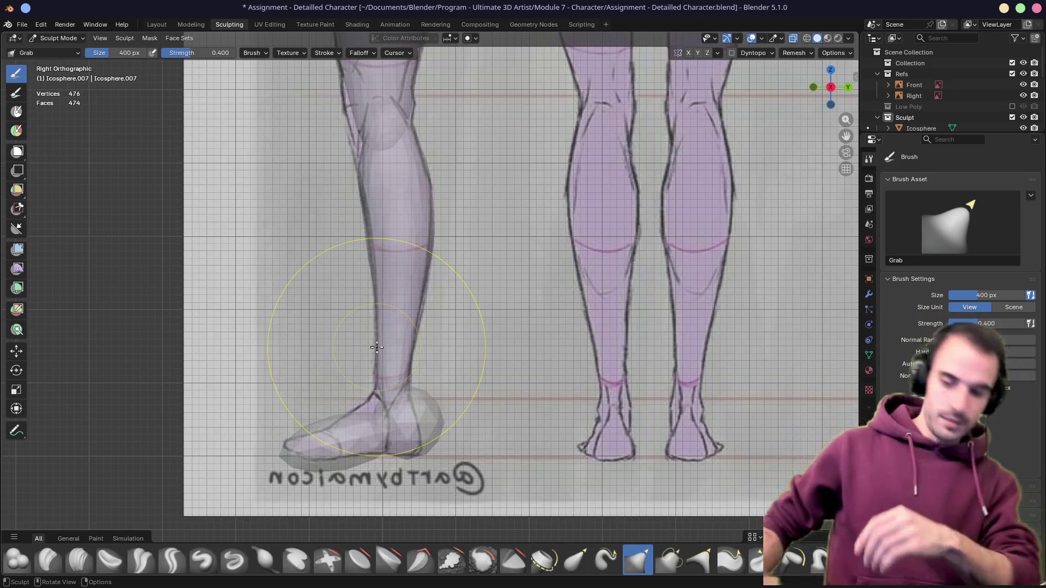
left_click_drag(376, 357, 385, 369)
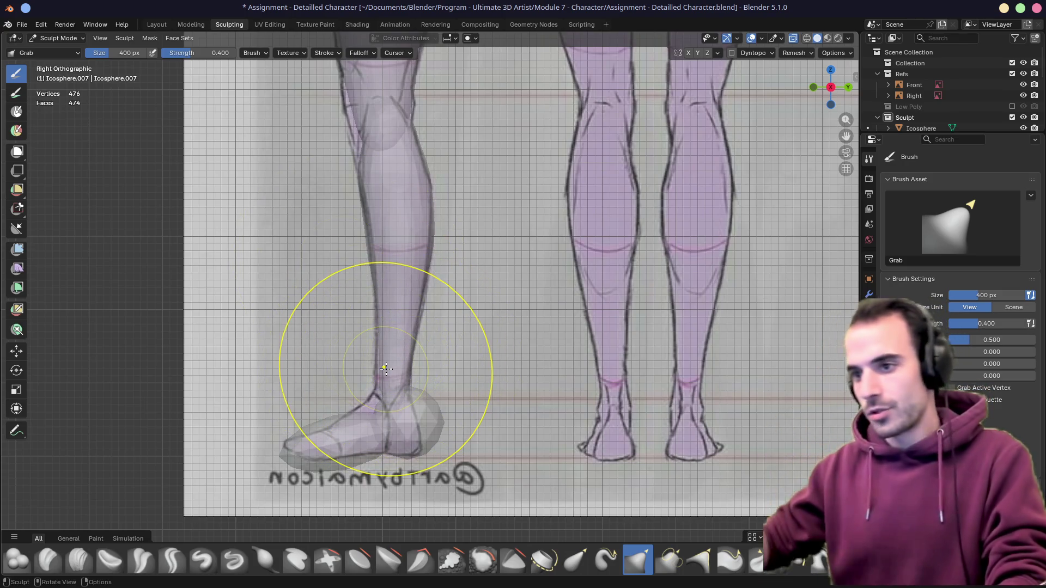
key("alt+q")
middle_click_drag(429, 414, 456, 362, "shift")
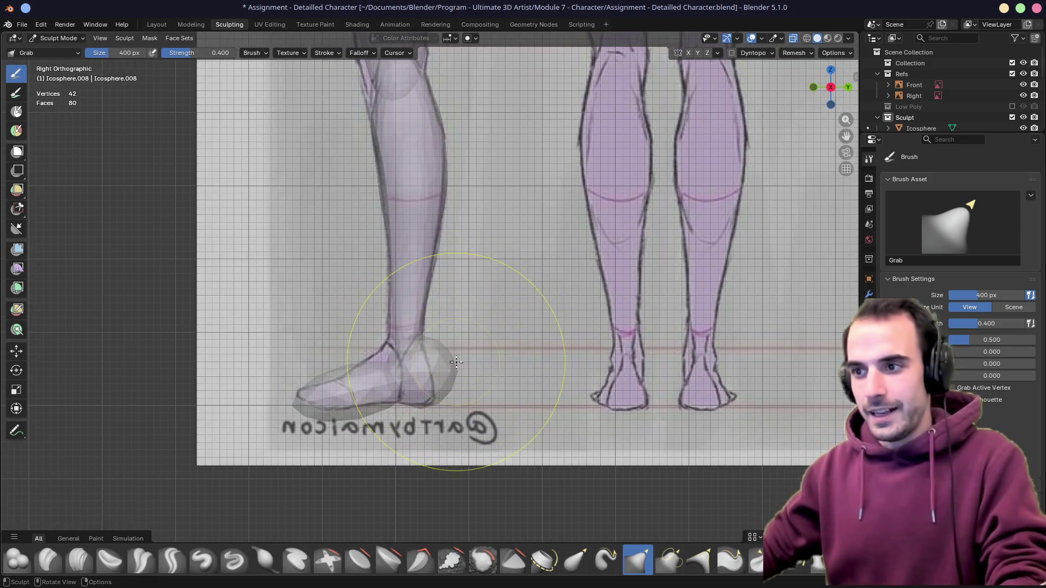
Voxel-remesh the foot sphere and Grab-shape it in side and front views
left_click(797, 54)
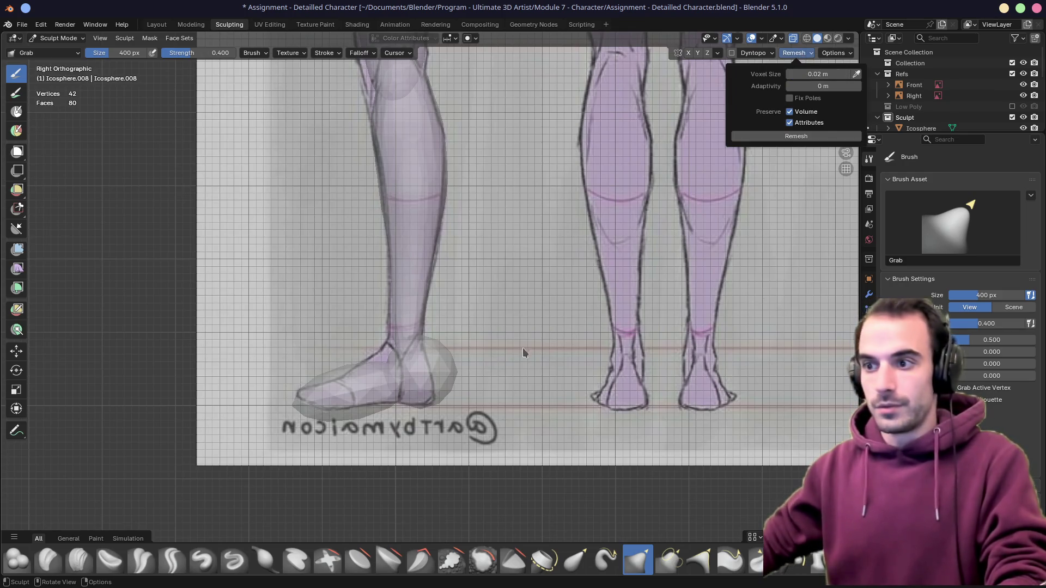
key("ctrl+r")
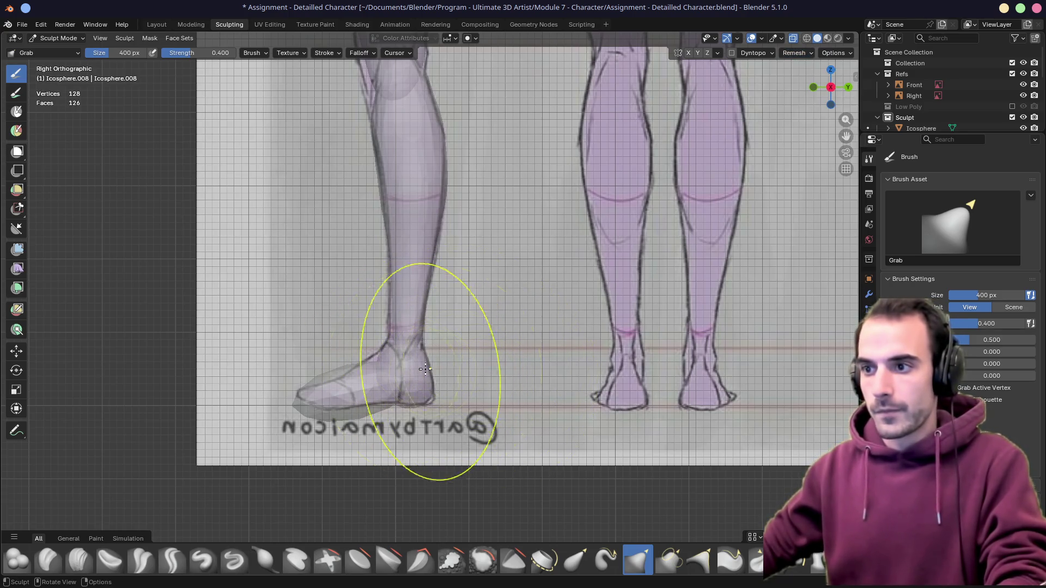
mouse_move(376, 386)
left_mouse_down()
mouse_move(415, 403)
mouse_move(413, 384)
left_mouse_up()
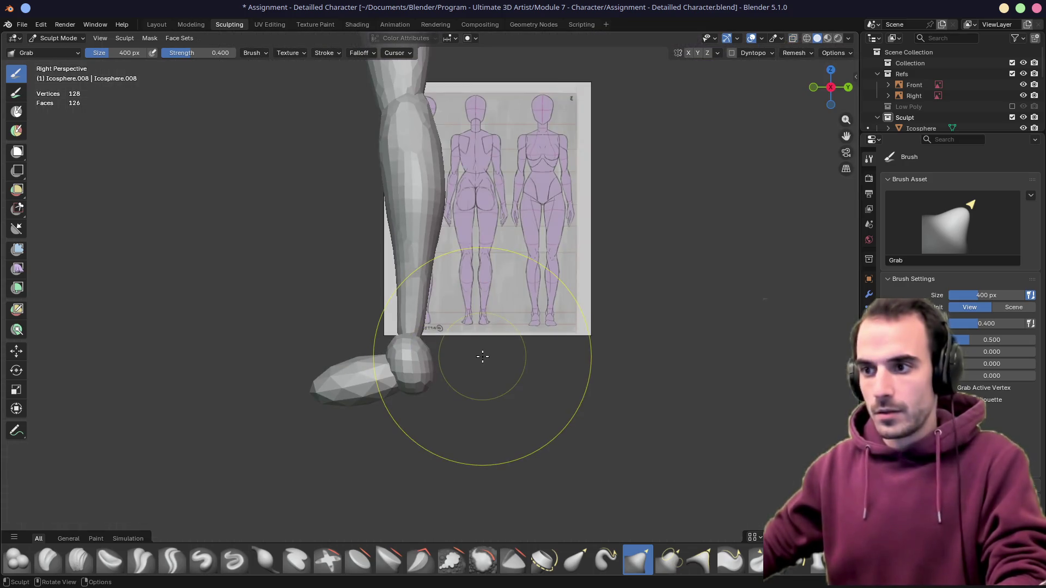
middle_click_drag(432, 366, 482, 356)
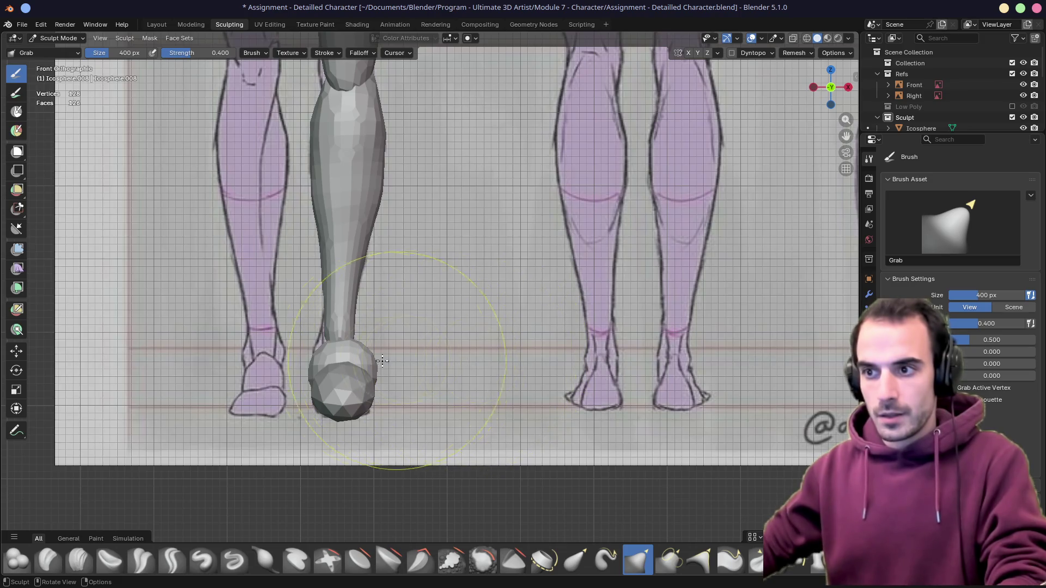
left_click_drag(332, 360, 316, 361)
key("alt+z")
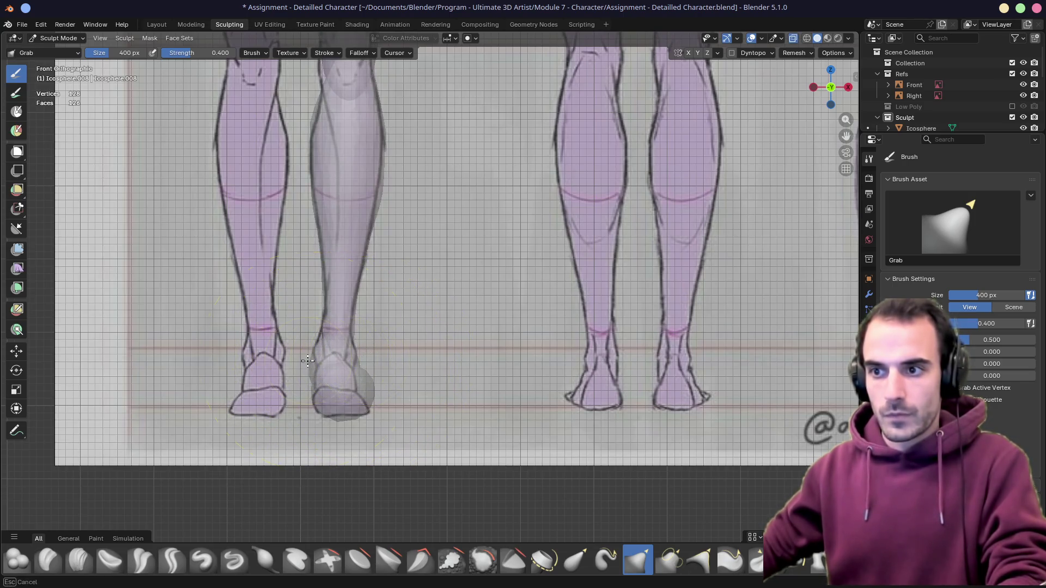
Shrink the Grab brush to 240 px and check the leg from the front
key("f")
left_click(366, 349)
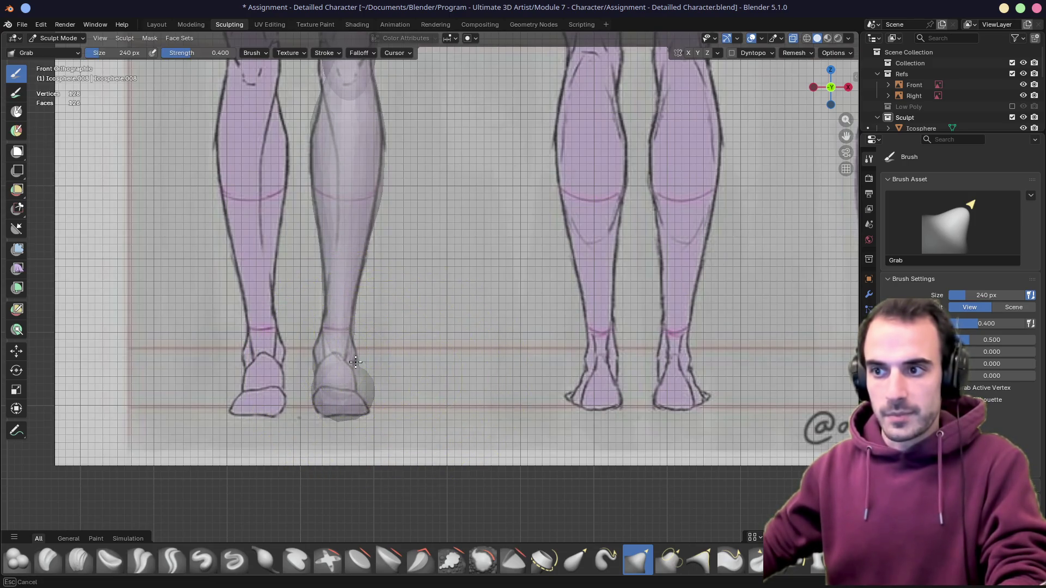
middle_click_drag(357, 362, 316, 357)
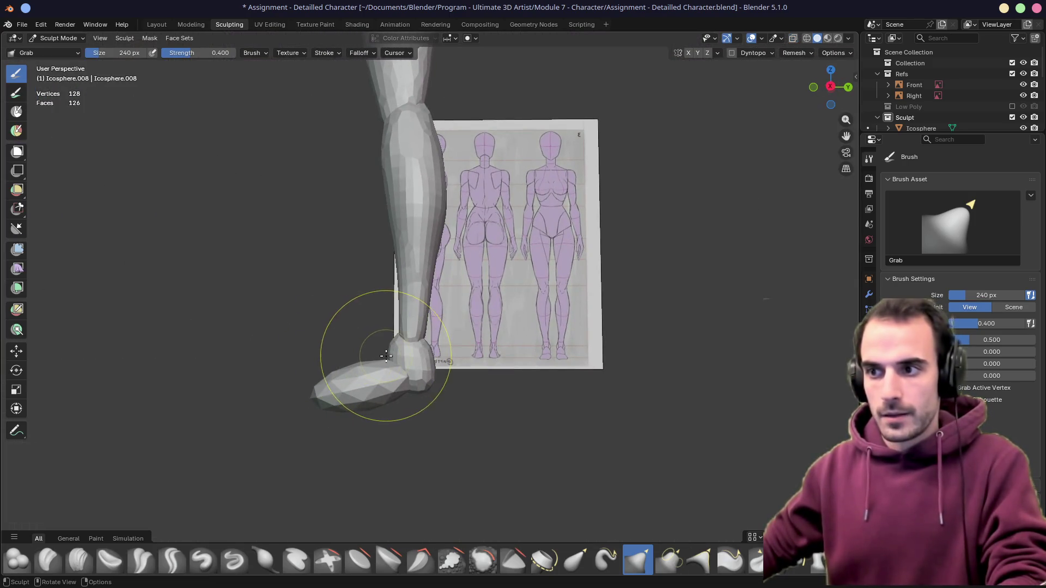
middle_click_drag(415, 374, 338, 396, "alt")
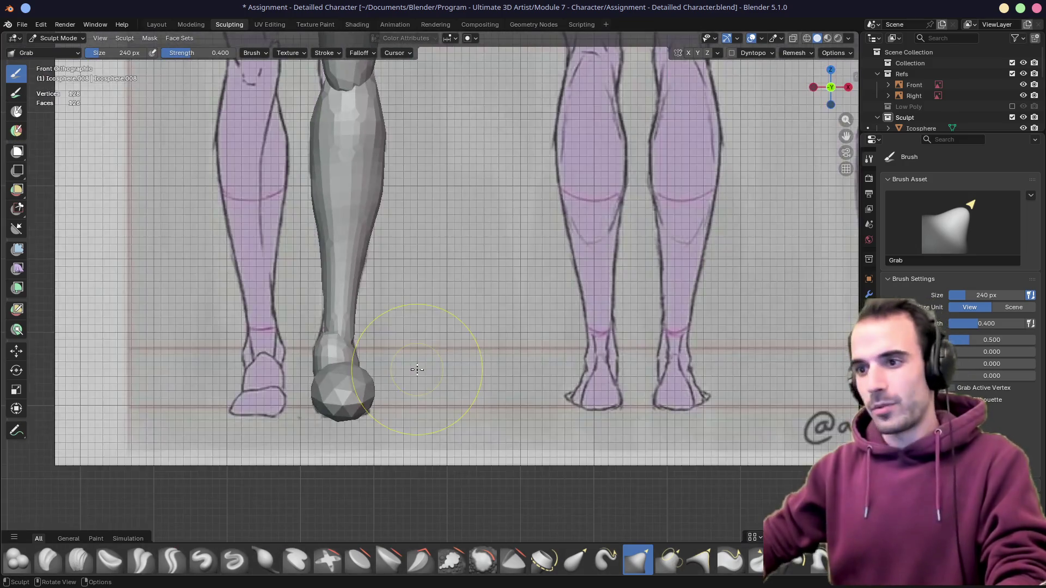
Set the voxel size and remesh the foot piece again in side view
left_click(793, 52)
left_click(799, 74)
key("Return")
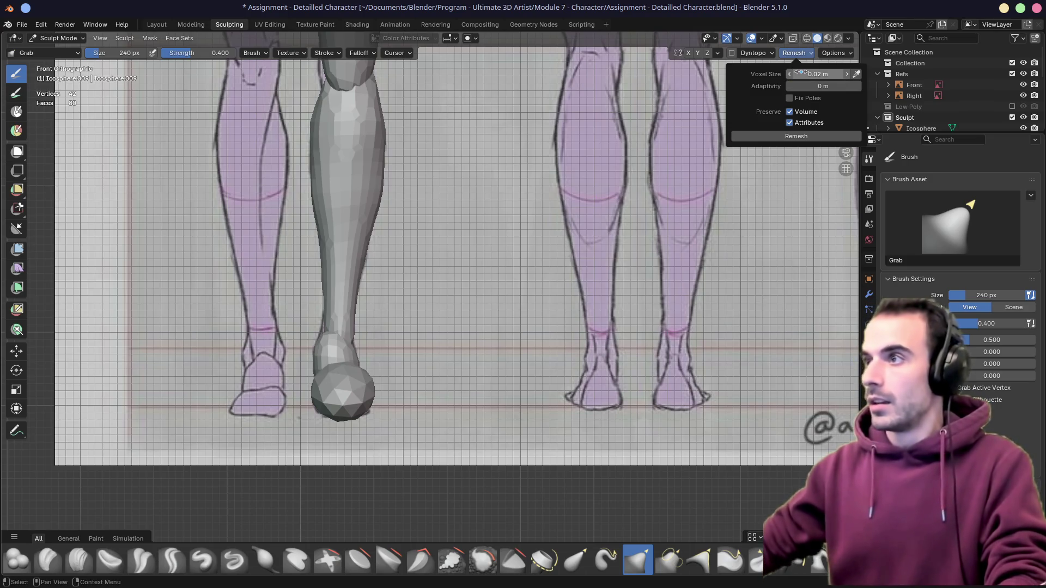
middle_click_drag(486, 294, 490, 282, "alt")
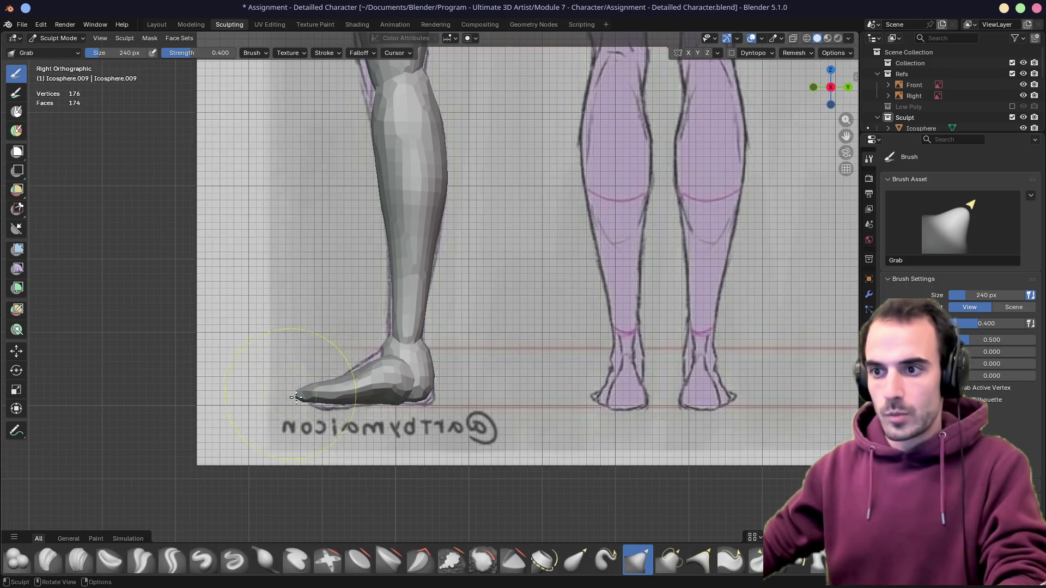
key("ctrl+z")
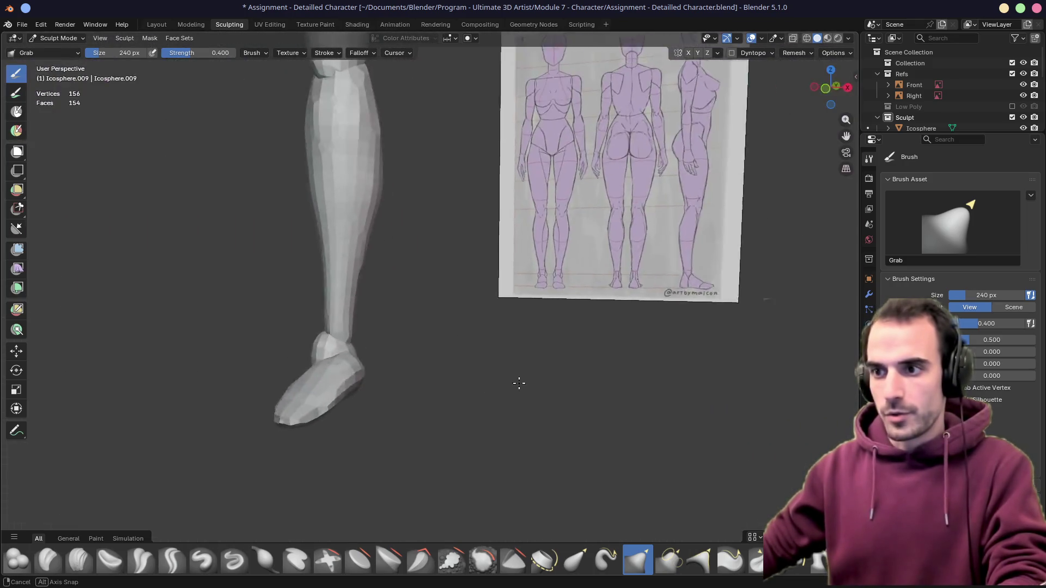
Pull the foot into a long forward-pointing wedge from front and perspective views, then save the file
middle_click_drag(400, 398, 570, 383)
key("KP_1")
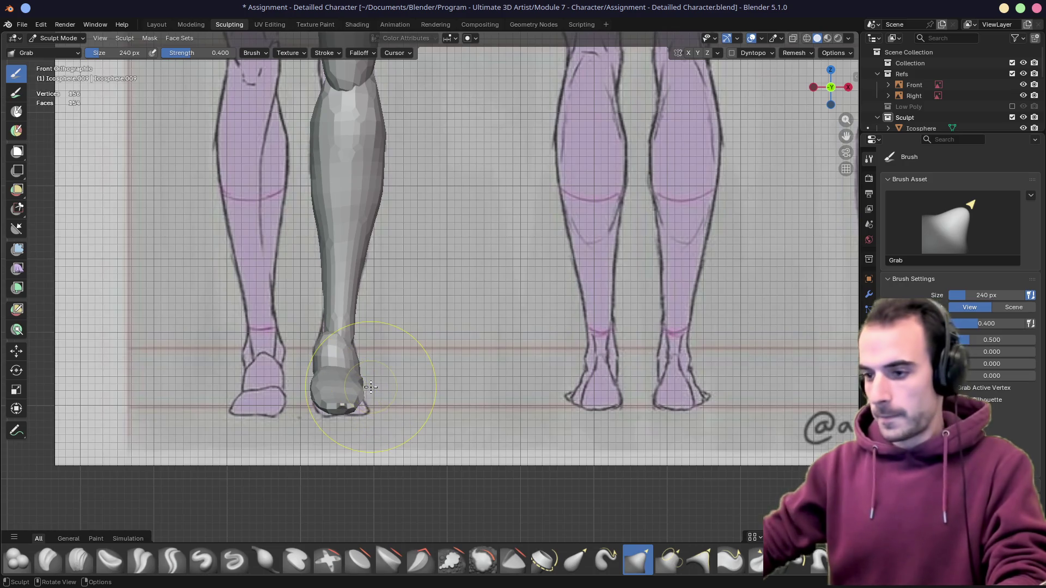
mouse_move(362, 393)
middle_mouse_down()
mouse_move(353, 443)
mouse_move(385, 369)
mouse_move(373, 367)
middle_mouse_up()
key("KP_1")
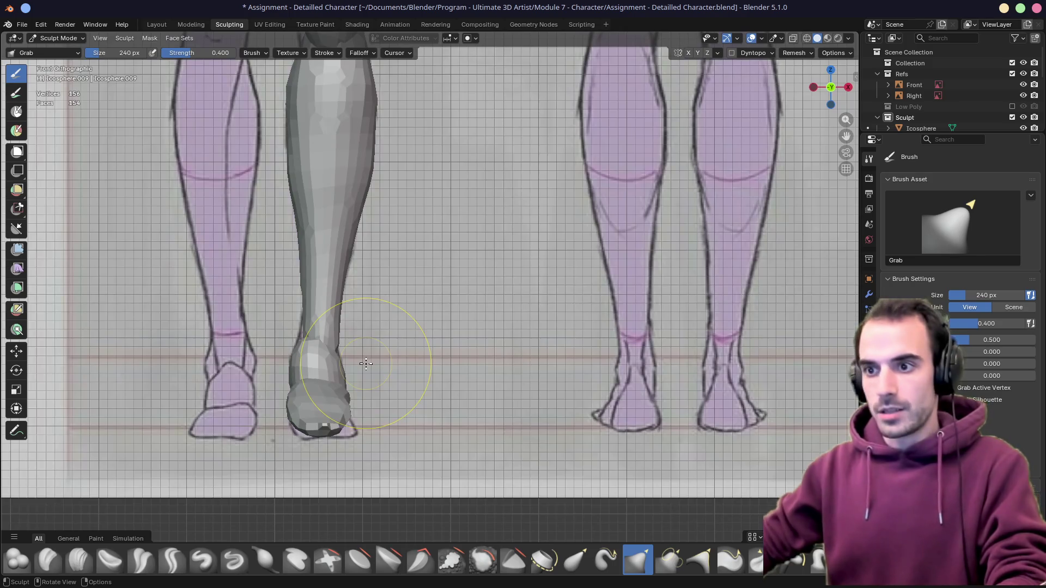
left_click_drag(323, 408, 287, 422)
mouse_move(277, 407)
middle_mouse_down()
mouse_move(280, 432)
mouse_move(453, 331)
middle_mouse_up()
left_click_drag(453, 331, 443, 329)
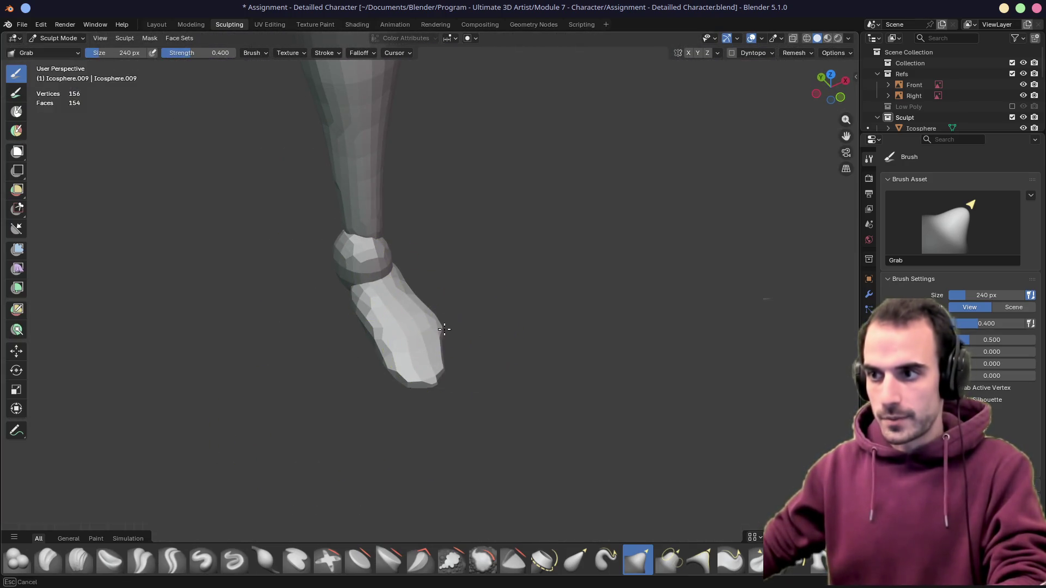
left_click_drag(369, 321, 364, 312)
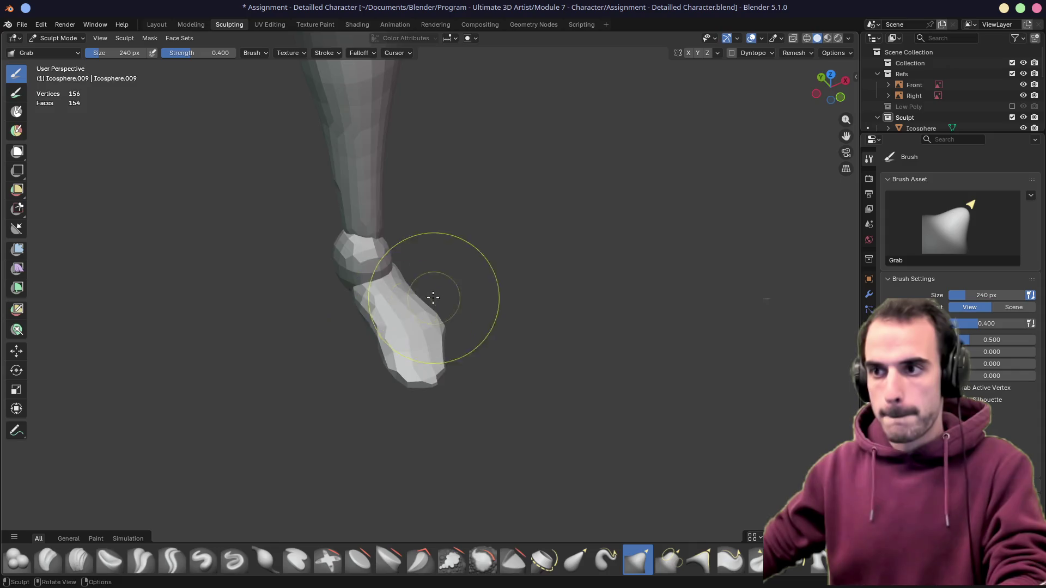
mouse_move(434, 298)
middle_mouse_down()
mouse_move(409, 276)
mouse_move(544, 267)
mouse_move(404, 254)
mouse_move(350, 229)
middle_mouse_up()
key("ctrl+s")
scroll(350, 229, "down", 5)
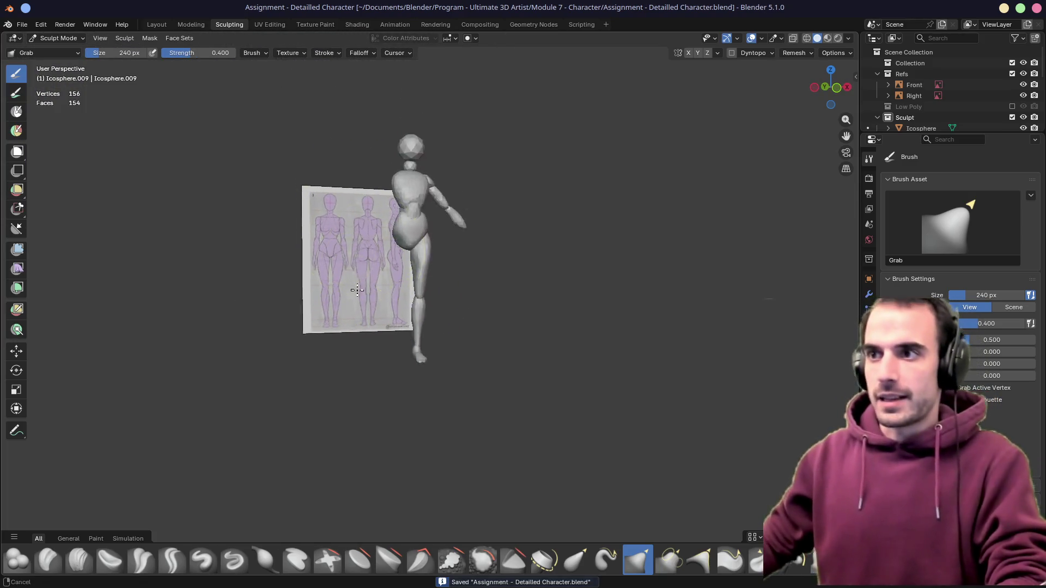
Make the neck sphere active and remesh it at 0.02 m voxel size, then resize the brush
mouse_move(433, 245)
middle_mouse_down()
mouse_move(426, 325)
mouse_move(457, 311)
middle_mouse_up()
scroll(425, 317, "up", 4)
scroll(424, 317, "up", 4)
key("alt+q")
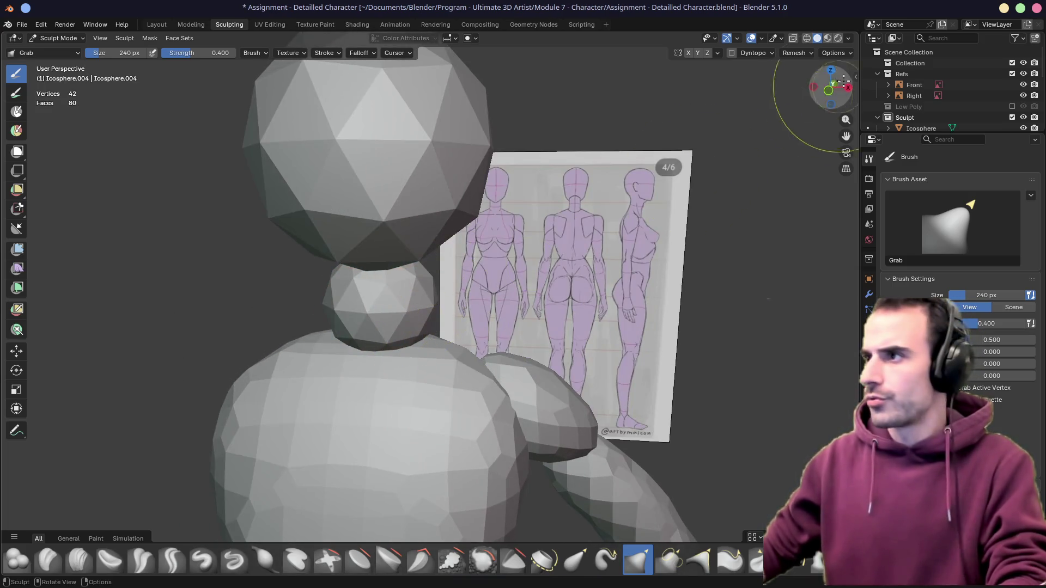
left_click(794, 53)
type("0.02")
key("Return")
left_click(799, 134)
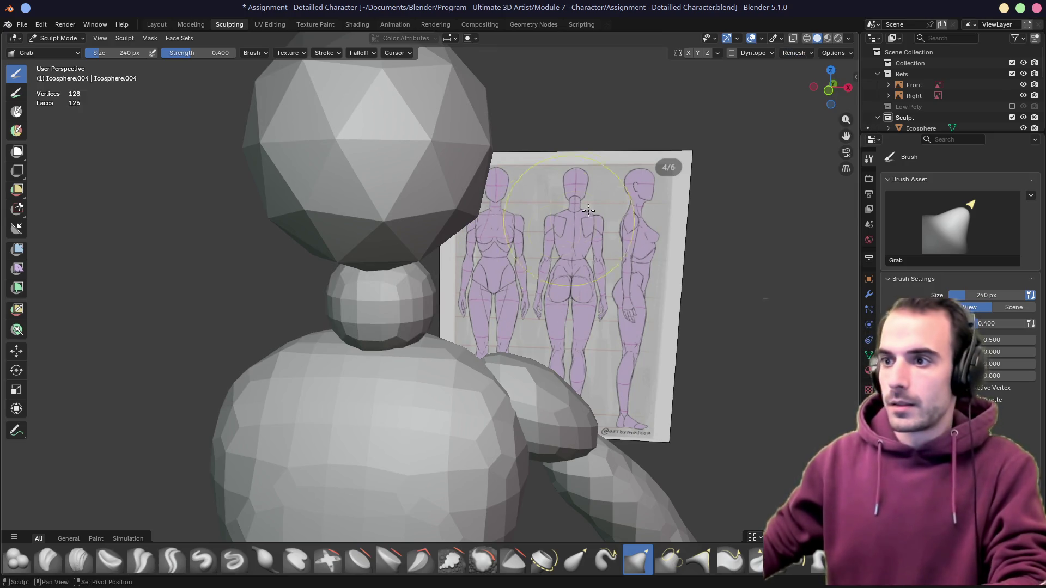
middle_click_drag(520, 287, 523, 243)
key("f")
left_click(495, 241)
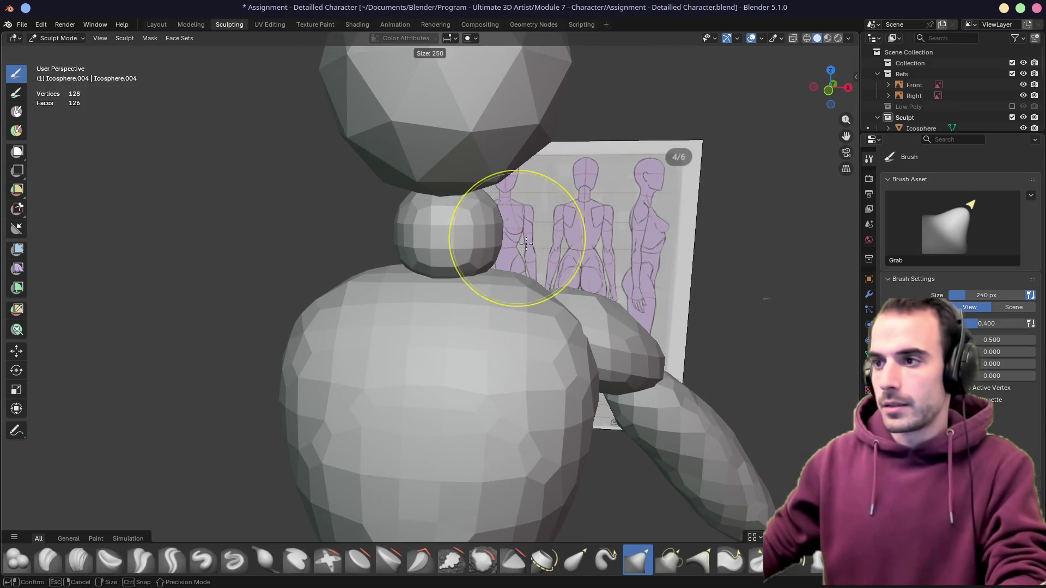
Grab-sculpt the neck to the front reference, then pull it back and up along the side outline
left_click_drag(490, 245, 470, 247)
key("KP_1")
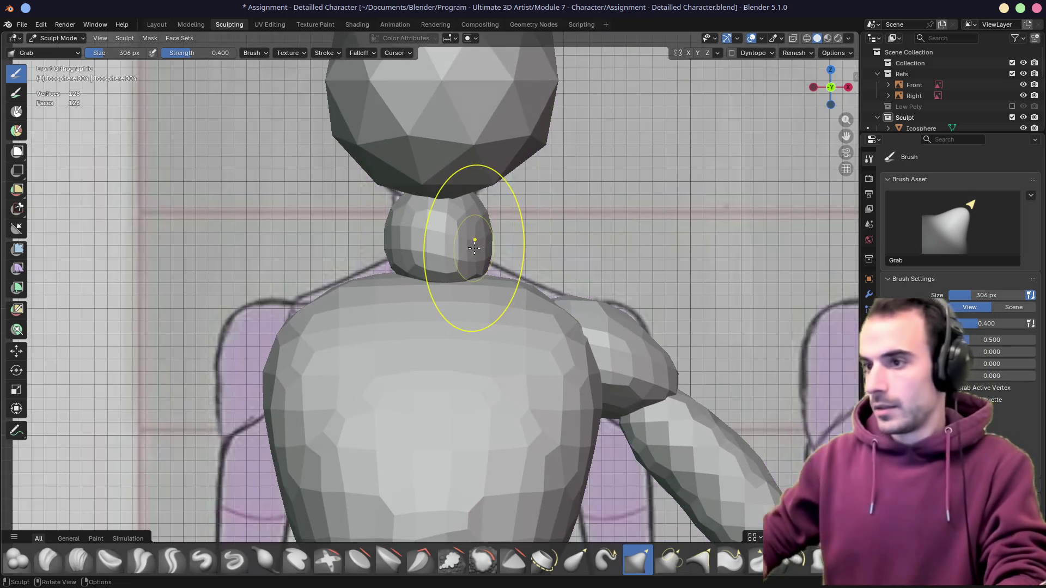
left_click_drag(488, 271, 458, 254)
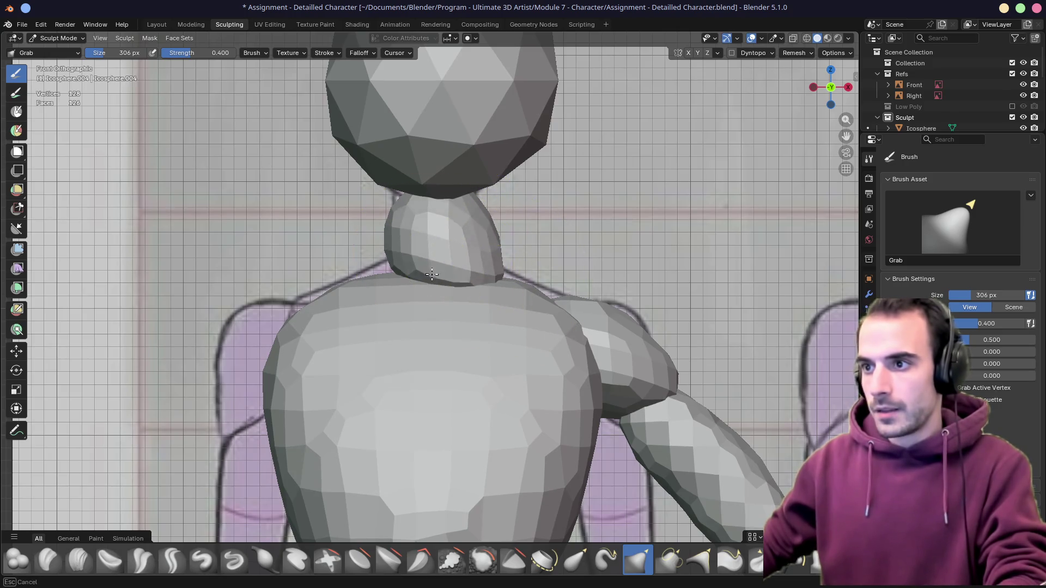
mouse_move(467, 275)
middle_mouse_down()
mouse_move(466, 254)
mouse_move(428, 239)
middle_mouse_up()
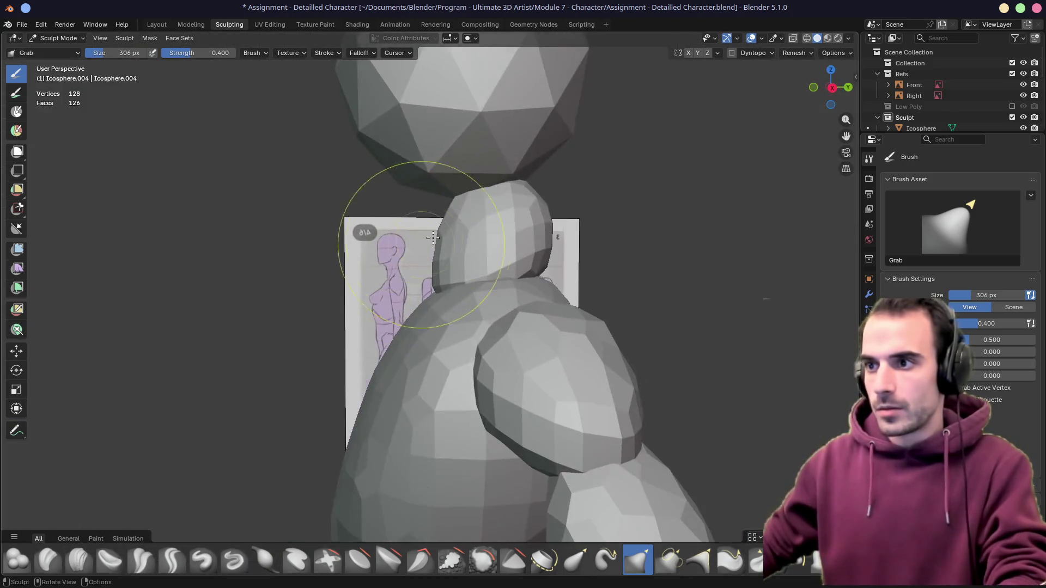
key("KP_1")
key("KP_3")
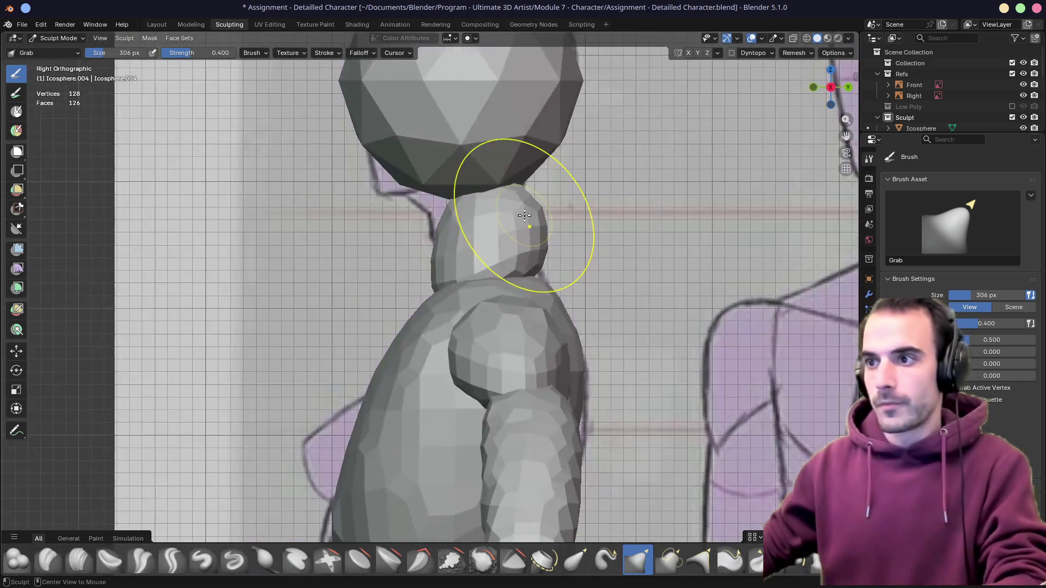
scroll(465, 250, "up", 2)
left_click_drag(449, 206, 432, 206)
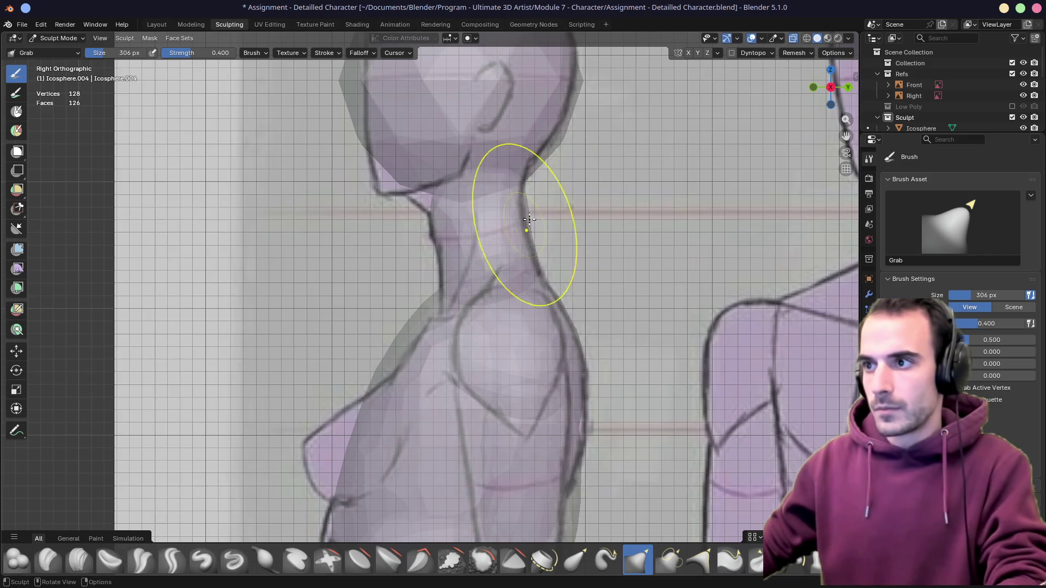
left_click_drag(520, 241, 506, 227)
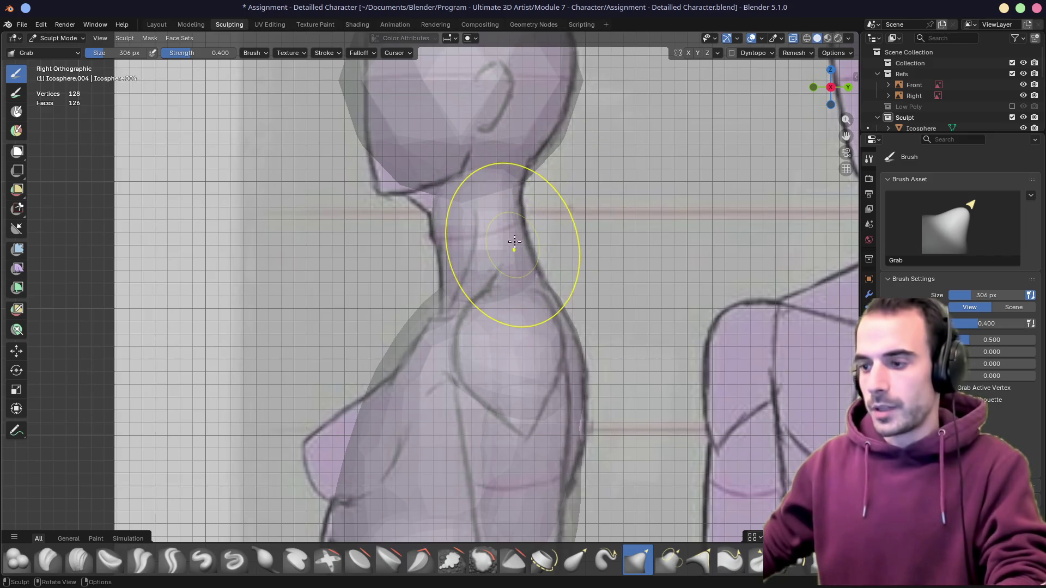
Finish shaping the back of the neck in solid shading and check it around the body
key("alt+z")
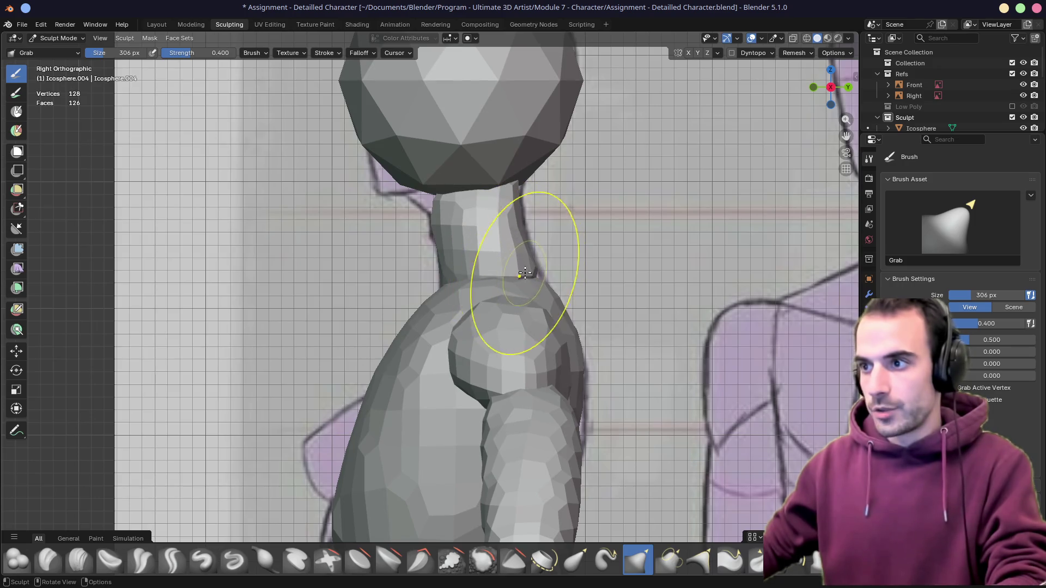
left_click_drag(538, 280, 479, 269)
middle_click_drag(480, 269, 531, 267)
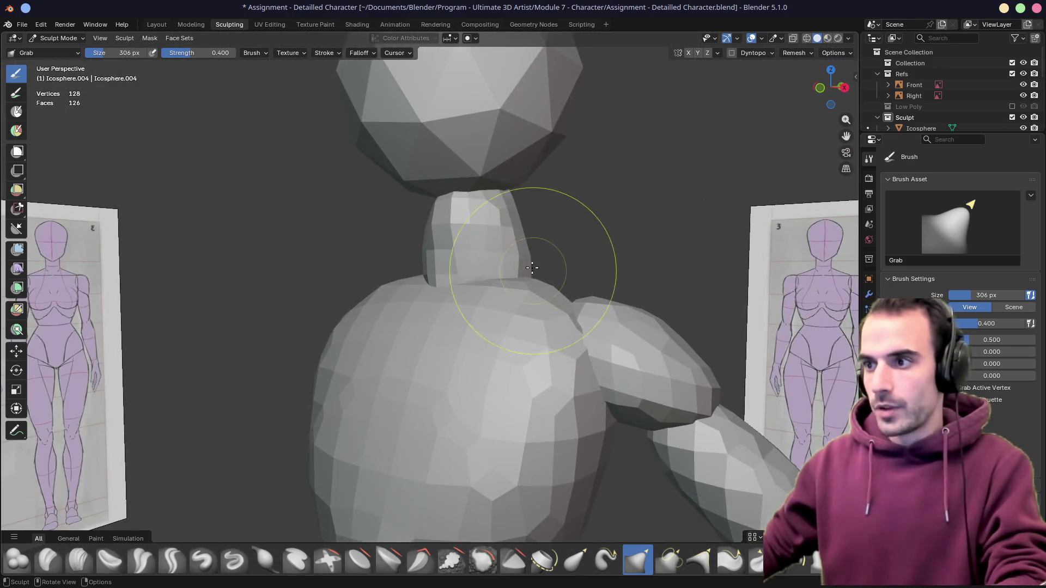
left_click_drag(531, 267, 496, 254)
mouse_move(525, 258)
middle_mouse_down()
mouse_move(432, 280)
mouse_move(491, 292)
middle_mouse_up()
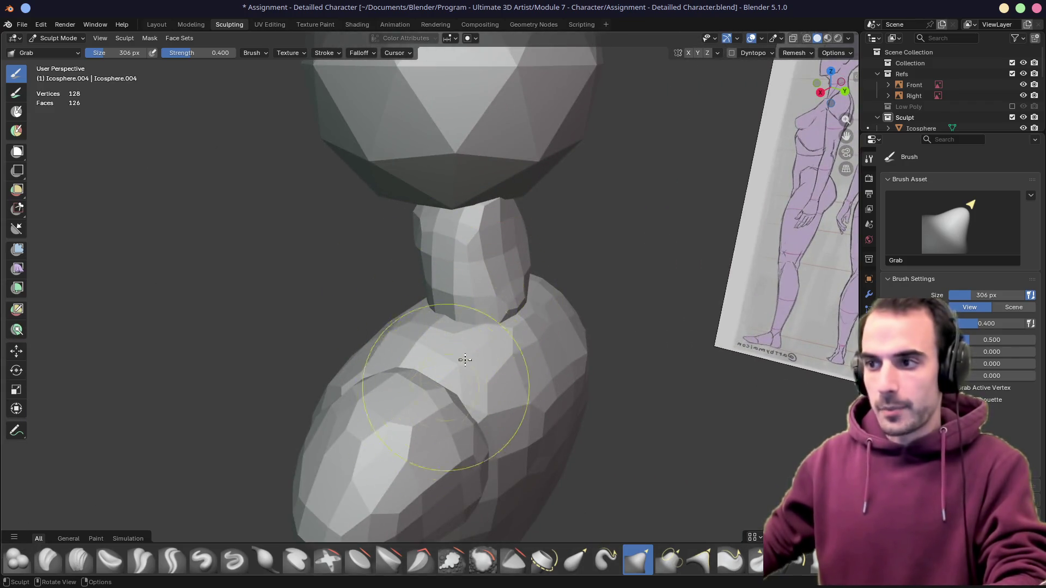
middle_click_drag(418, 388, 681, 304)
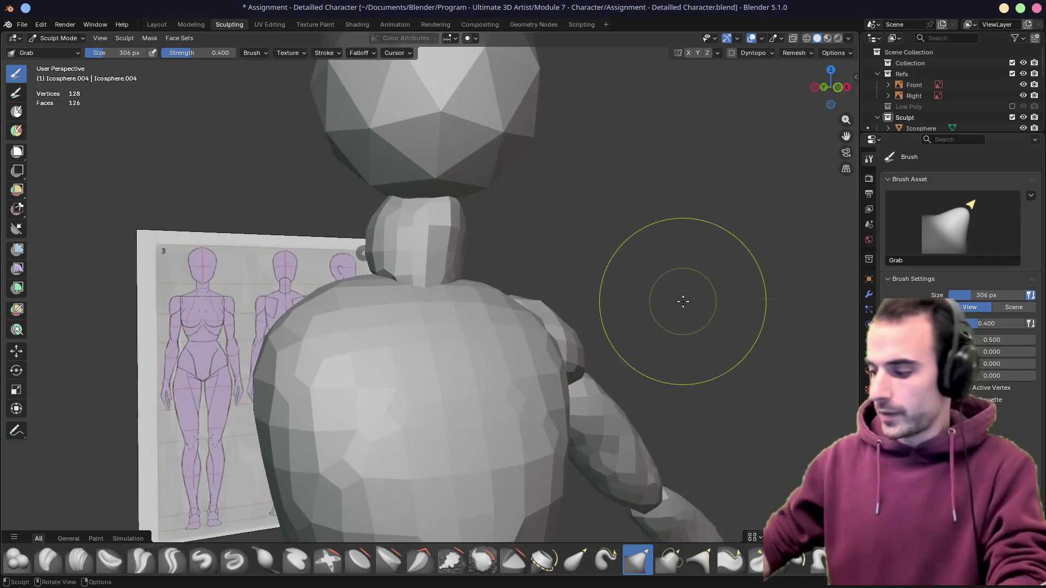
key("KP_1")
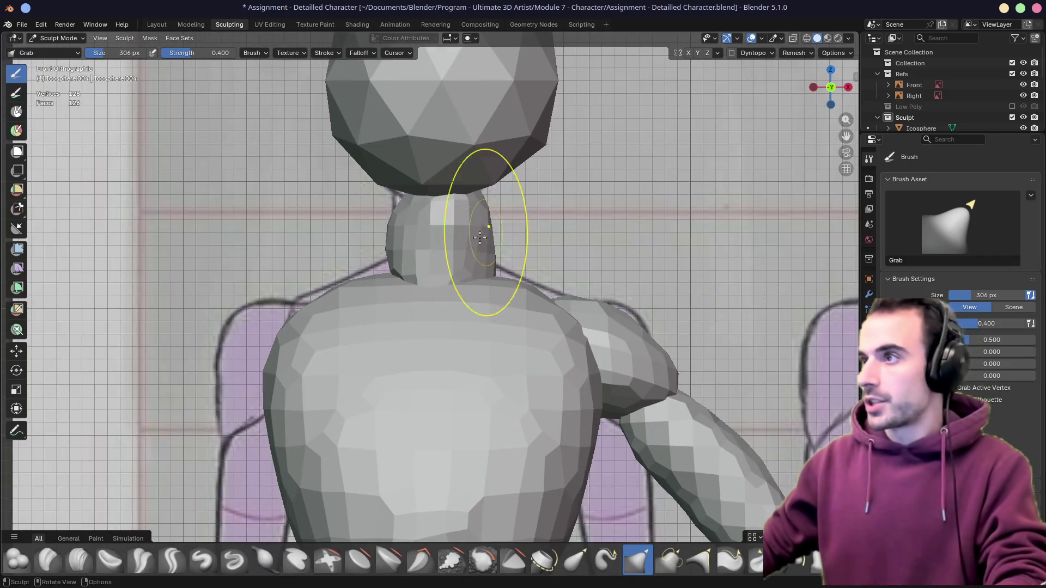
Enable X mirror, Symmetrize the neck, and slim it to the front reference in X-ray
left_click(688, 53)
left_click(718, 53)
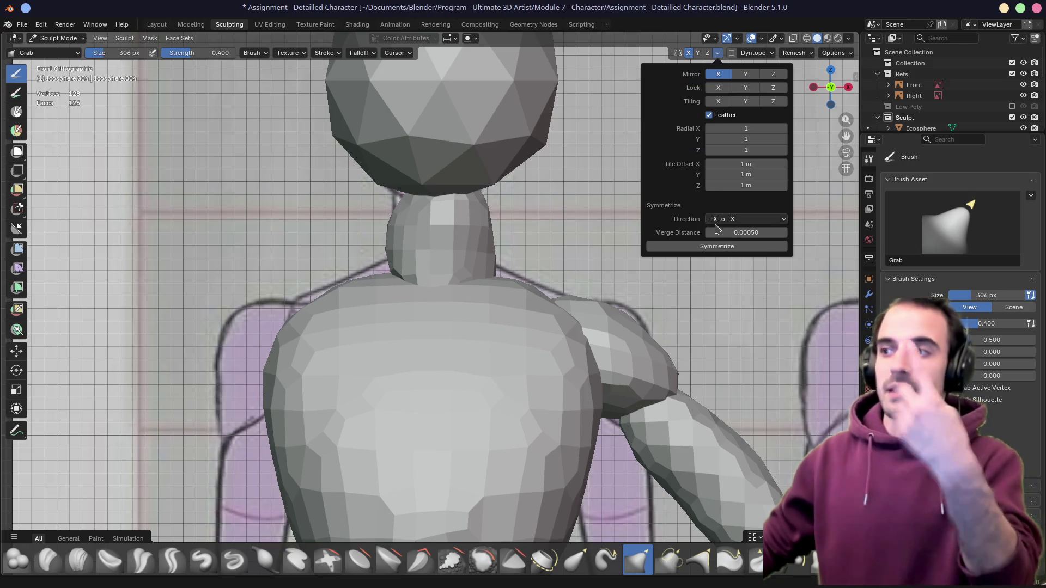
left_click(717, 246)
middle_click_drag(553, 253, 491, 238)
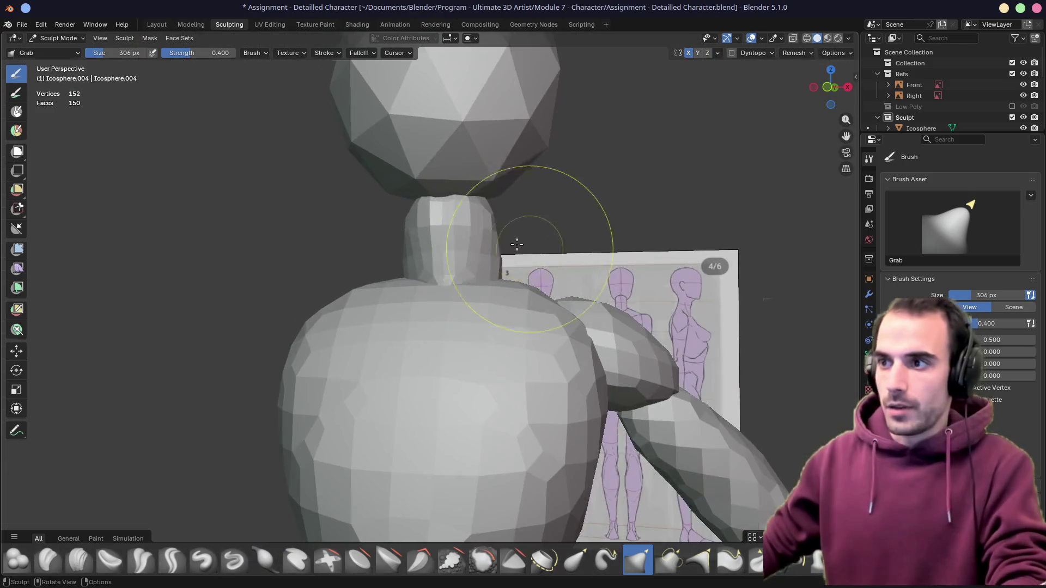
key("KP_1")
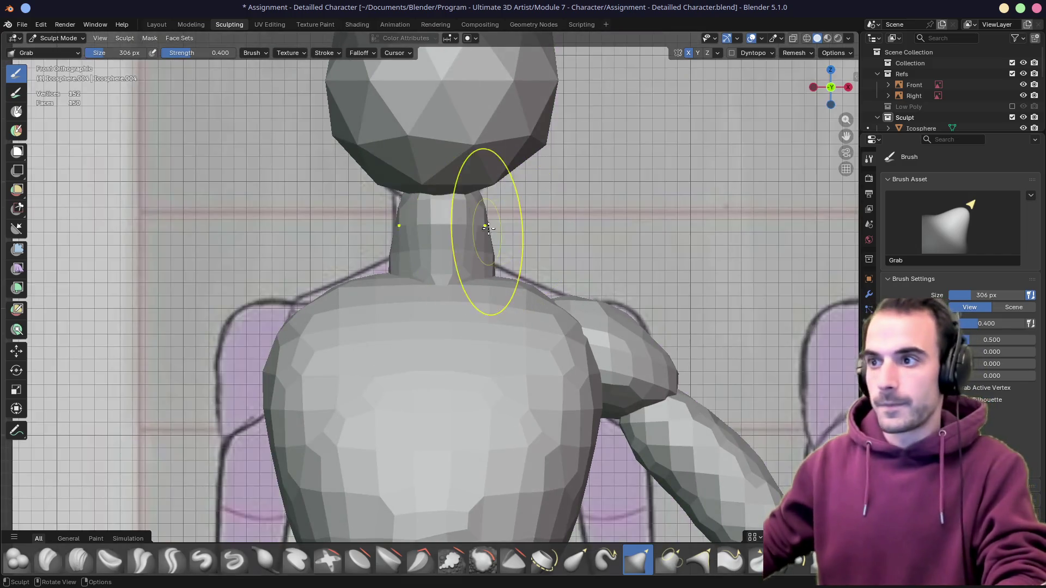
key("alt+z")
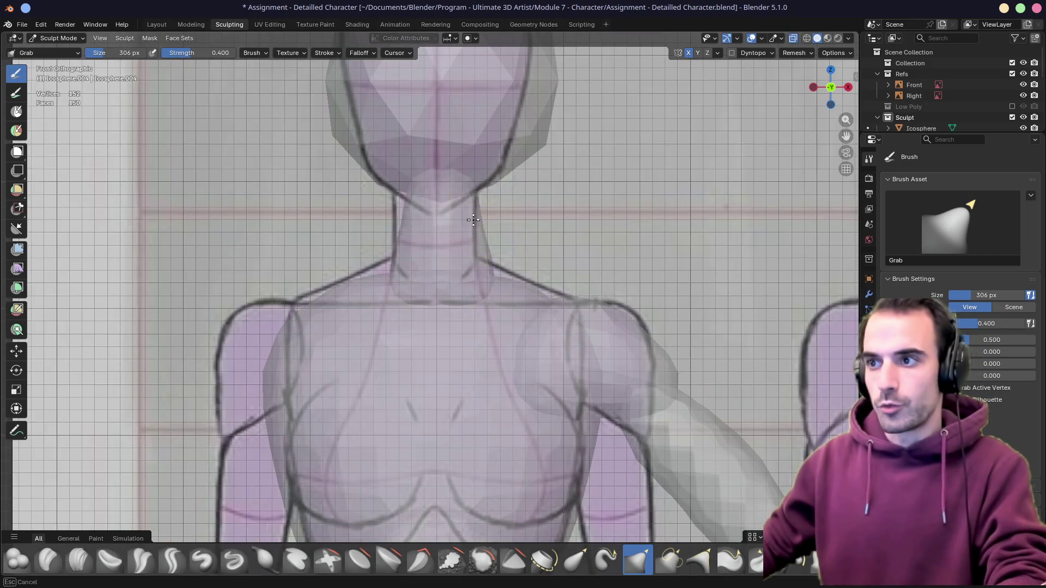
left_click_drag(480, 262, 519, 224)
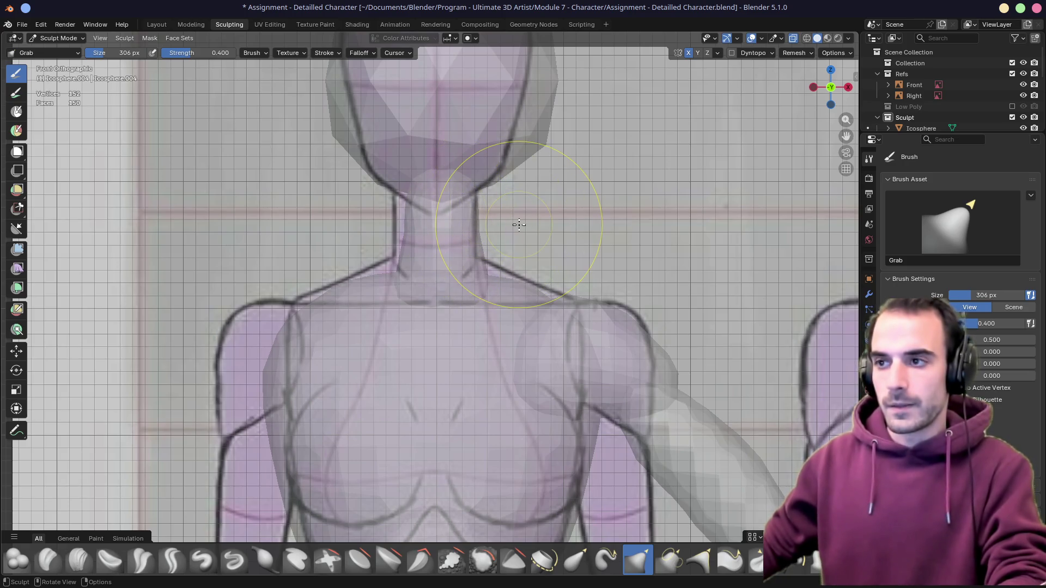
Leave sculpting and switch to the Layout workspace
key("Tab")
key("Tab")
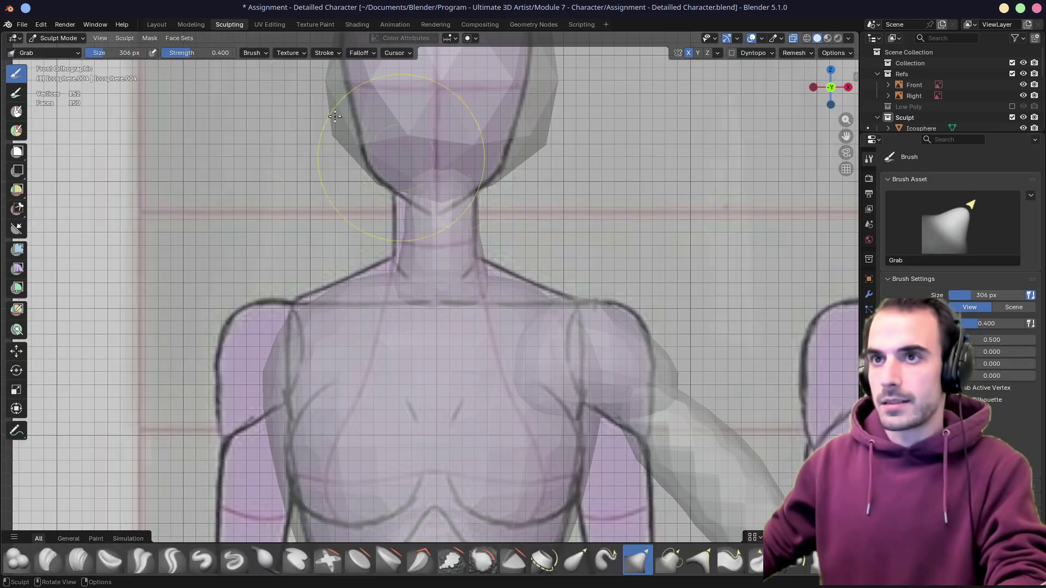
left_click(156, 24)
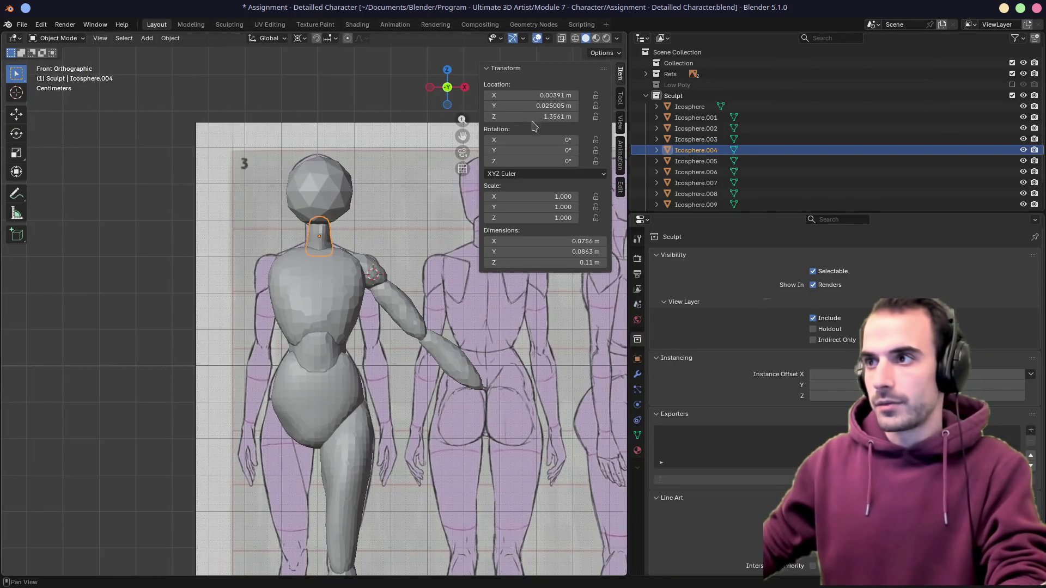
type("0")
Set Location X to 0 for the neck, head and pelvis pieces in the N panel
key("Return")
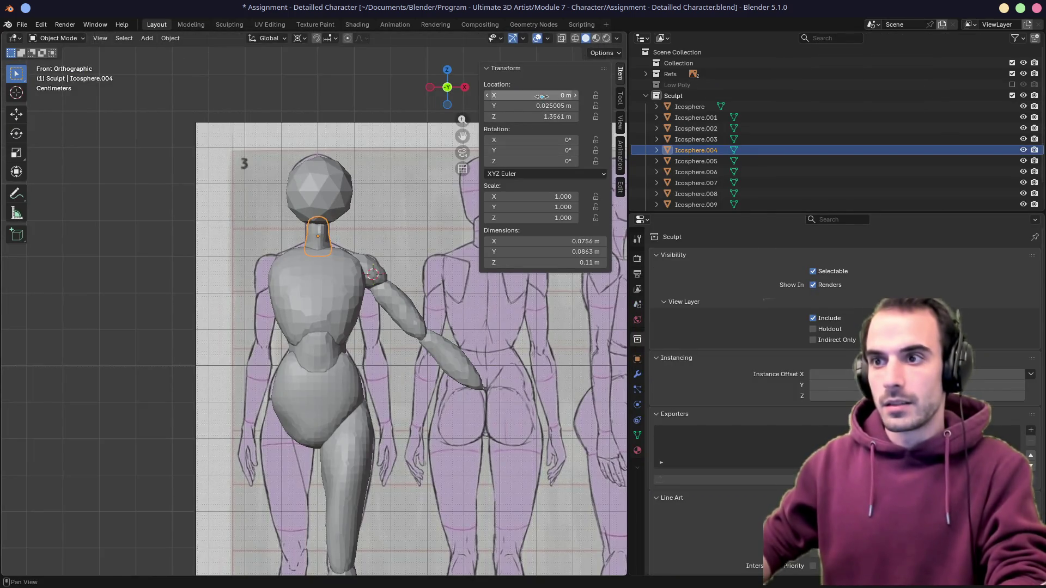
left_click(334, 284)
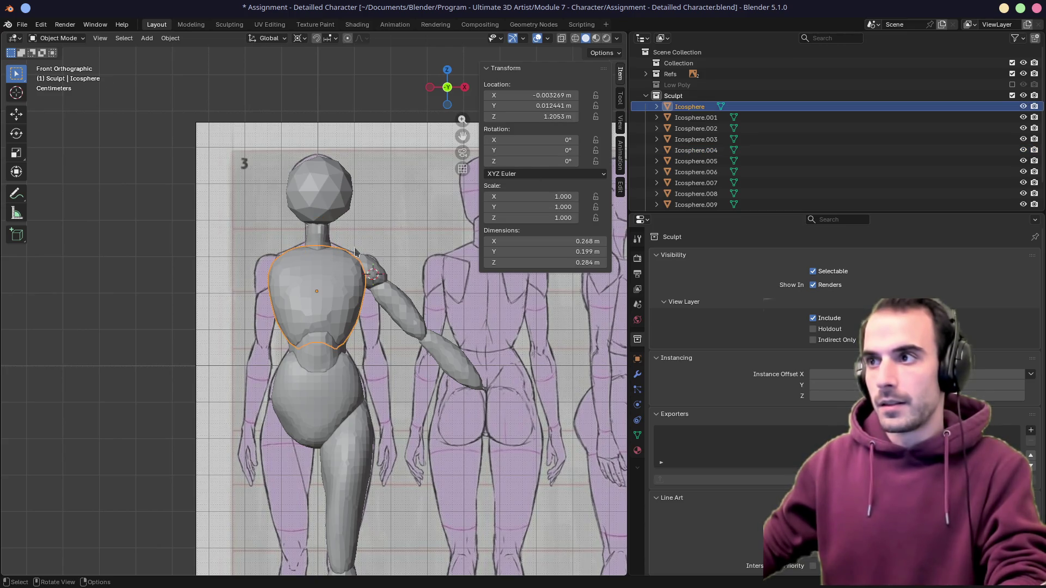
left_click(318, 188)
left_click(540, 95)
type("0")
key("Return")
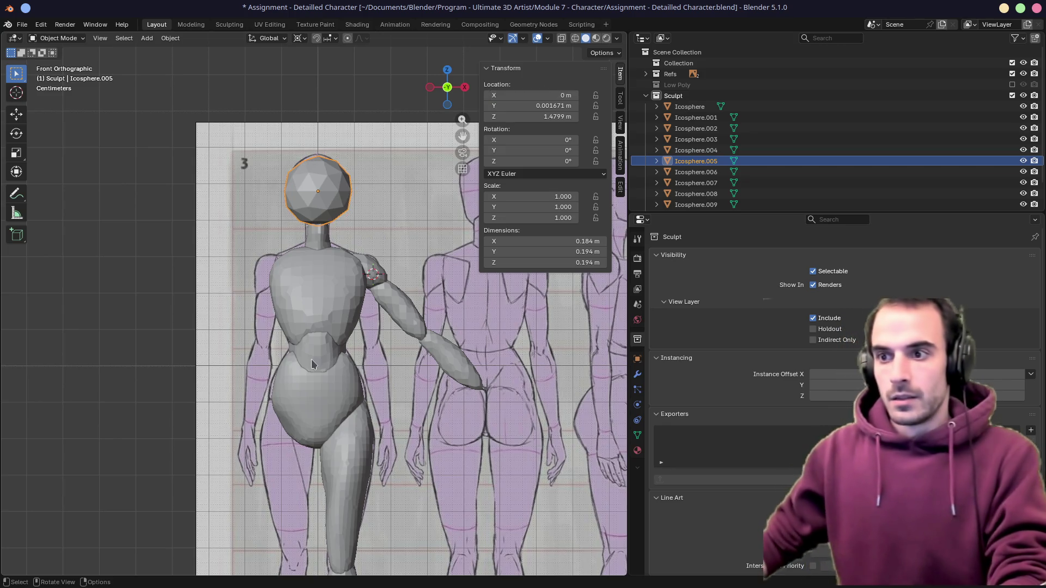
left_click(317, 343)
left_click(318, 365)
left_click(321, 402)
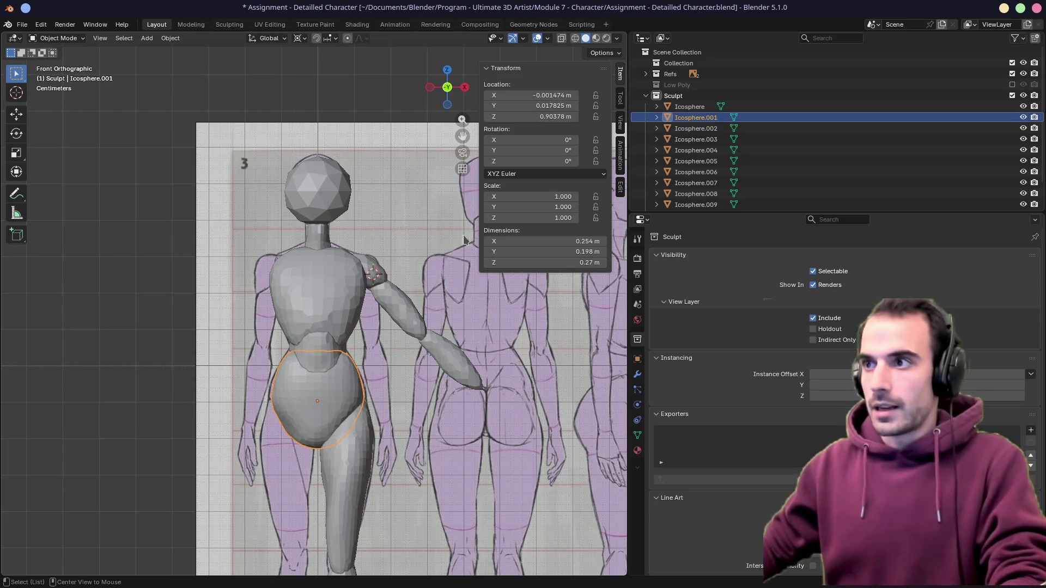
left_click(540, 96)
type("0")
key("Return")
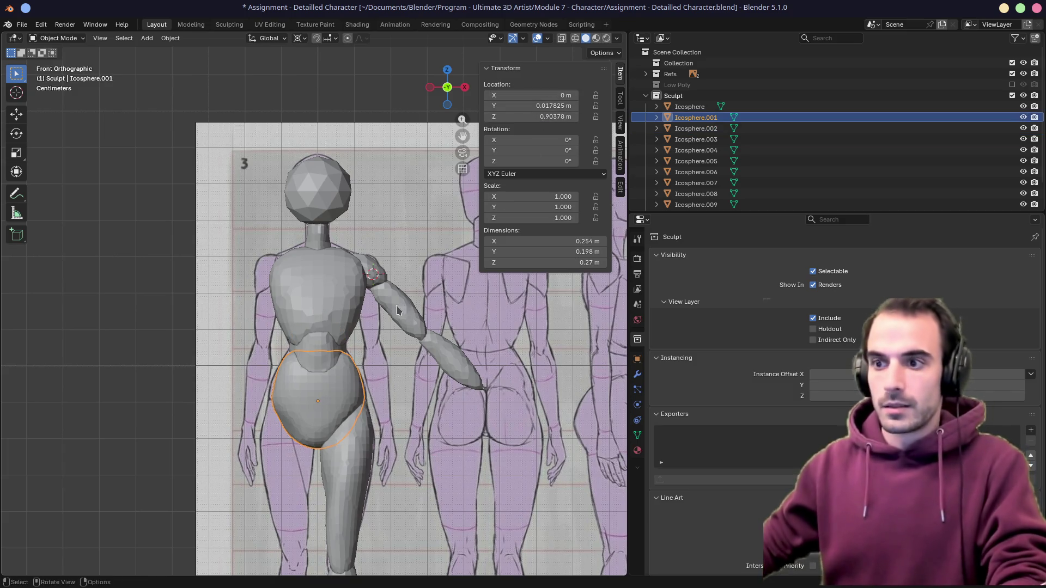
Multi-select head, neck, torso, waist and pelvis and set their Location Y to 0
middle_click_drag(398, 309, 374, 259, "shift")
left_click(295, 299)
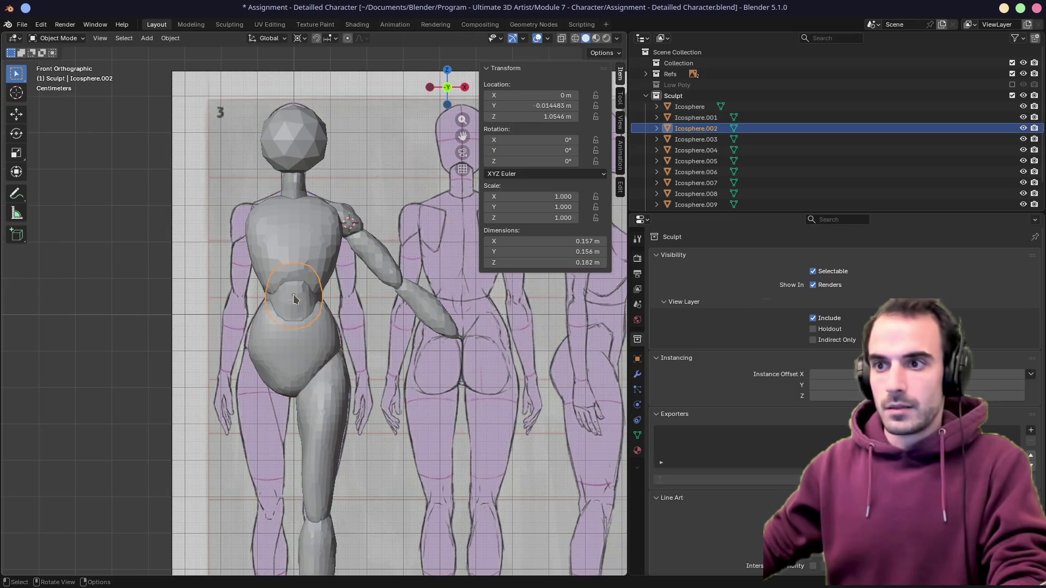
left_click(308, 245)
left_click(295, 184)
left_click(306, 134)
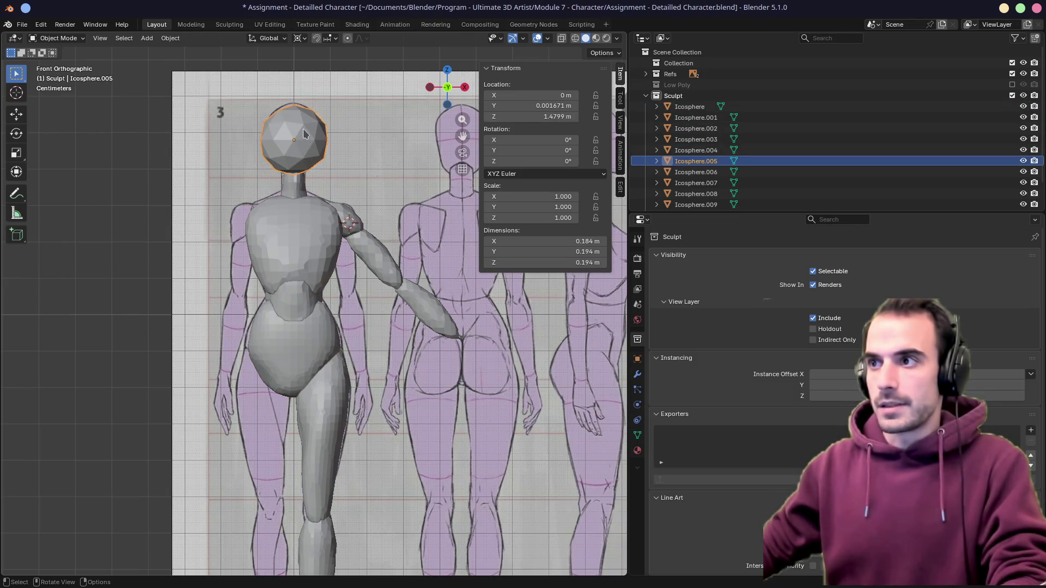
left_click(294, 194, "shift")
left_click(292, 236, "shift")
left_click(293, 292, "shift")
left_click(293, 348, "shift")
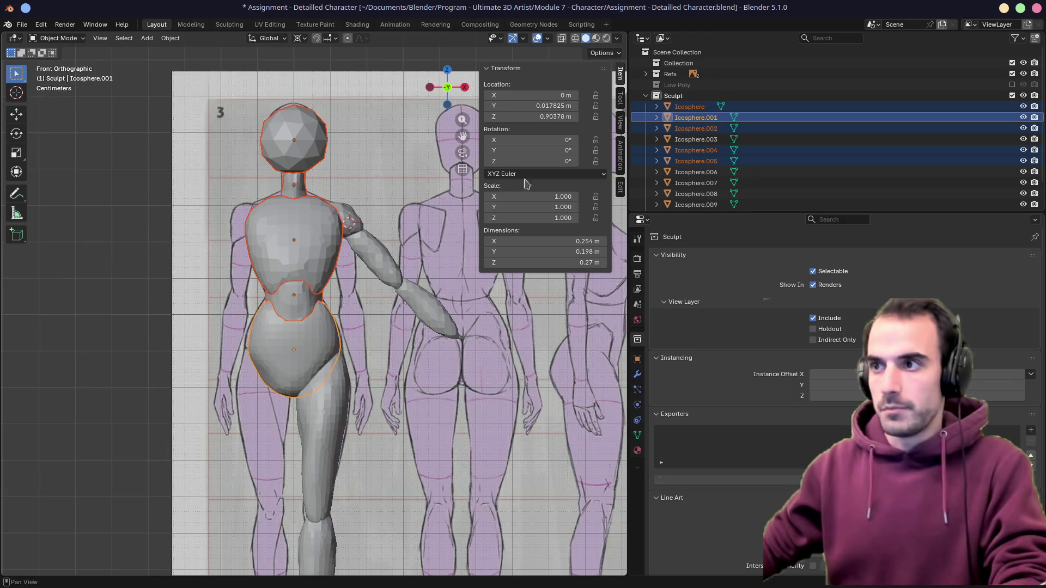
left_click(540, 105)
key("Return")
Check the waist, torso and head locations and return to the Sculpting workspace
left_click(308, 302)
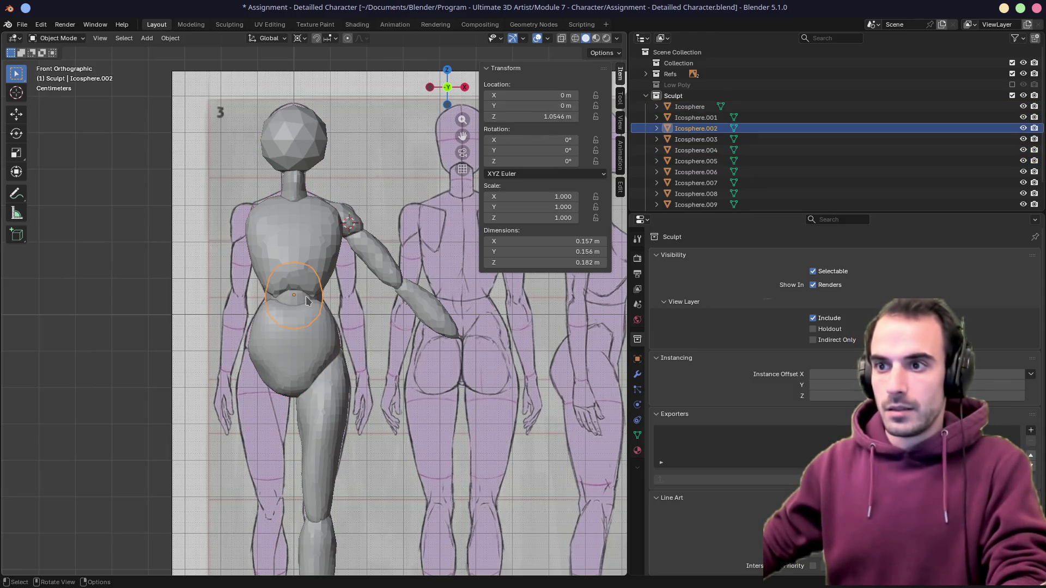
left_click(308, 247)
left_click(294, 140)
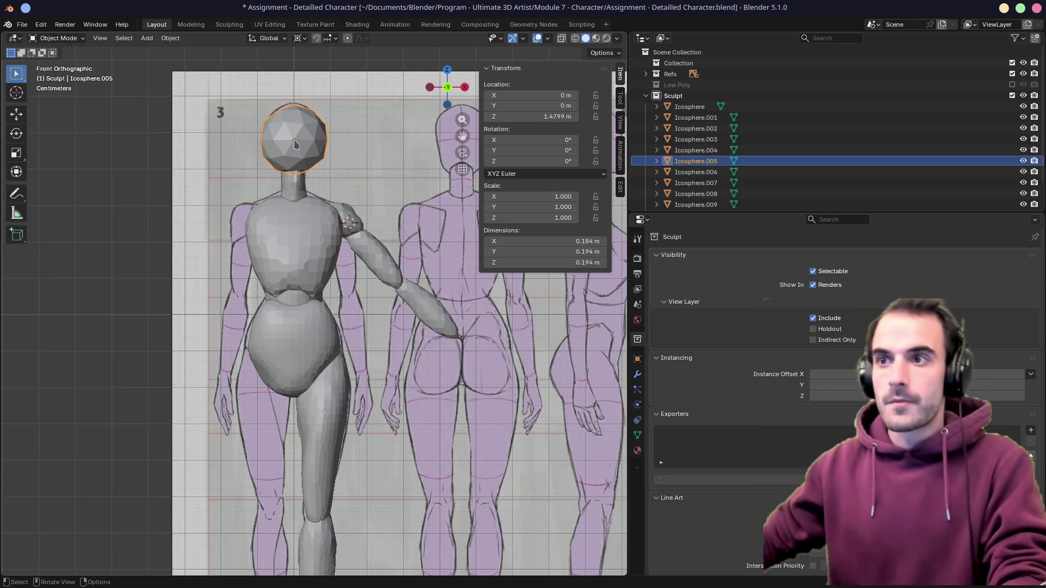
left_click(226, 24)
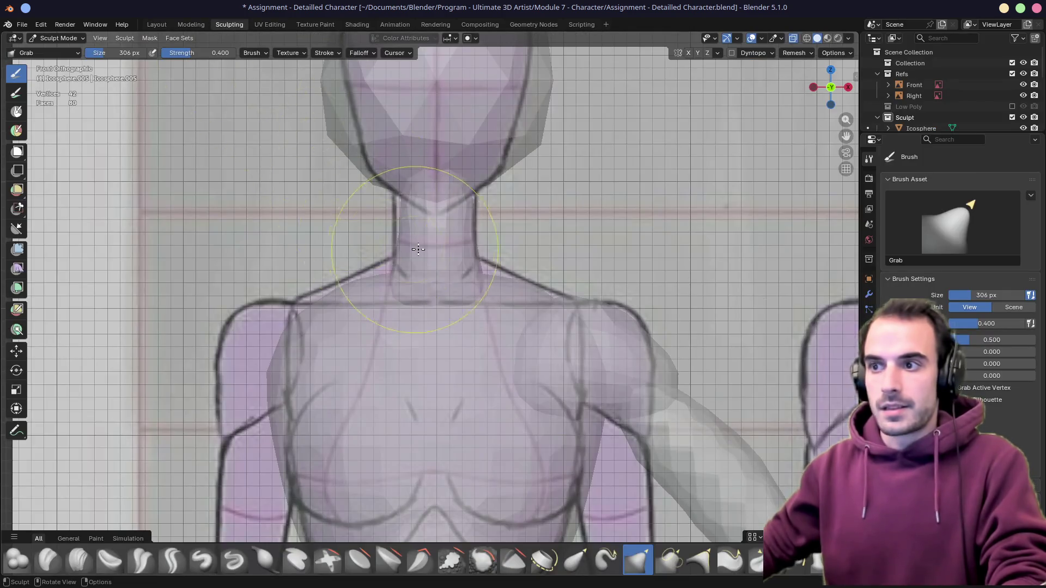
Activate the neck Icosphere.004 for sculpting and inspect its base against the chest in 3D
key("alt+q")
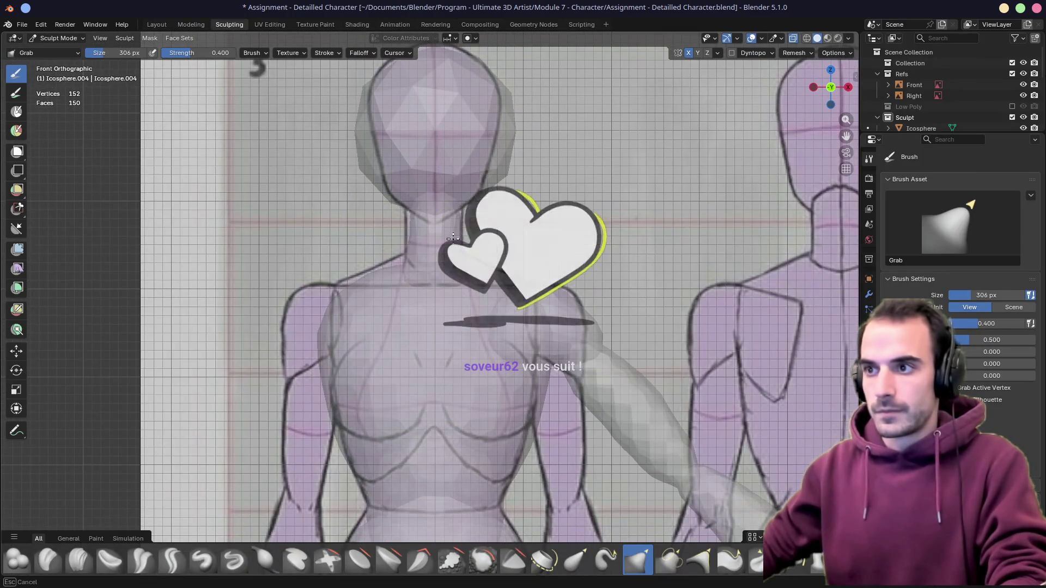
middle_click_drag(452, 238, 452, 220, "shift")
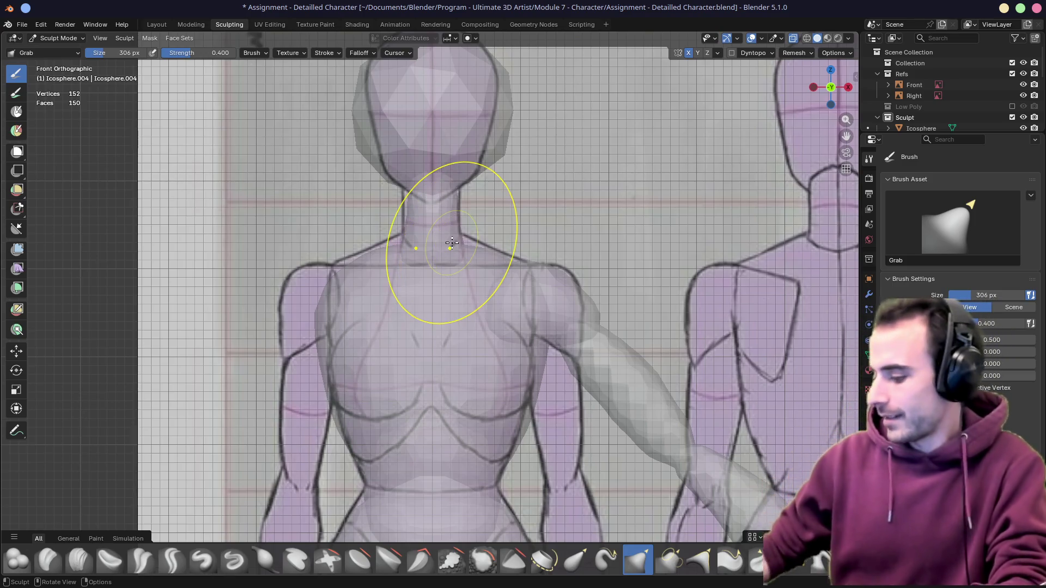
key("KP_3")
middle_click_drag(449, 246, 433, 253)
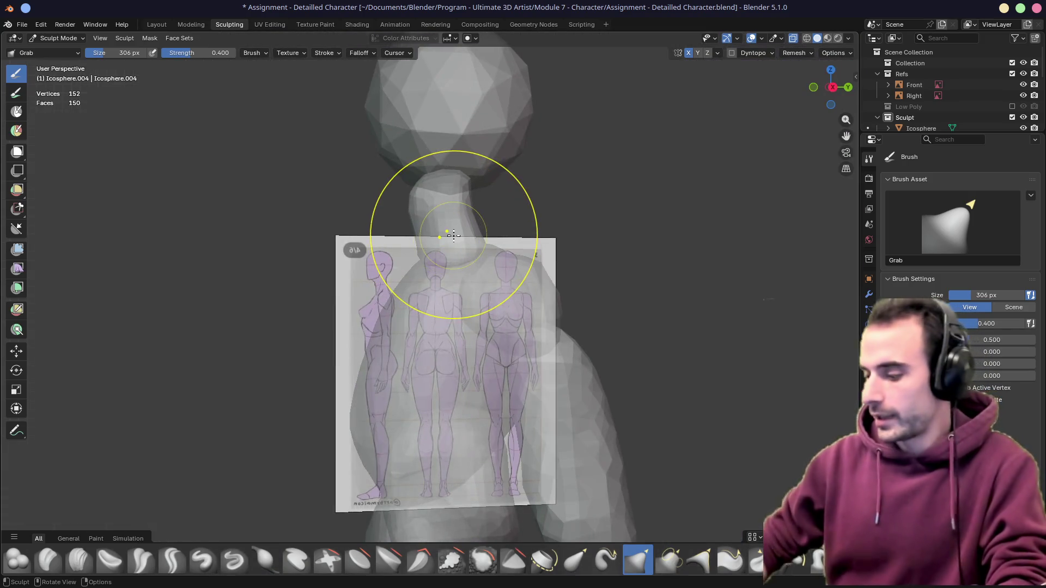
Grab-sculpt the chest outline toward the side reference with a 324 px brush in Right Orthographic
key("KP_3")
key("f")
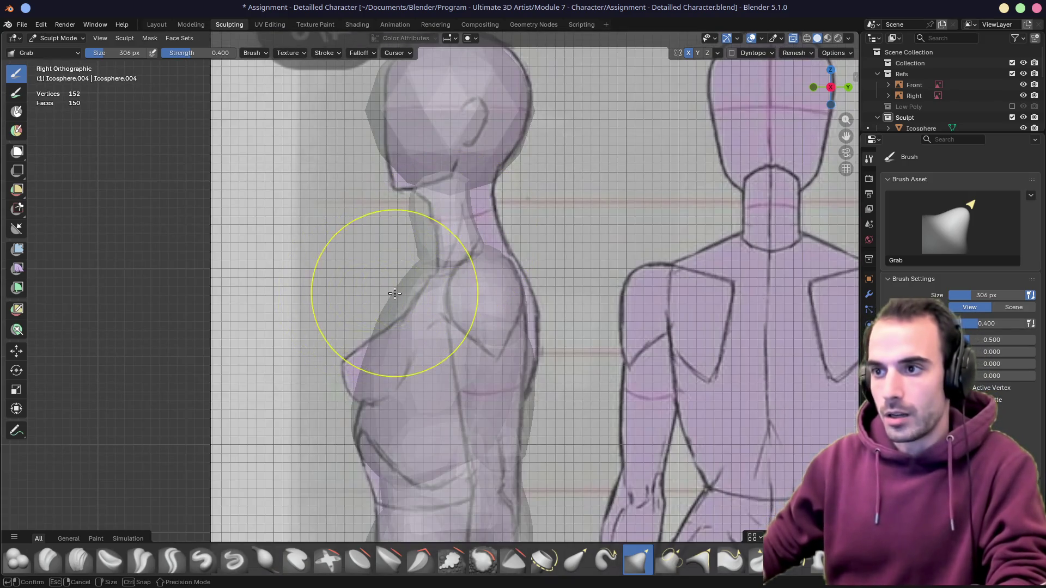
left_click(388, 288)
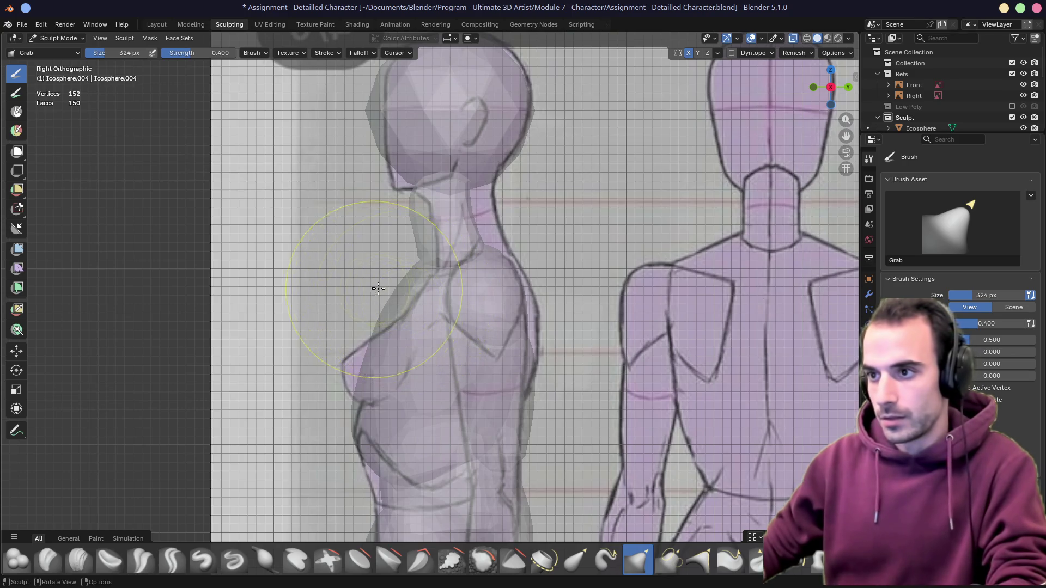
key("alt+q")
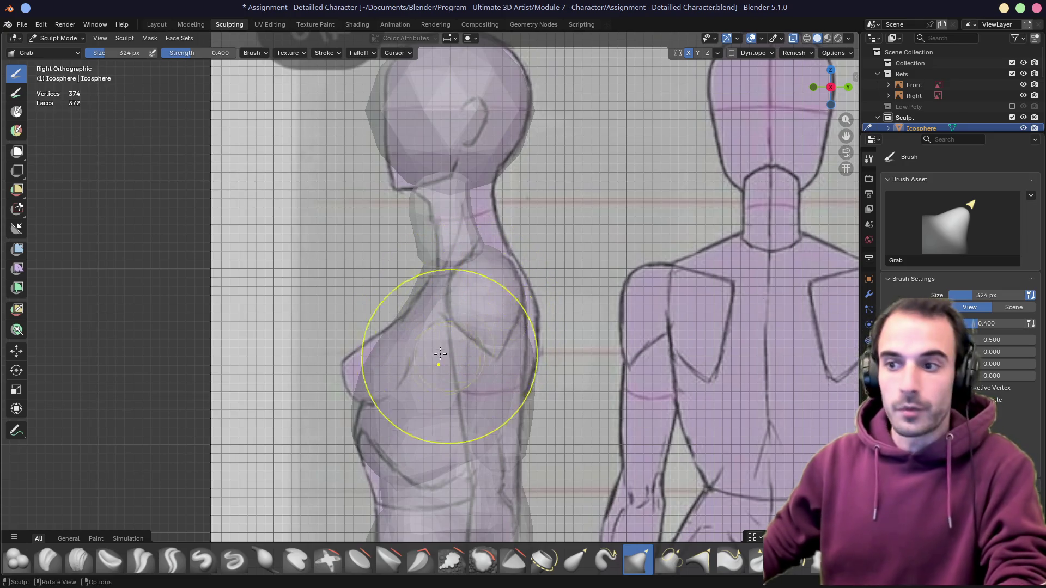
left_click_drag(373, 390, 374, 385)
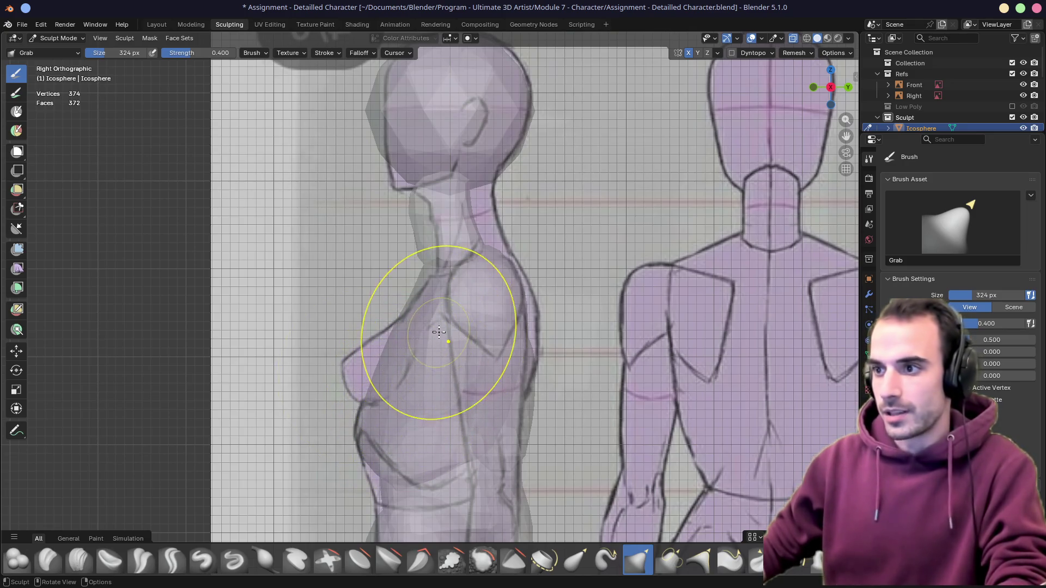
mouse_move(432, 315)
middle_mouse_down()
mouse_move(482, 295)
mouse_move(515, 301)
middle_mouse_up()
key("KP_1")
key("KP_3")
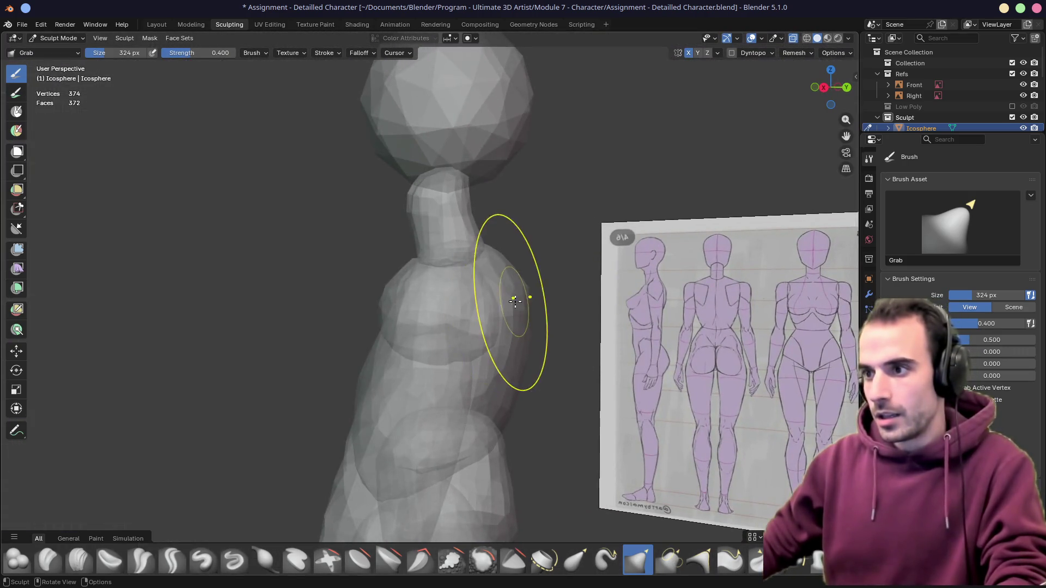
Pull the chest's upper back to the reference with a 424 px brush and return to Layout
key("f")
left_click(533, 319)
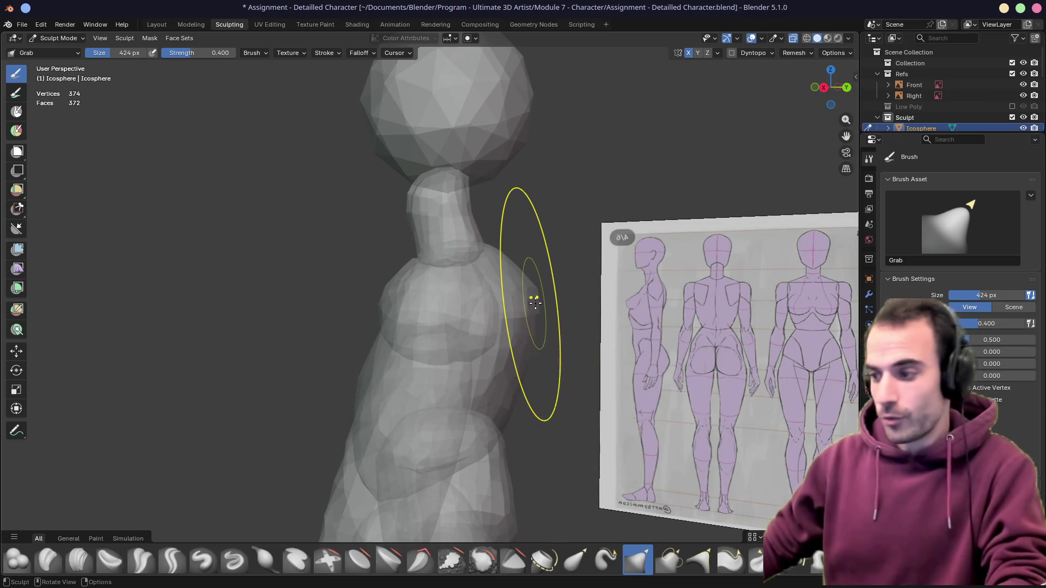
key("KP_3")
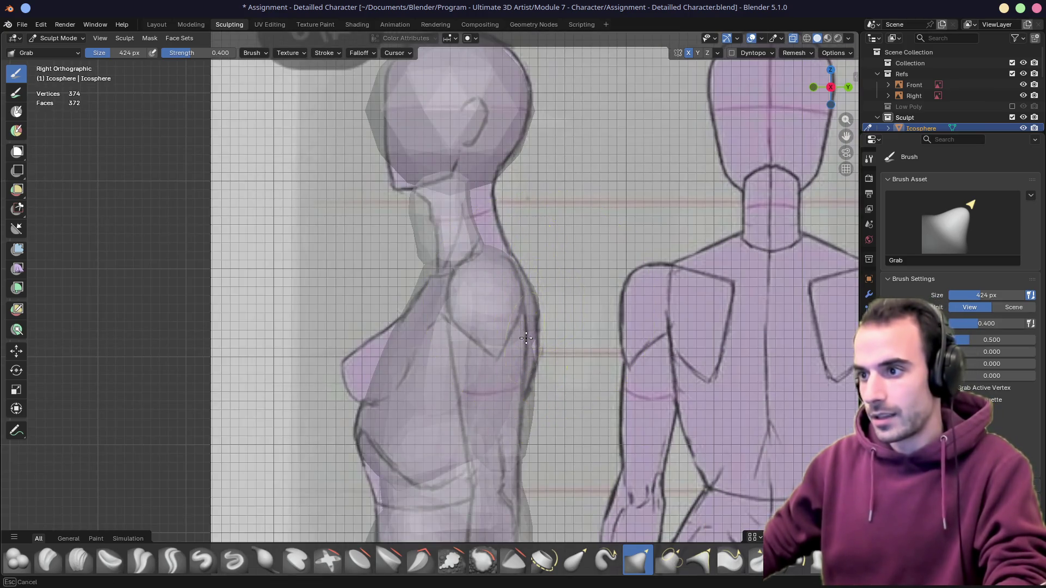
mouse_move(464, 451)
left_mouse_down()
mouse_move(407, 305)
mouse_move(420, 278)
mouse_move(435, 274)
left_mouse_up()
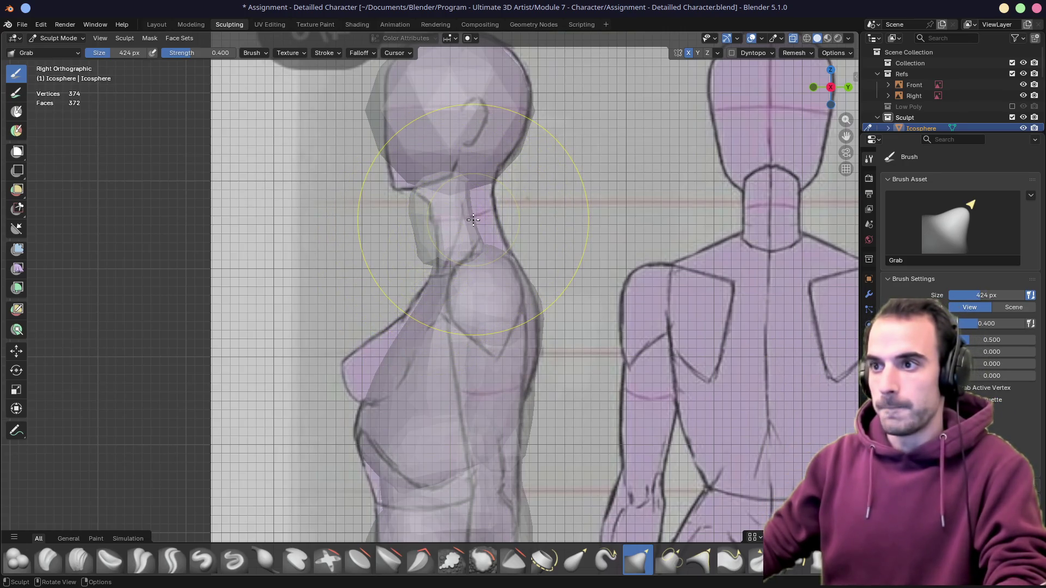
left_click(158, 24)
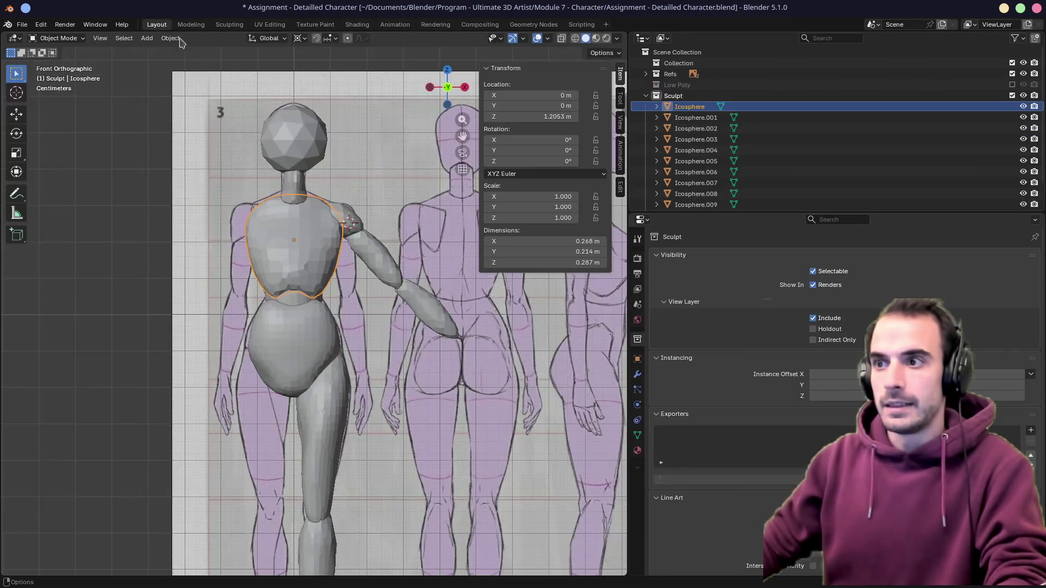
Slide the neck mesh along Y in Right Orthographic to line up with the side reference
left_click(296, 187)
key("KP_3")
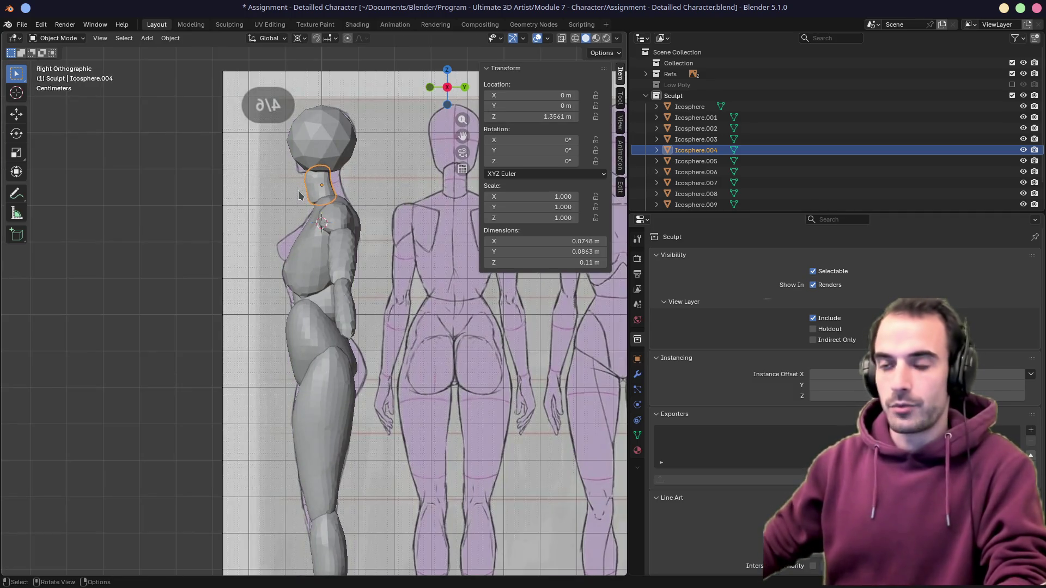
key("Tab")
key("g")
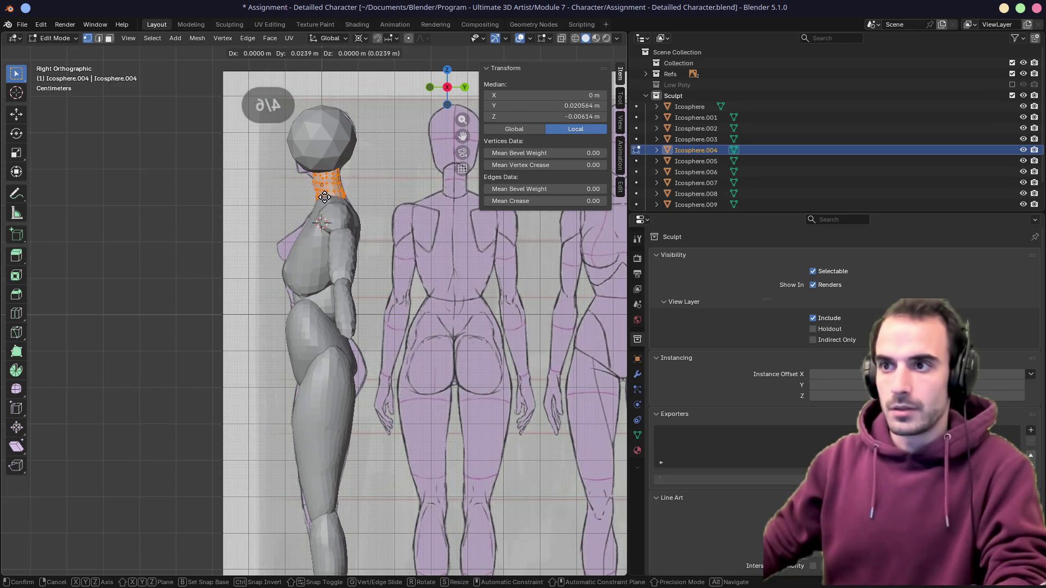
key("x")
key("y")
left_click(324, 197)
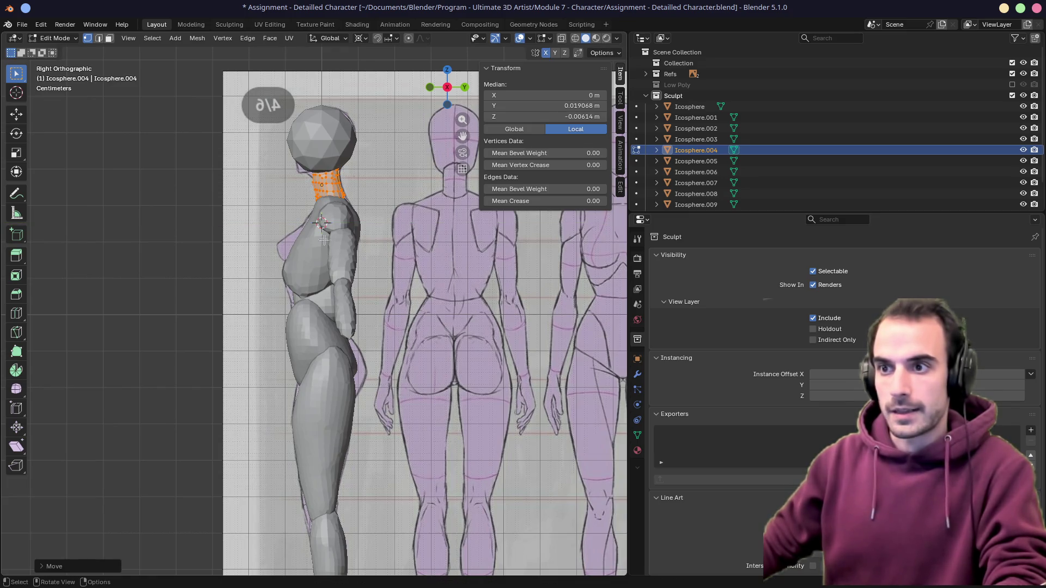
Slide the hip mesh along Y to match the side reference
key("Tab")
left_click(303, 335)
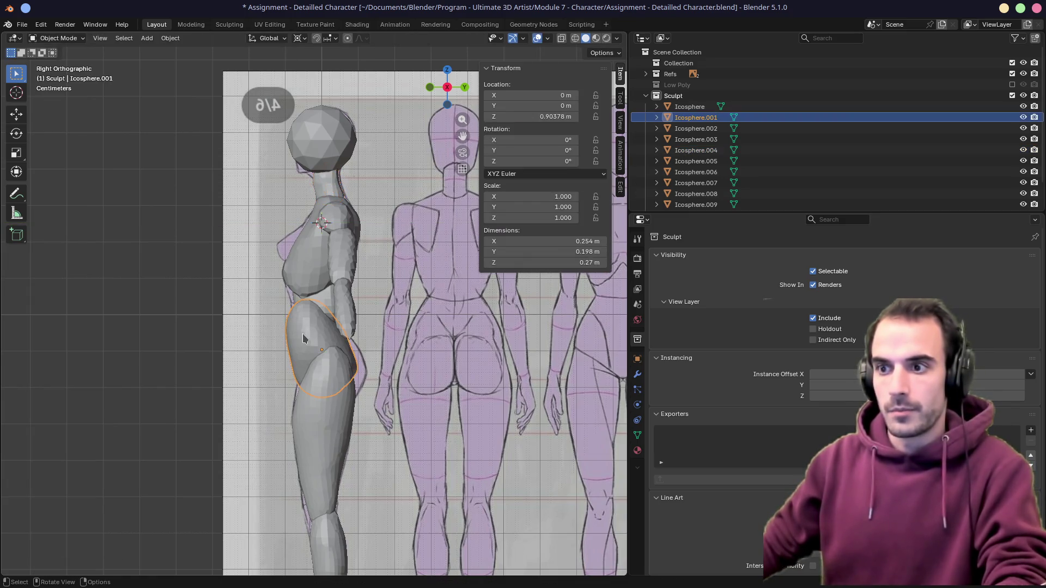
key("Tab")
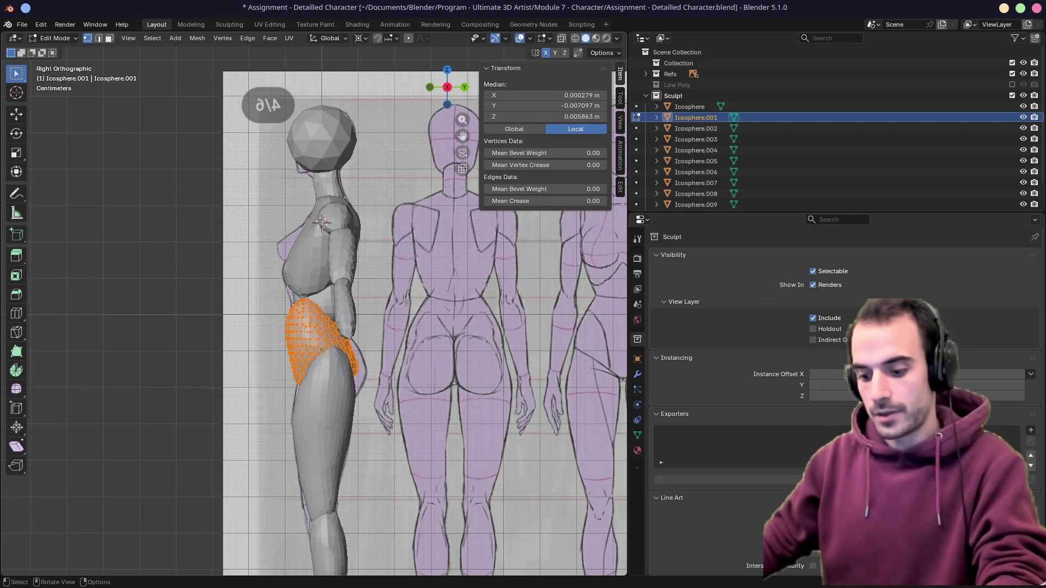
key("g")
key("y")
left_click(311, 304)
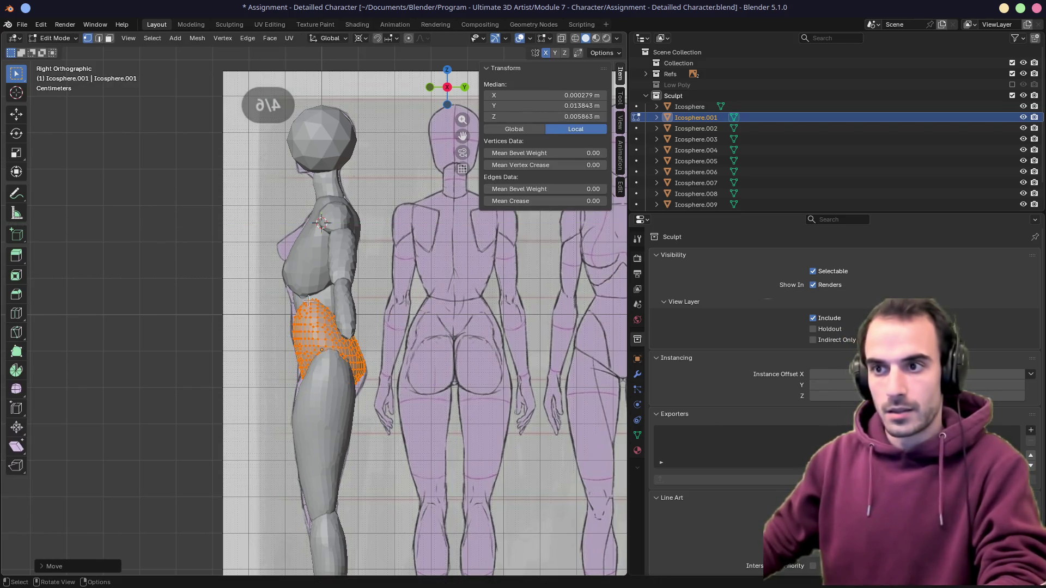
key("Tab")
Slide the waist mesh along Y to the reference, then select the head sphere
left_click(299, 305)
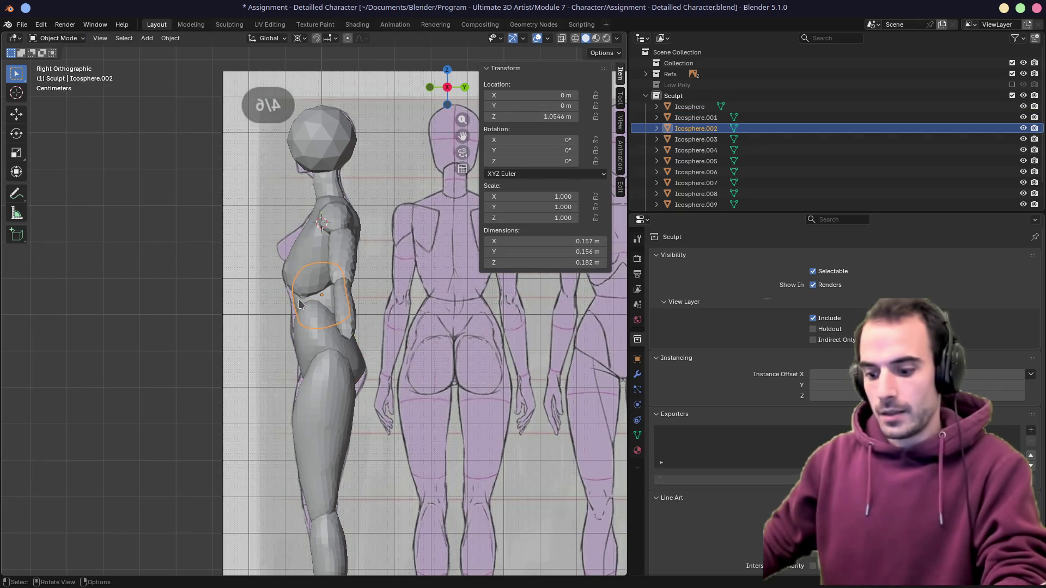
key("Tab")
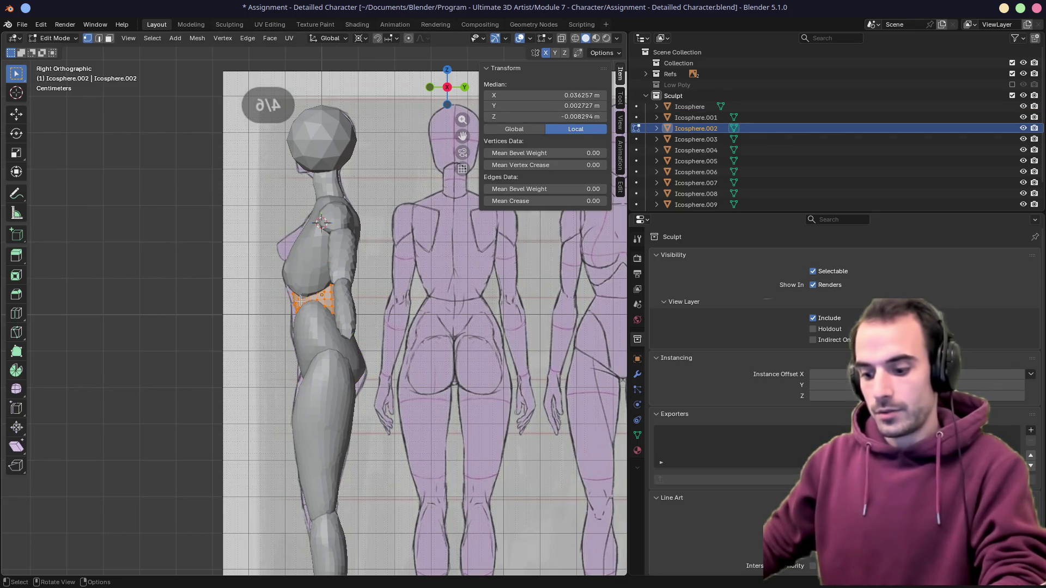
key("g")
key("y")
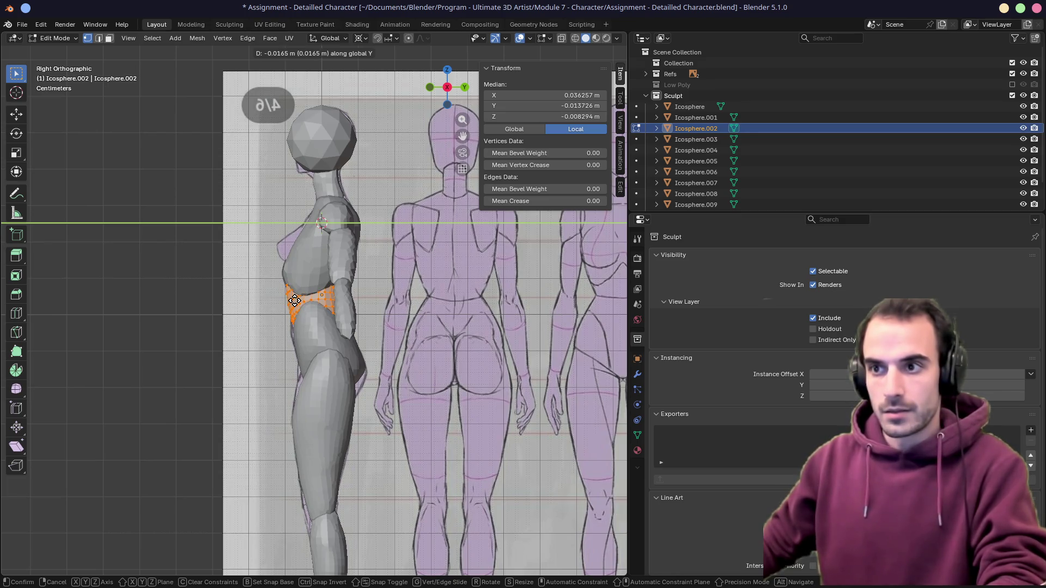
left_click(294, 301)
left_click(311, 261)
key("Tab")
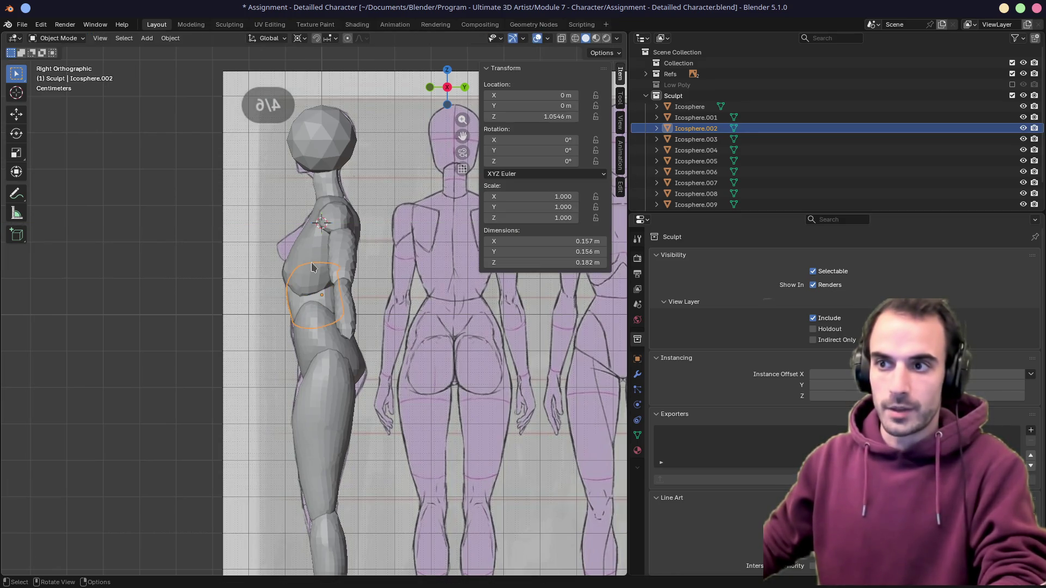
left_click(311, 267)
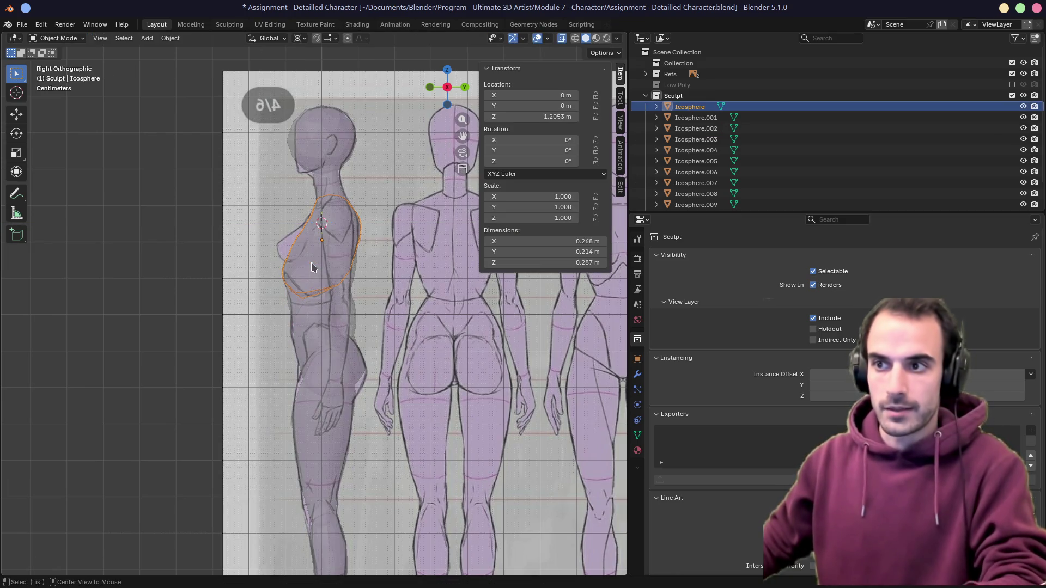
left_click(324, 184)
left_click(329, 144)
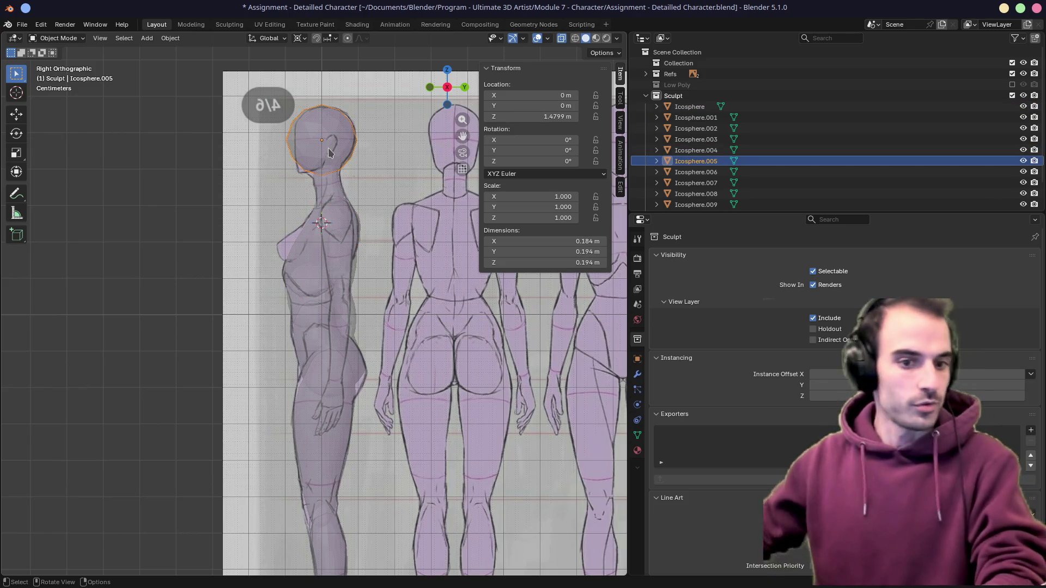
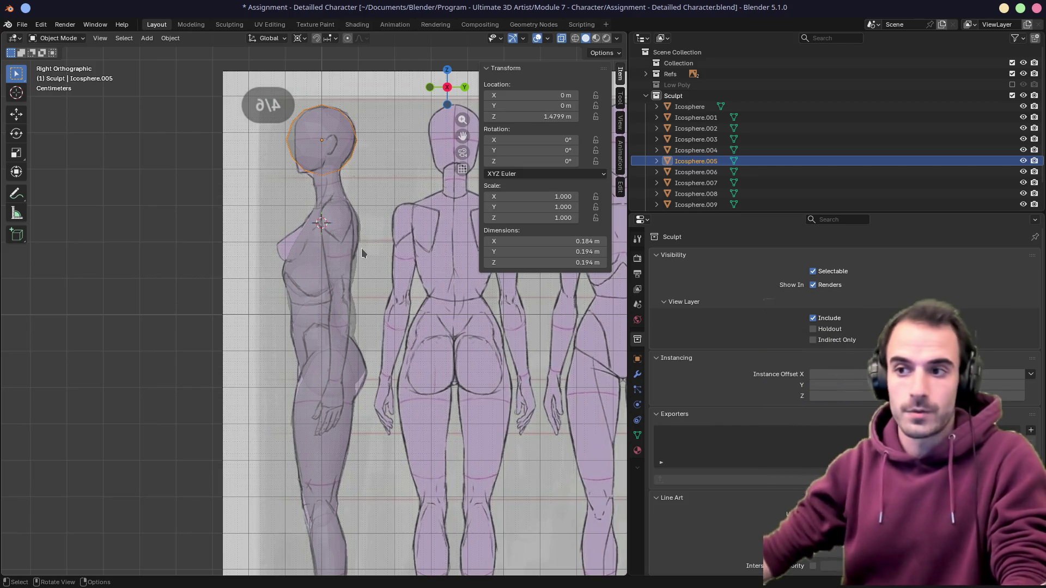
Frame the character head against the reference sheet in front view
mouse_move(259, 236)
middle_mouse_down()
mouse_move(317, 226)
mouse_move(403, 243)
middle_mouse_up()
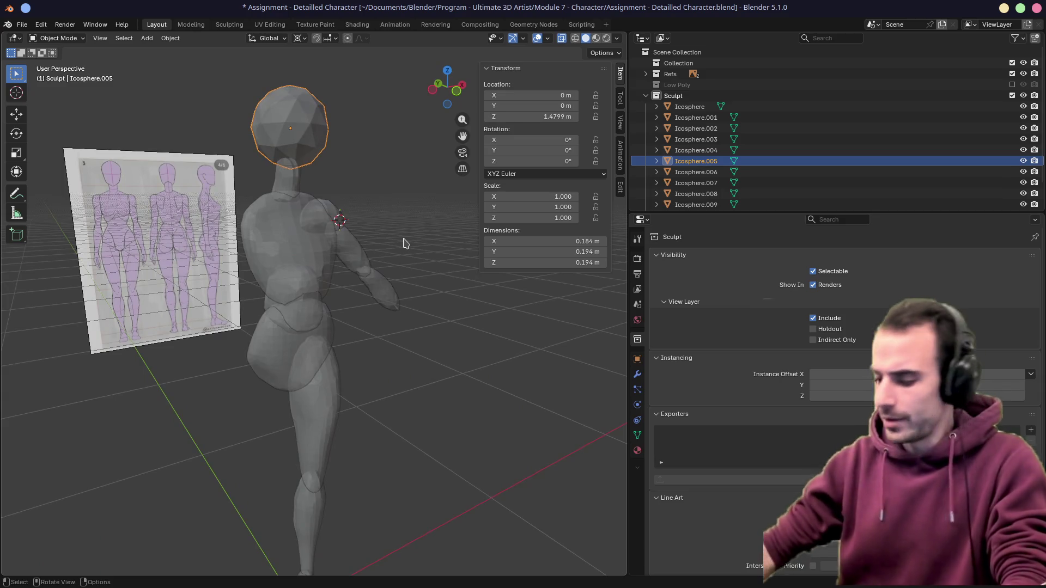
key("KP_1")
scroll(403, 237, "down", 2)
middle_click_drag(353, 274, 355, 264, "shift")
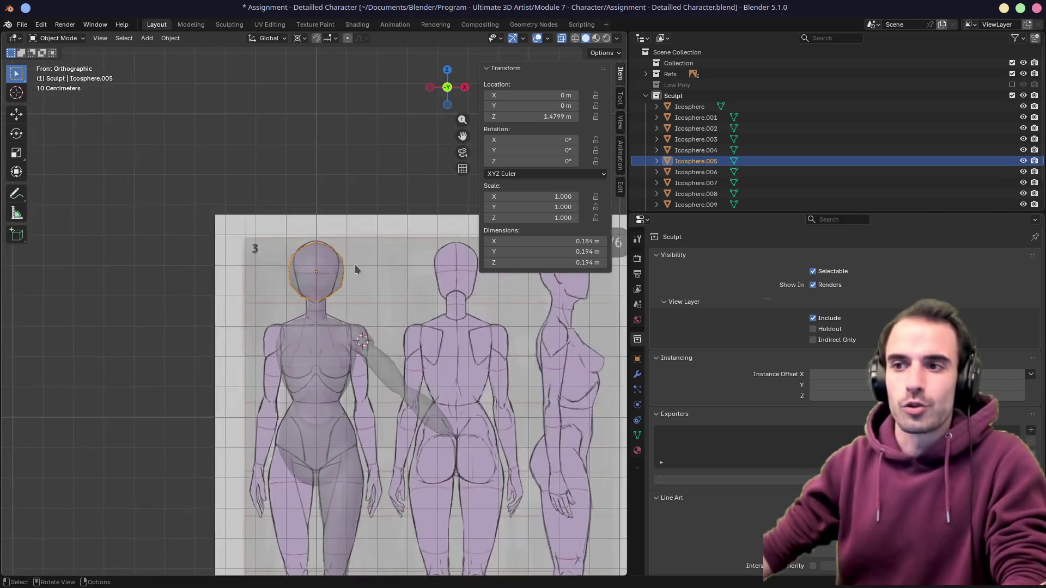
scroll(354, 264, "up", 6)
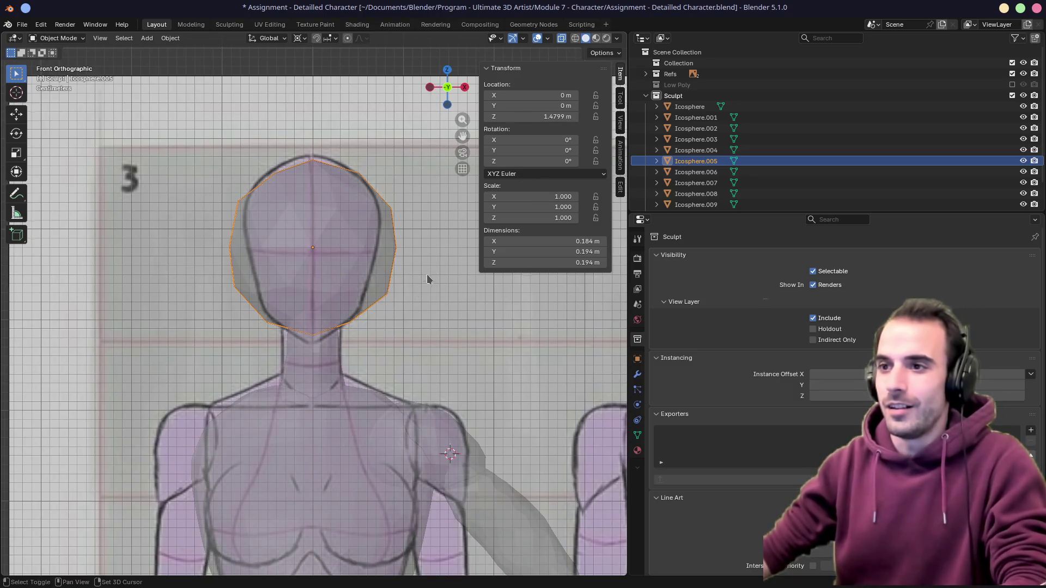
middle_click_drag(428, 275, 432, 283, "shift")
In the Modeling workspace, enable X-axis mirror editing for the head, then move to Sculpting
left_click(191, 24)
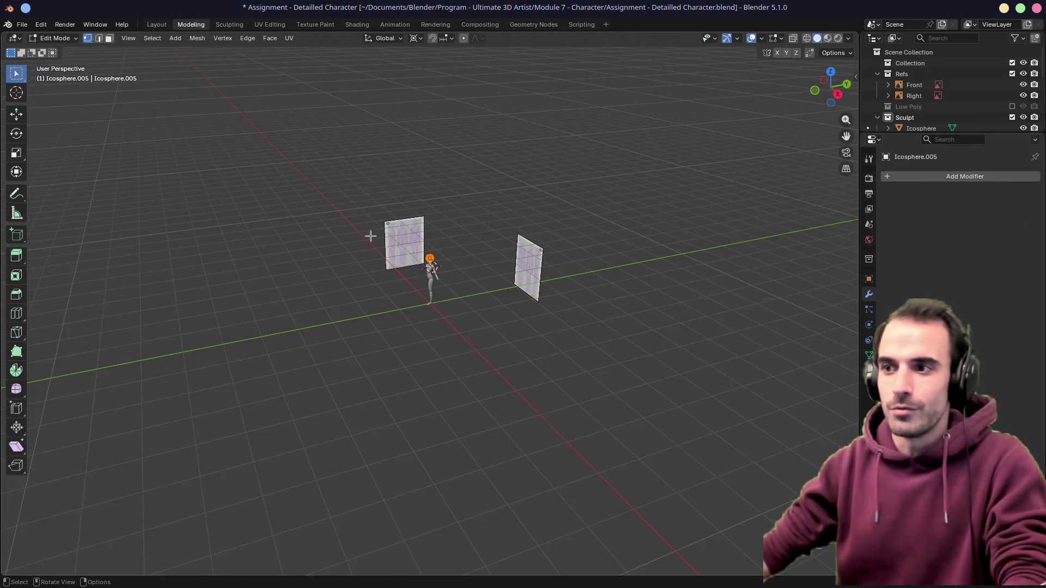
scroll(431, 265, "up", 2)
scroll(430, 266, "up", 4)
scroll(457, 268, "up", 4)
key("KP_1")
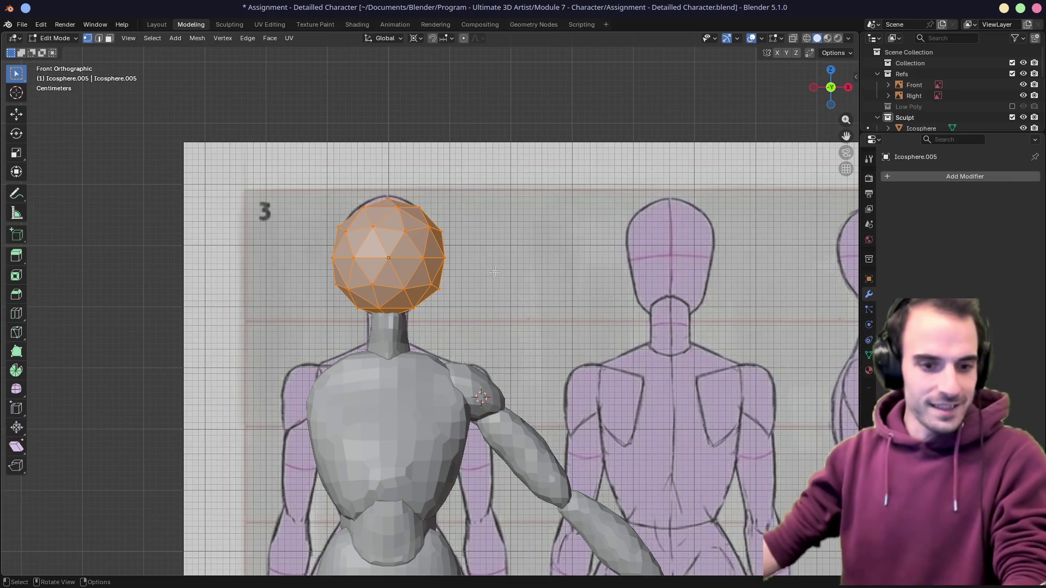
left_click(778, 53)
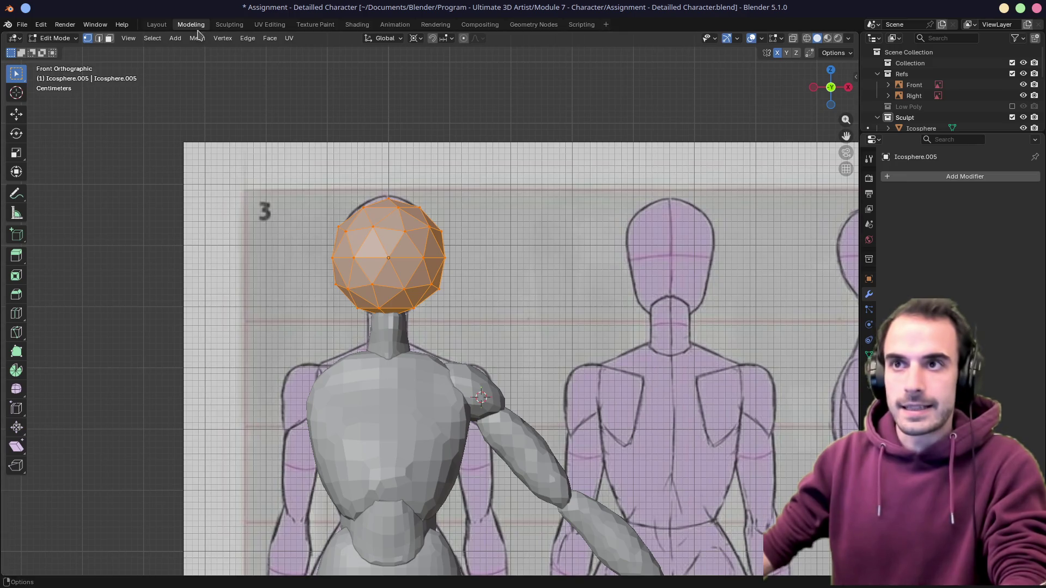
left_click(230, 24)
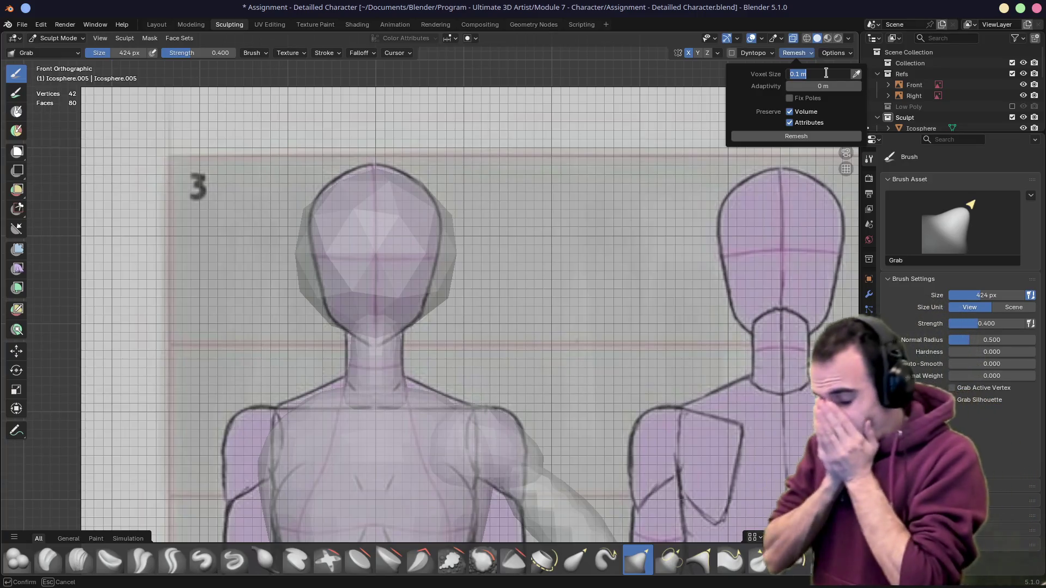
type("0.02")
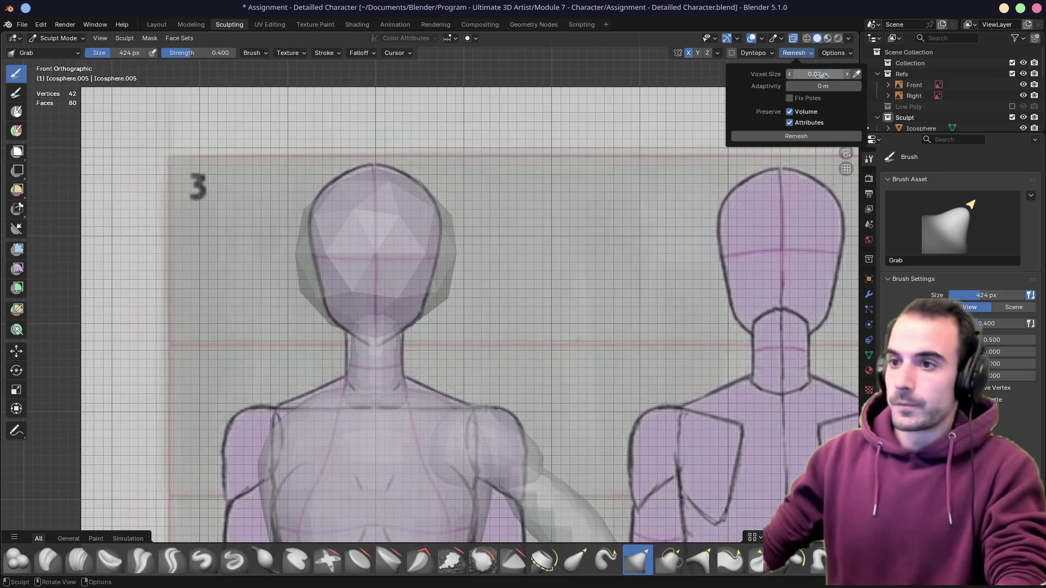
Voxel-remesh the head sphere at 0.02 m, giving 448 vertices
key("Return")
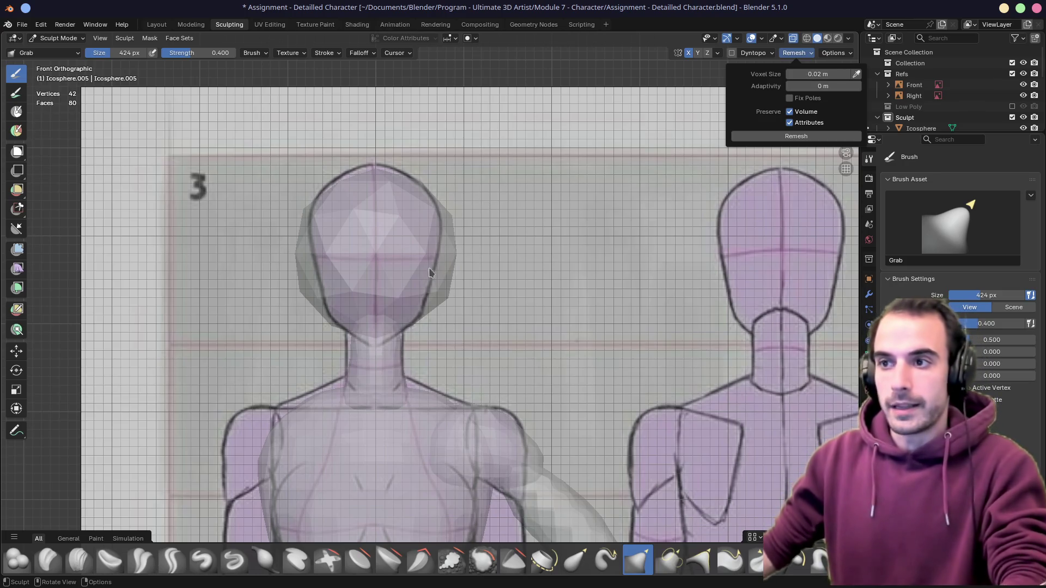
key("ctrl+r")
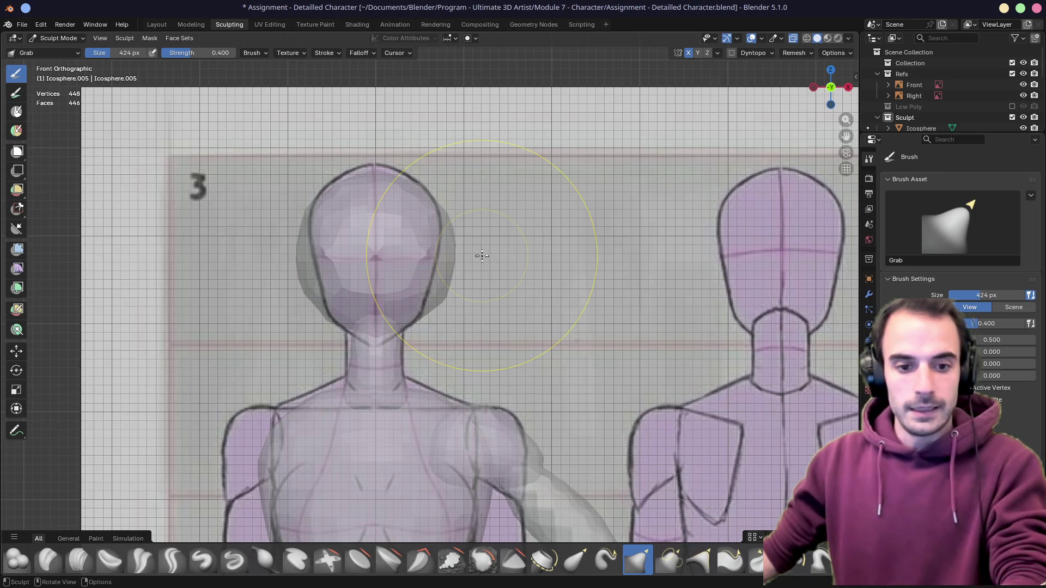
Grab-sculpt the head's sides inward to the front sketch outline
left_click_drag(473, 258, 409, 302)
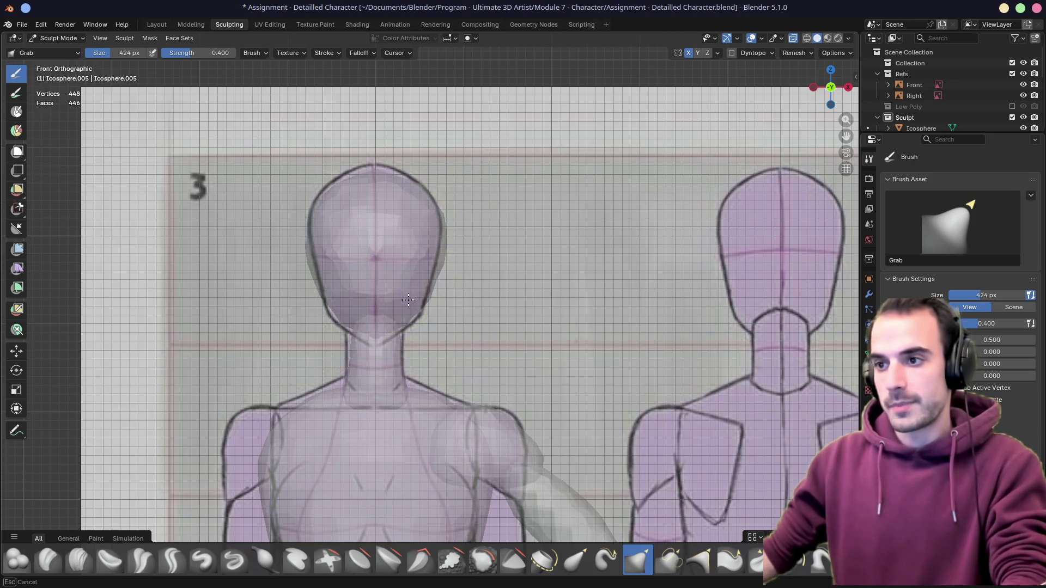
left_click_drag(409, 235, 422, 262)
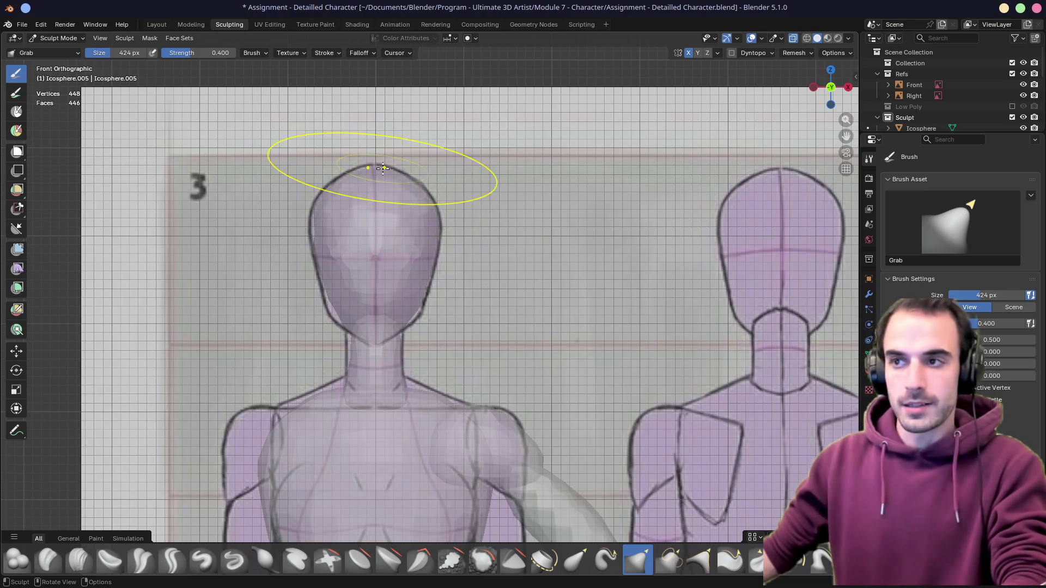
middle_click_drag(395, 179, 385, 169)
key("KP_3")
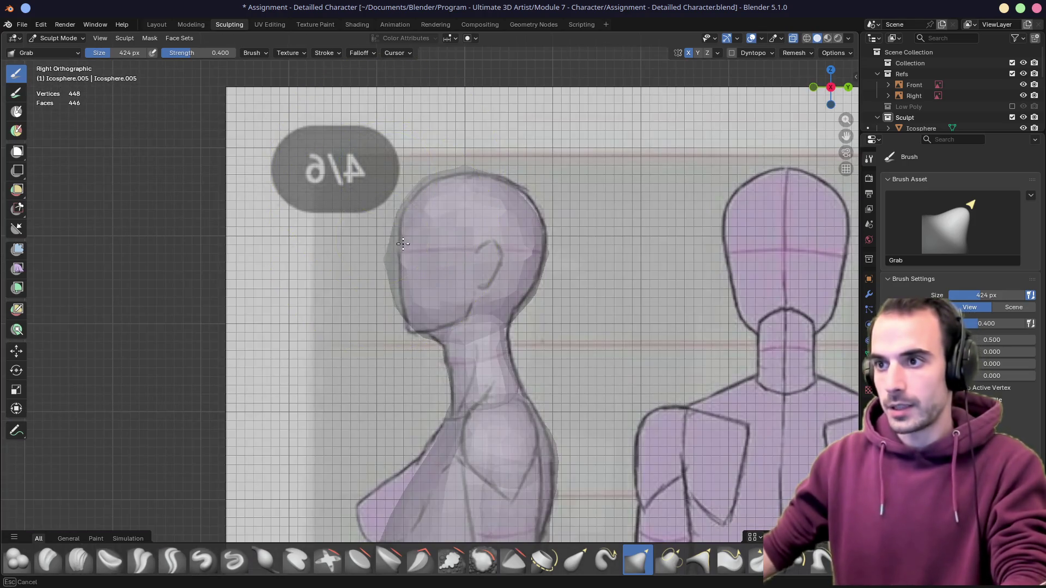
In right side view, grab the face profile, crown and chin onto the side sketch
left_click_drag(385, 270, 410, 228)
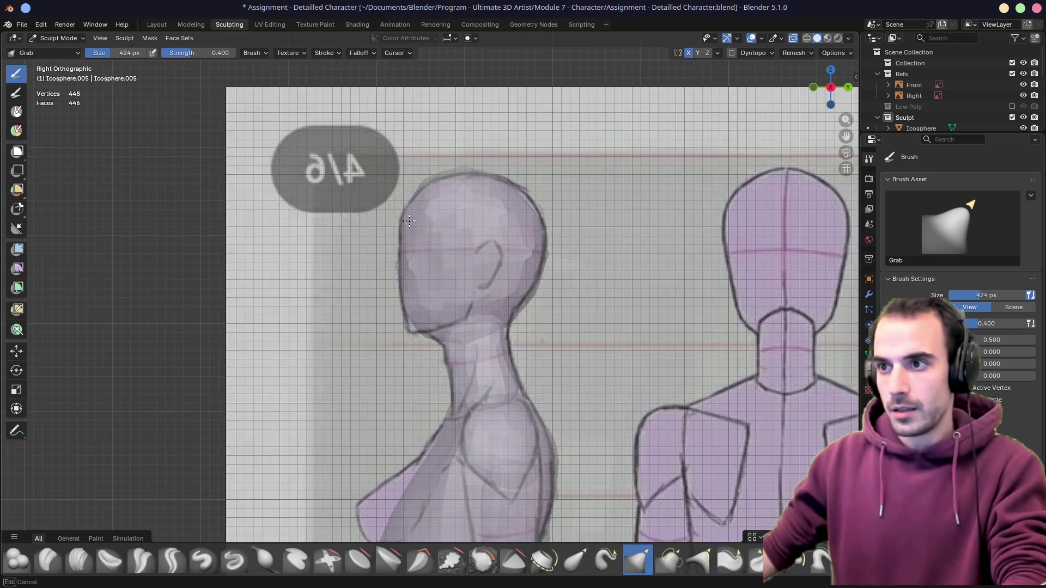
mouse_move(457, 188)
left_mouse_down()
mouse_move(496, 190)
mouse_move(532, 263)
mouse_move(537, 234)
mouse_move(501, 303)
left_mouse_up()
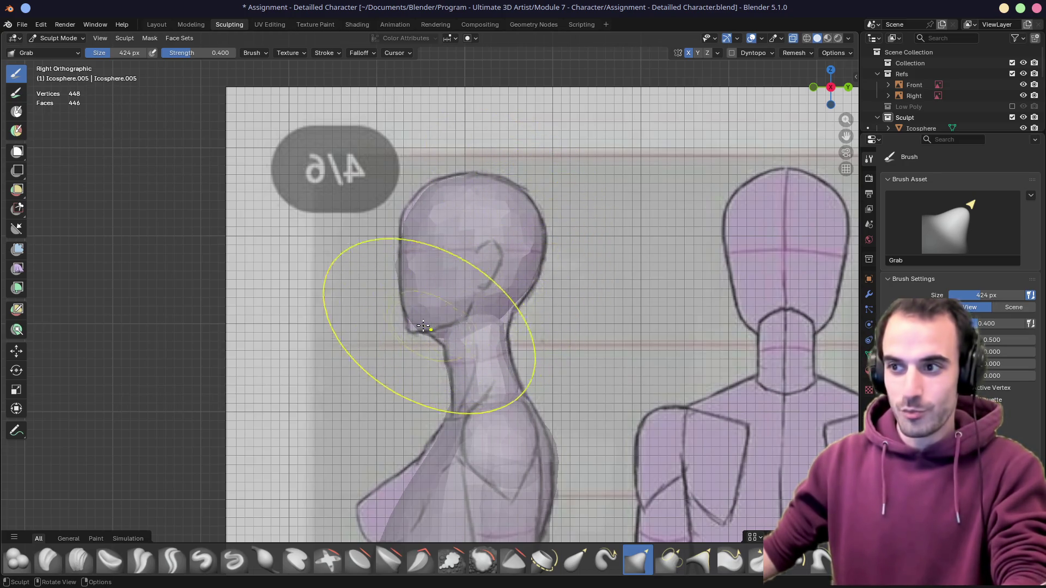
left_click_drag(404, 322, 408, 312)
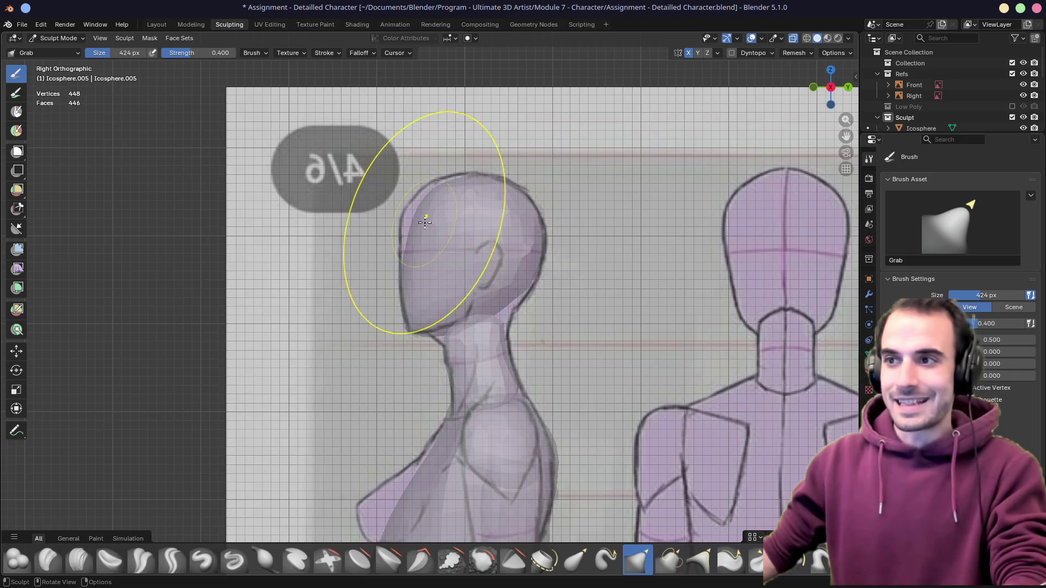
left_click_drag(418, 193, 414, 209)
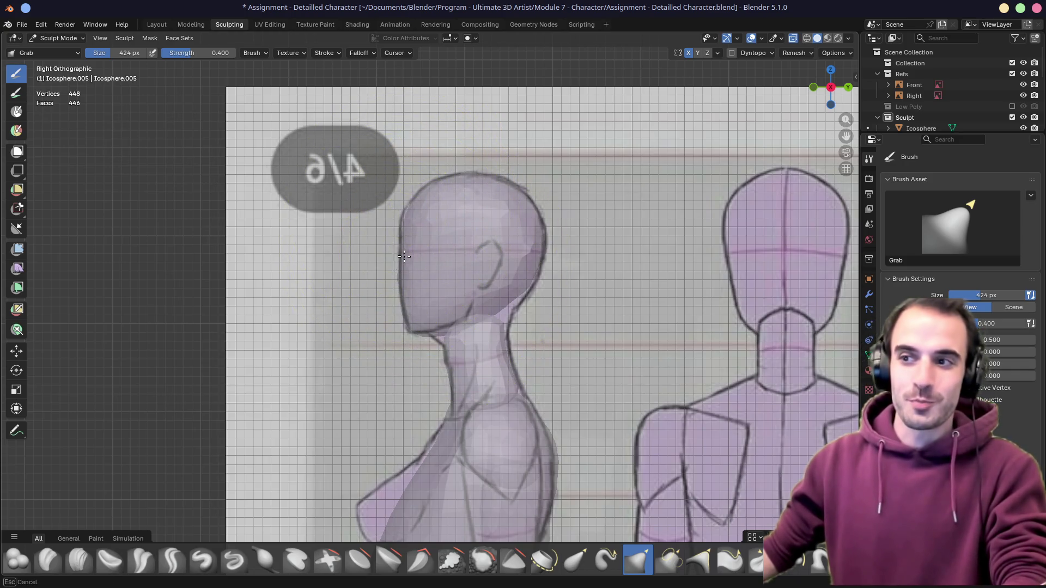
mouse_move(403, 277)
left_mouse_down()
mouse_move(391, 286)
mouse_move(414, 323)
mouse_move(491, 328)
left_mouse_up()
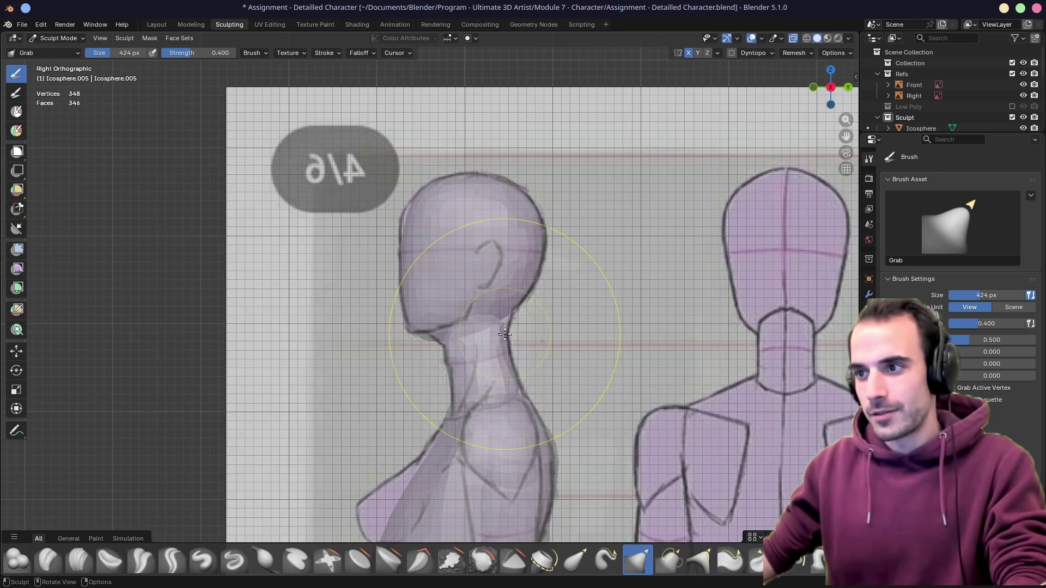
Toggle sculpting to the neck piece and back, then review the whole figure from the front
key("alt+q")
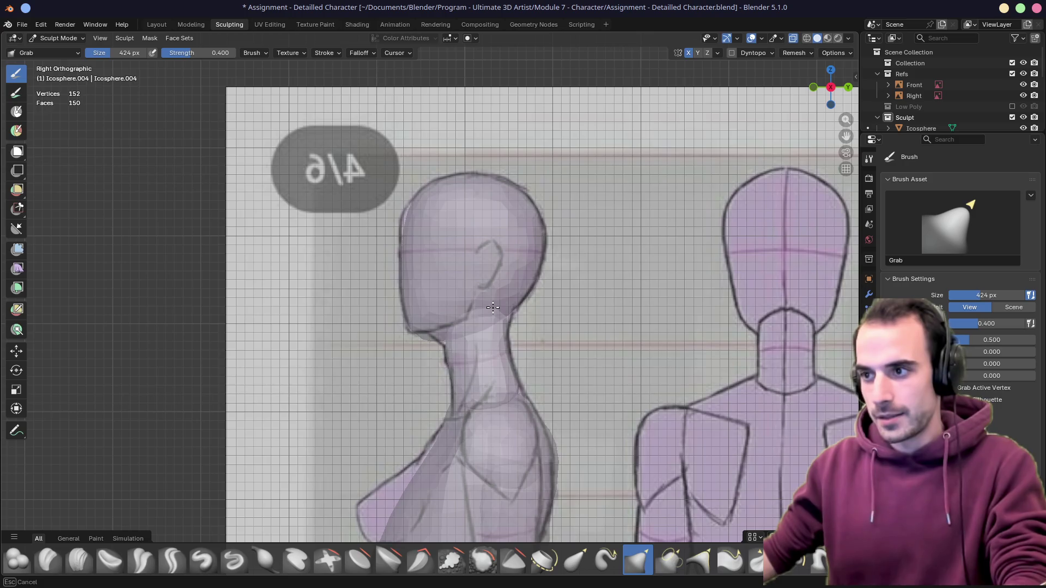
key("alt+q")
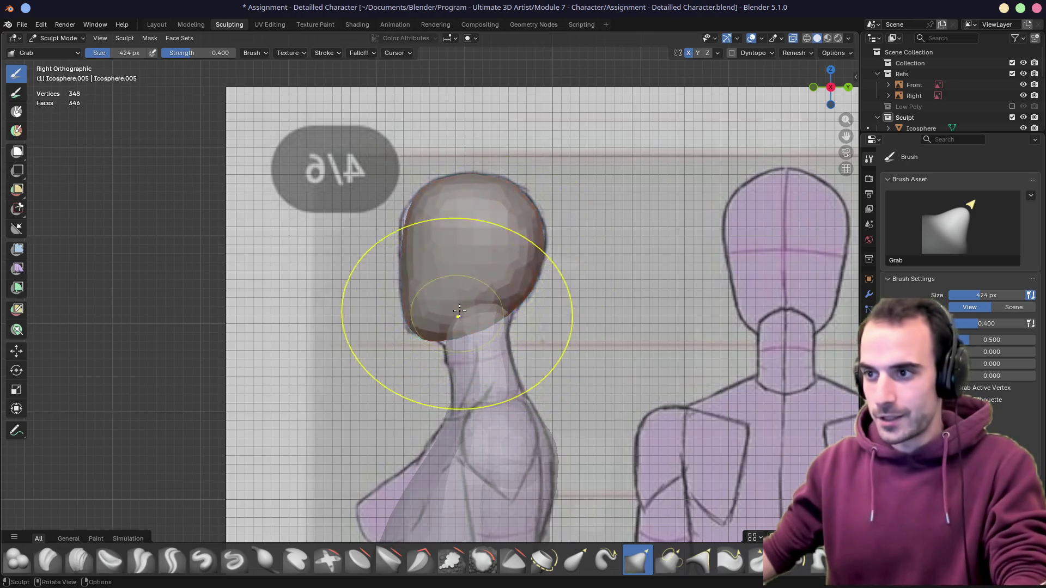
middle_click_drag(458, 312, 555, 307)
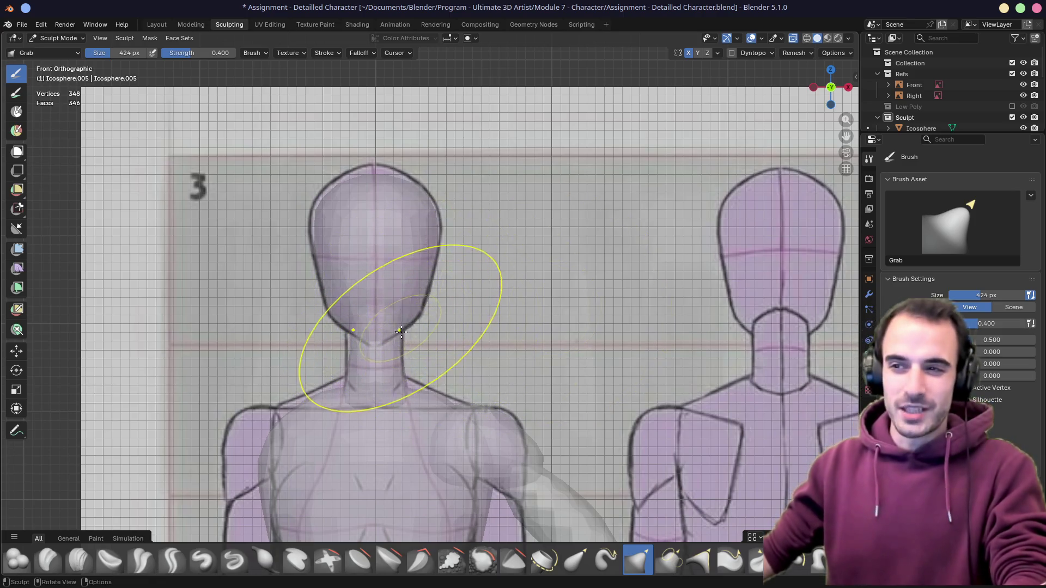
mouse_move(424, 325)
middle_mouse_down()
mouse_move(487, 263)
mouse_move(449, 315)
mouse_move(515, 228)
middle_mouse_up()
scroll(488, 264, "down", 3)
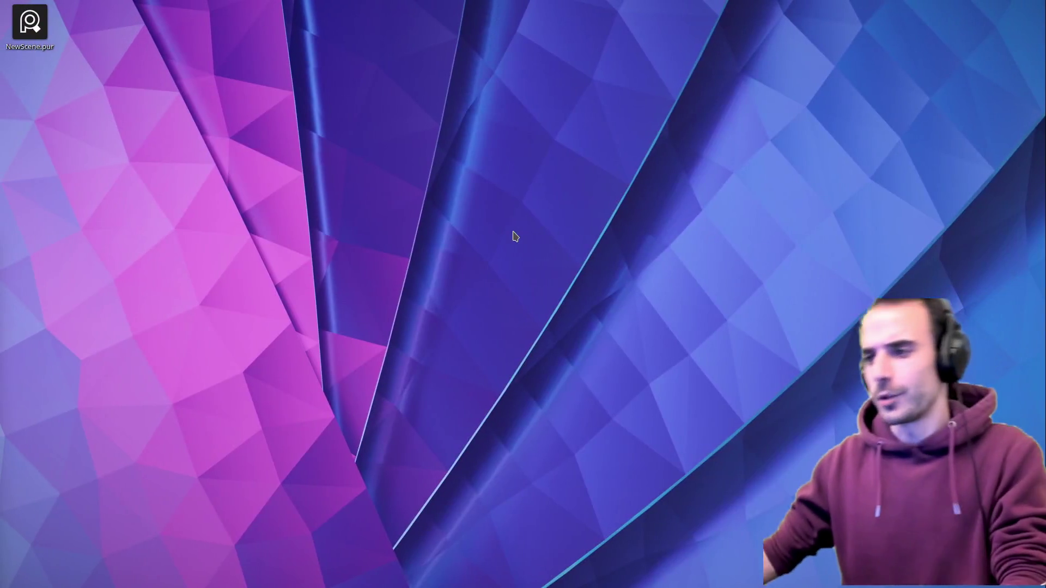
Launch Firefox with the Stream profile and load the mdossan itch.io creator profile
key("super")
key("Escape")
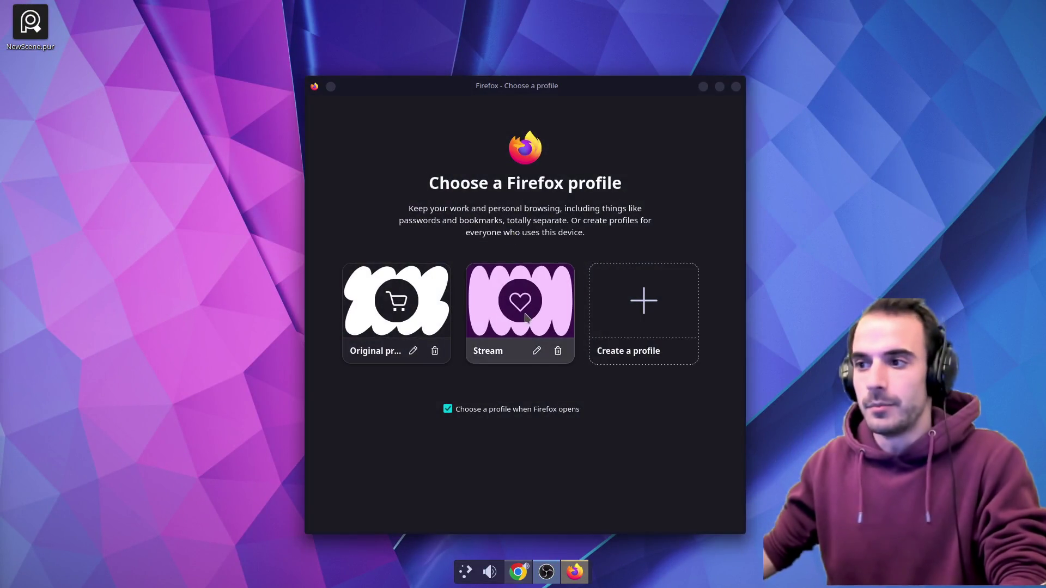
left_click(527, 319)
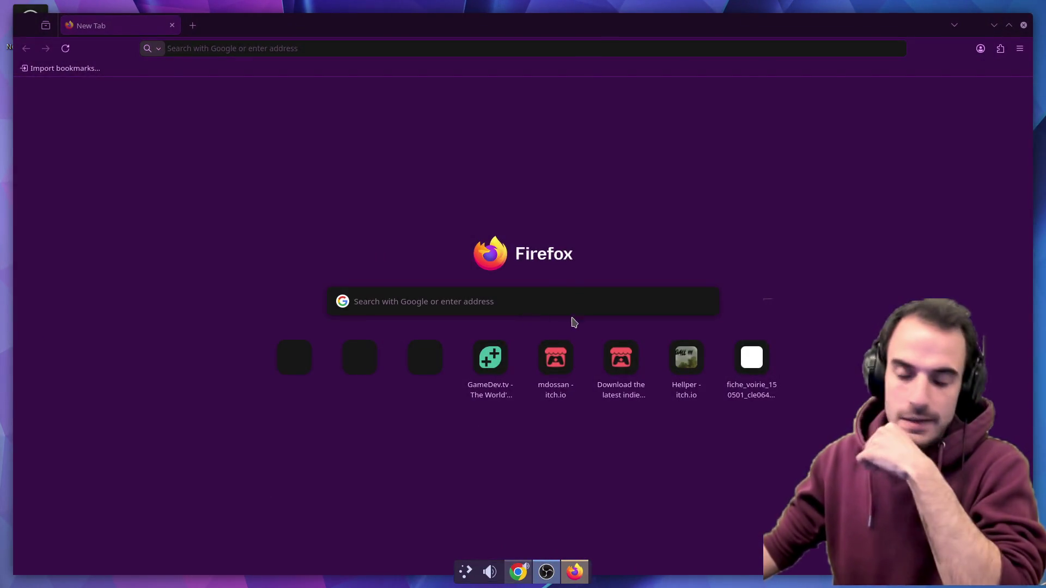
left_click(354, 47)
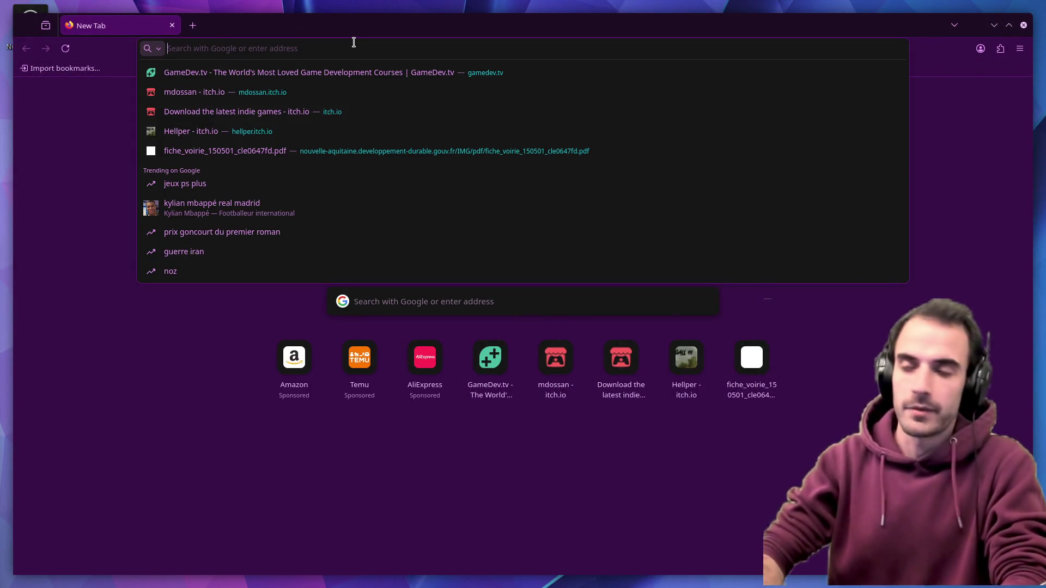
left_click(277, 93)
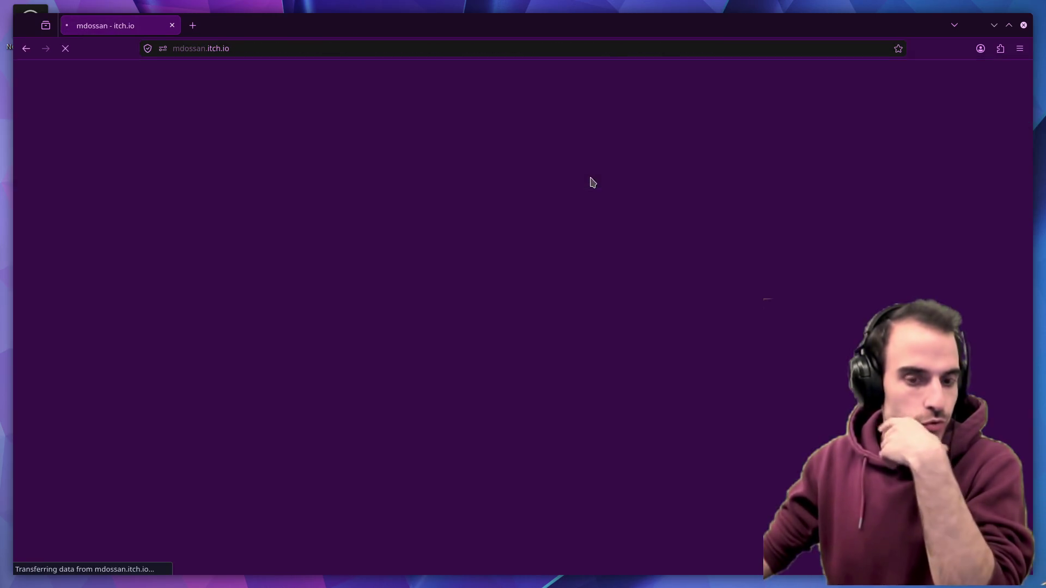
scroll(664, 249, "down", 2)
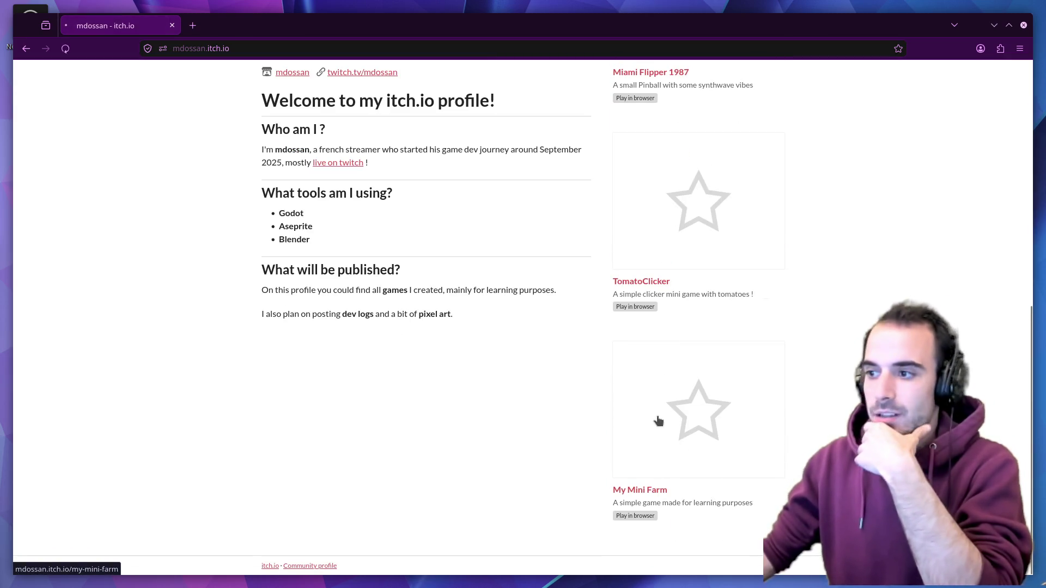
Start My Mini Farm in the browser and walk the character over to the chicken
left_click(659, 421)
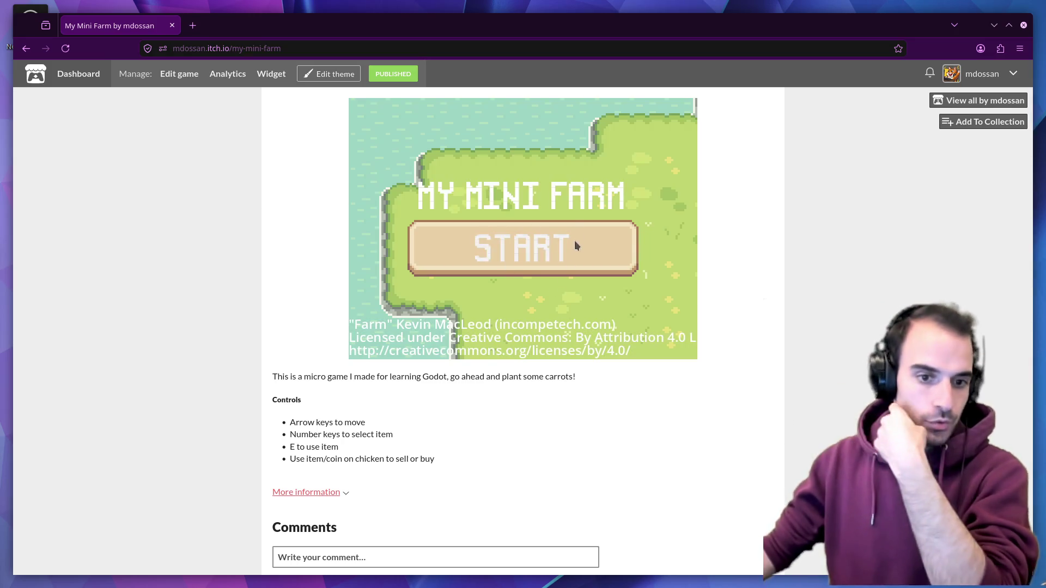
left_click(540, 258)
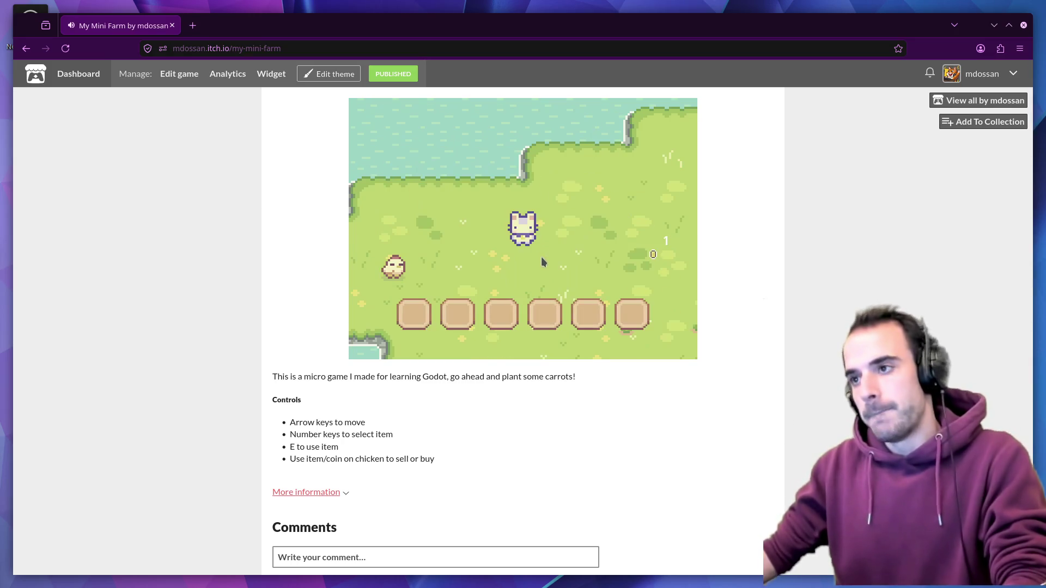
key("Right")
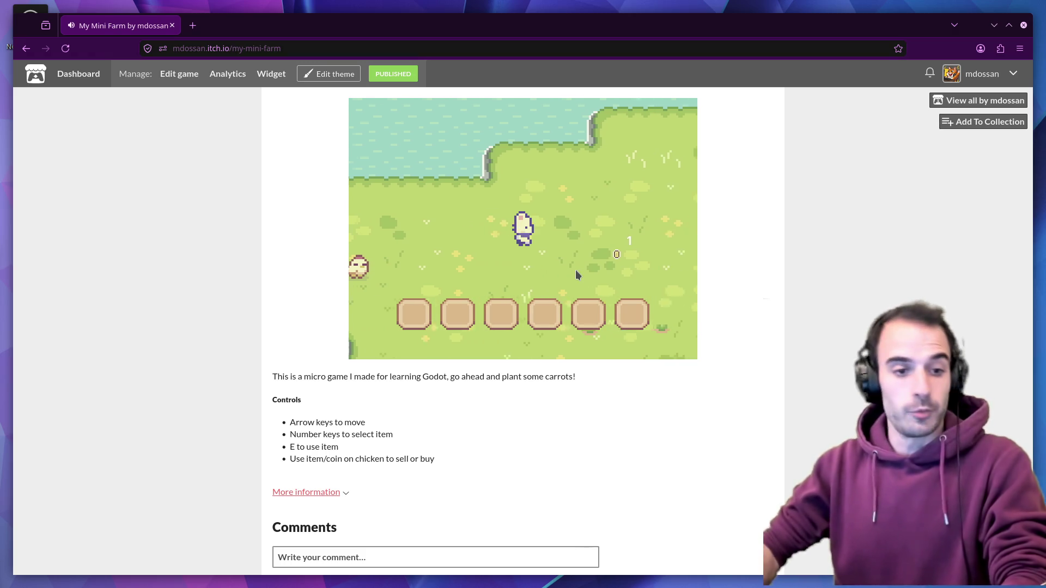
key("Right")
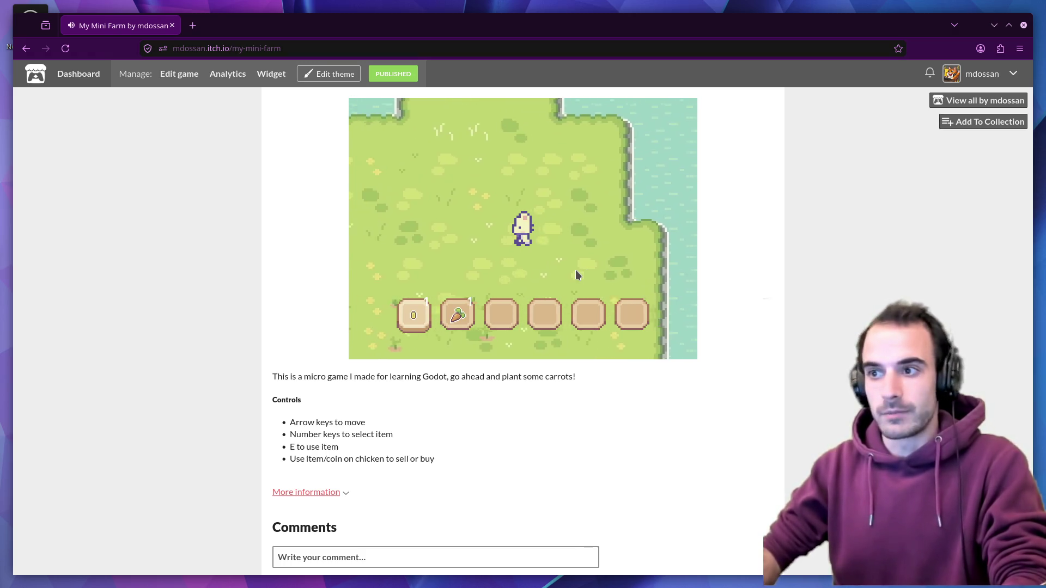
key("Up")
key("Up")
key("Left")
key("Down")
Trade coins with the chicken for carrot seed bags and select them
key("e")
key("1")
key("e")
key("2")
Plant the carrot seeds in the grass, wander to the water edge, then return to the creator profile
key("Right")
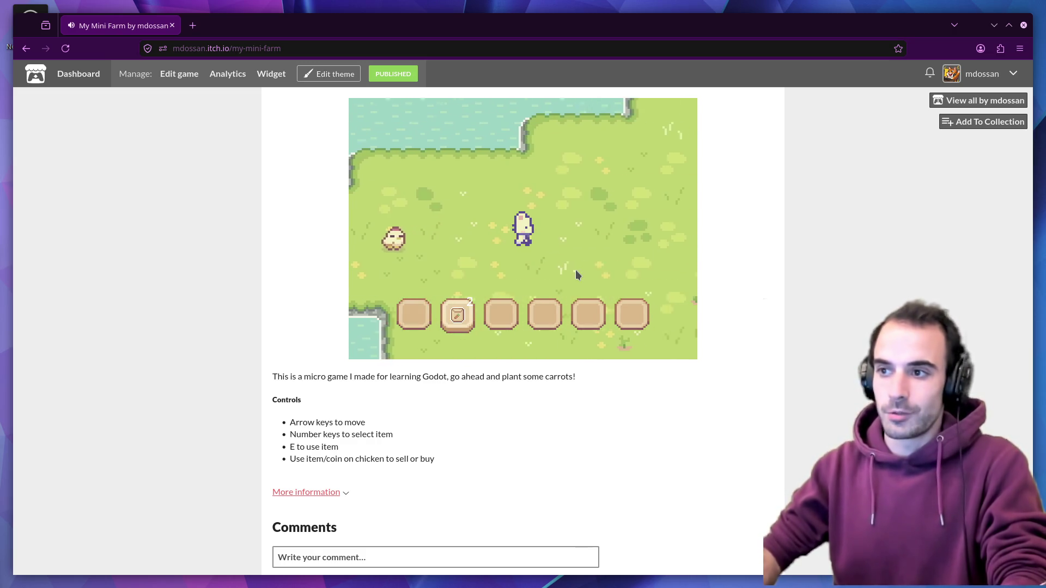
key("Down")
key("e")
key("e")
key("Down")
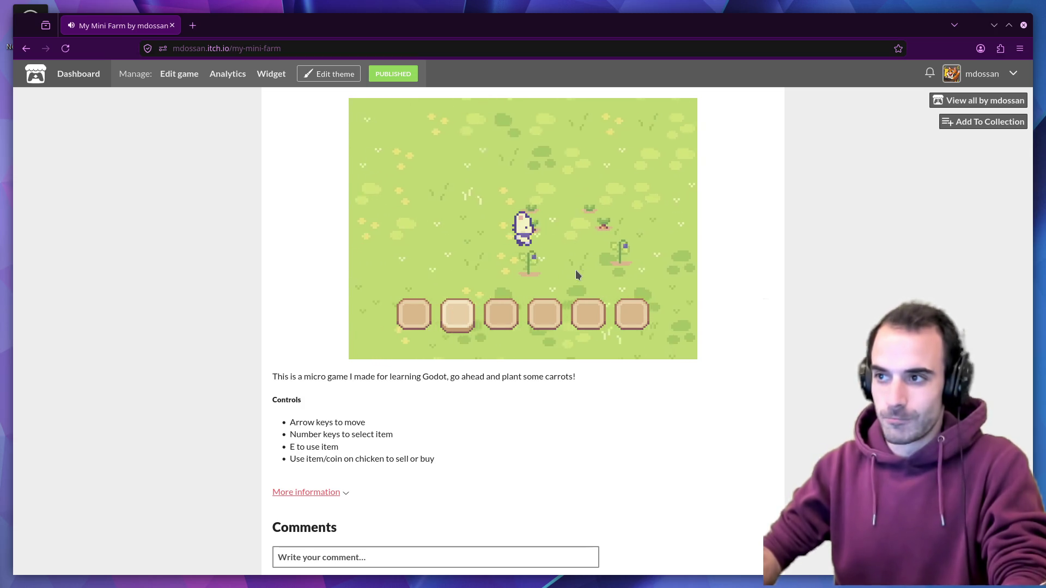
key("Right")
key("Up")
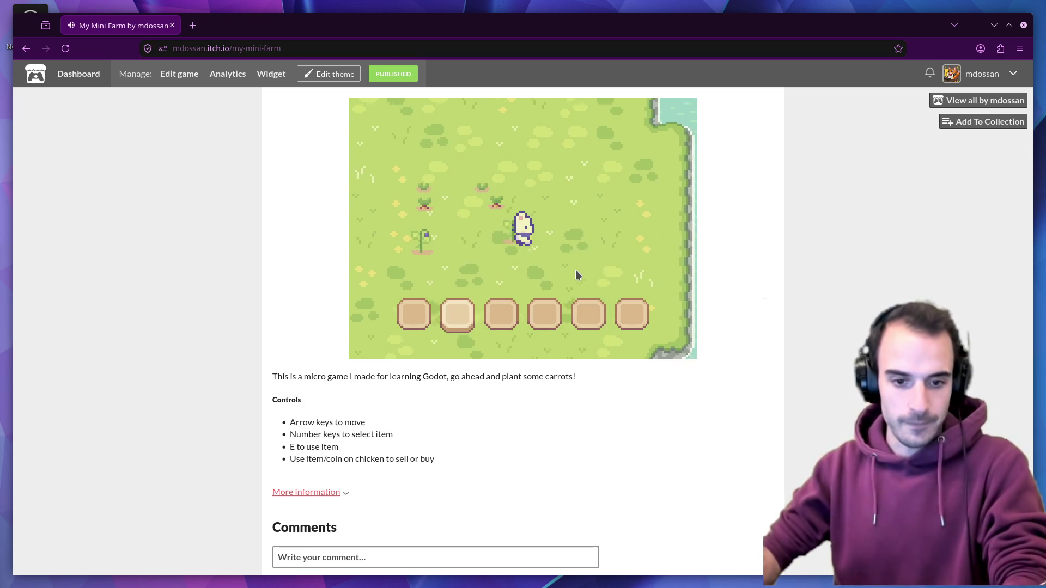
left_click(939, 101)
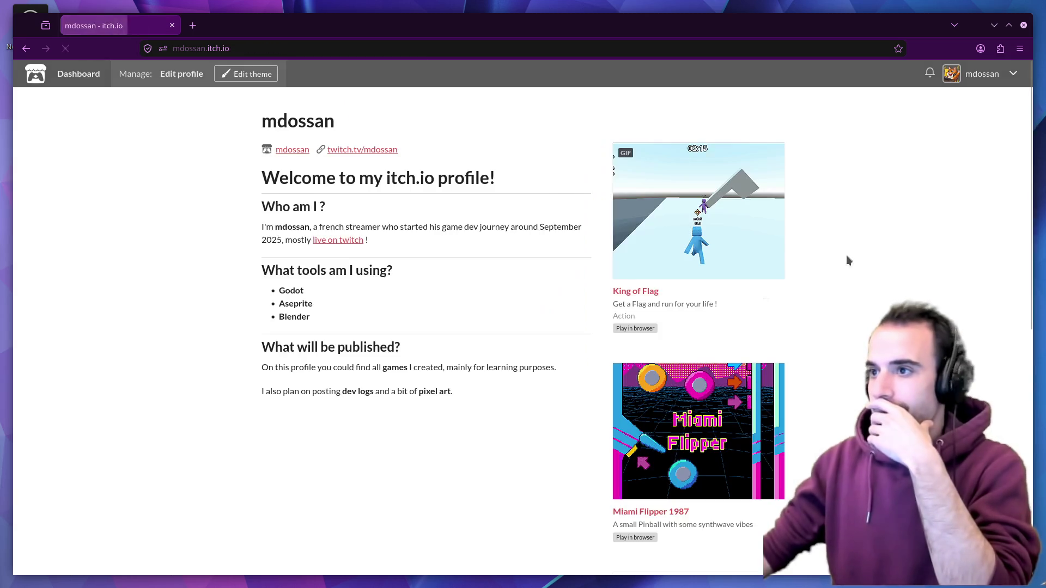
scroll(812, 281, "down", 4)
scroll(809, 281, "down", 2)
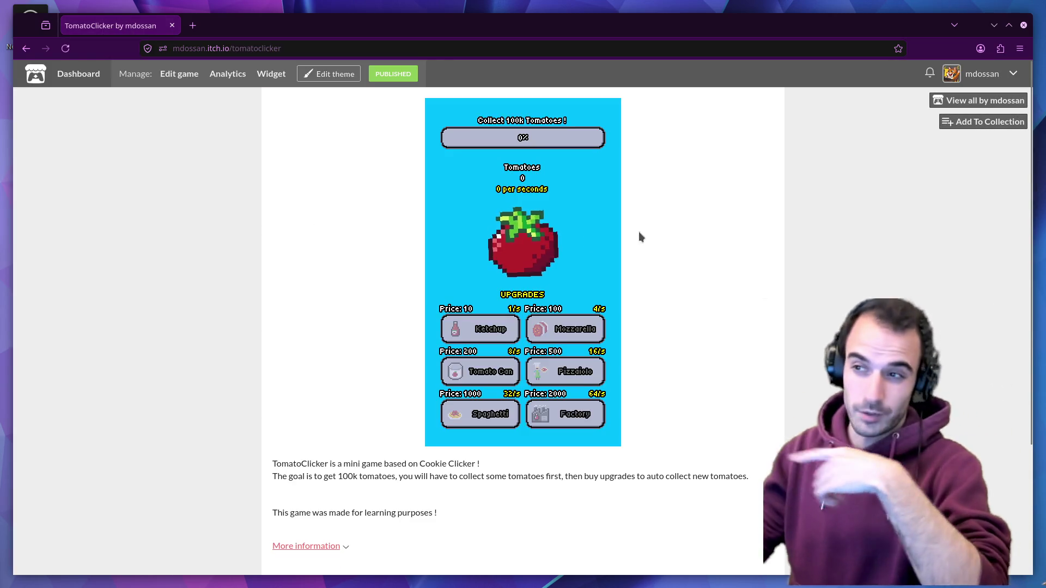
left_click(536, 251)
left_click(535, 252)
left_click(535, 252)
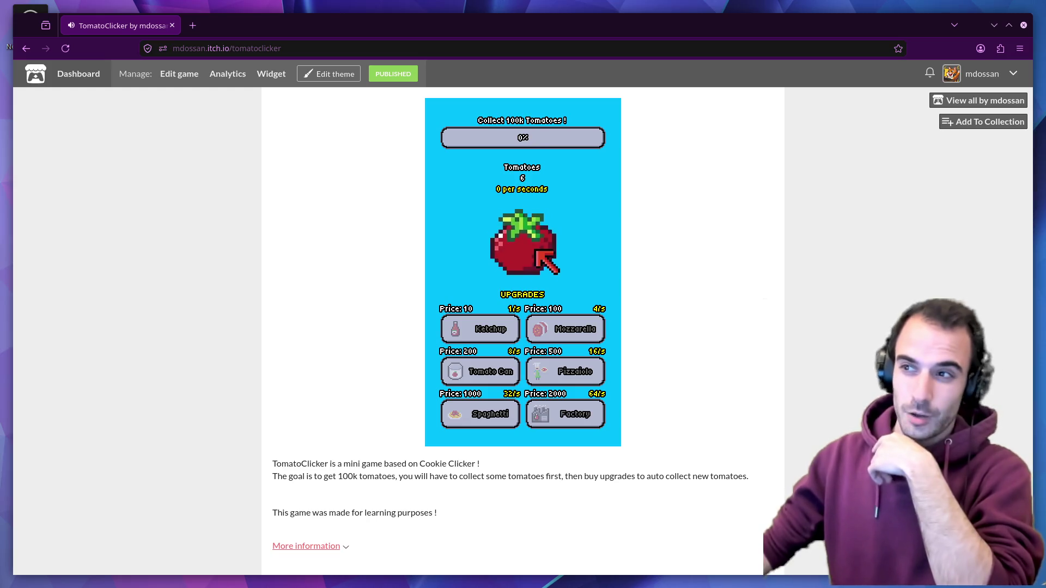
left_click(474, 328)
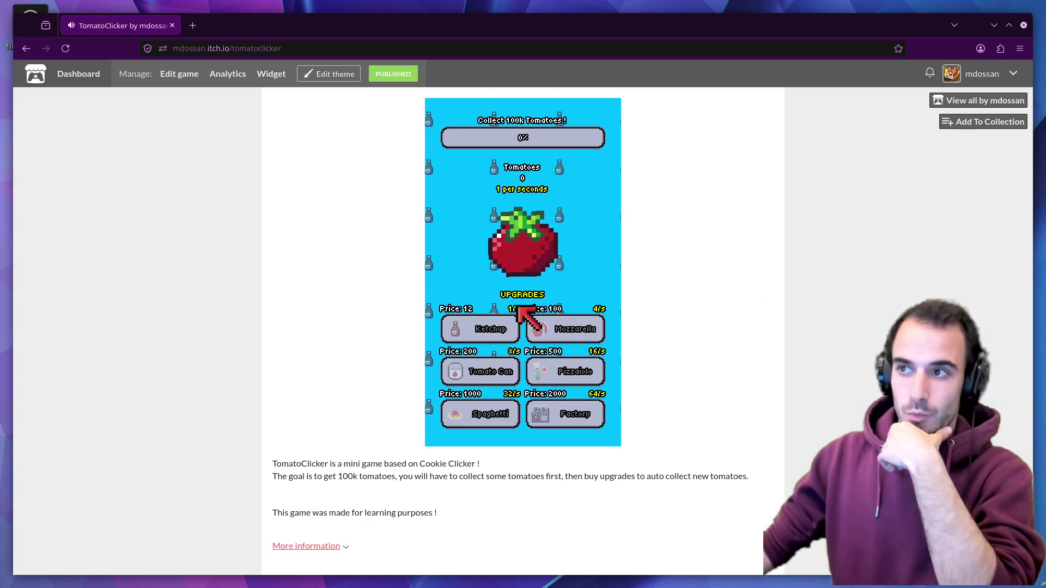
left_click(535, 252)
left_click(477, 328)
left_click(535, 257)
left_click(535, 257)
left_click(984, 101)
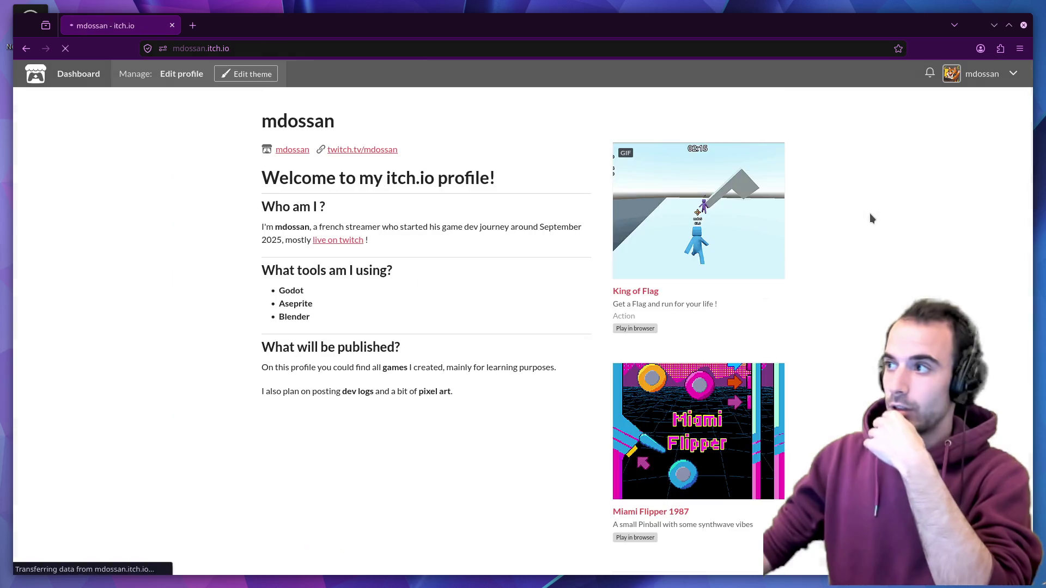
scroll(674, 392, "down", 1)
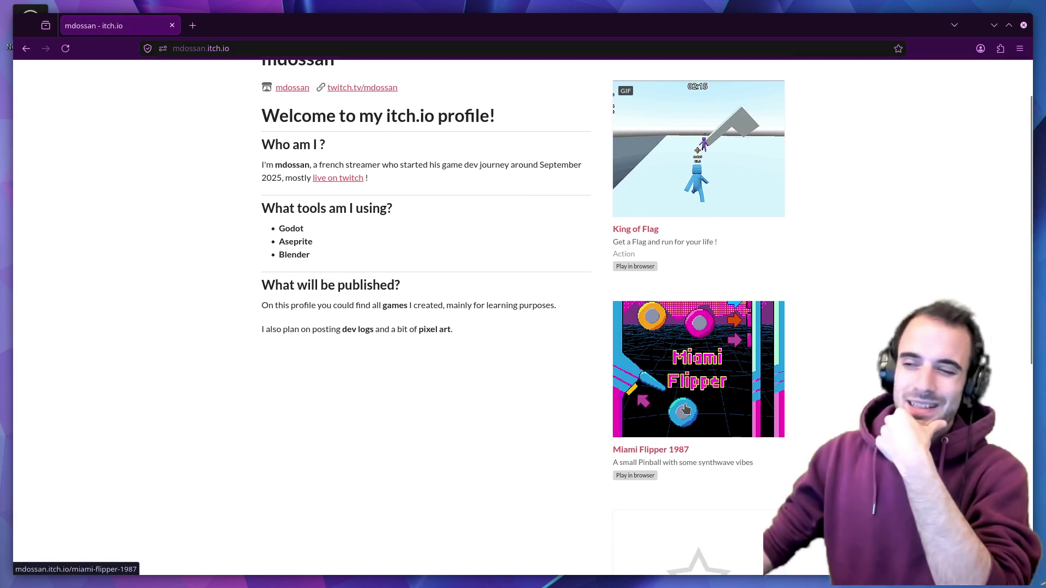
left_click(675, 392)
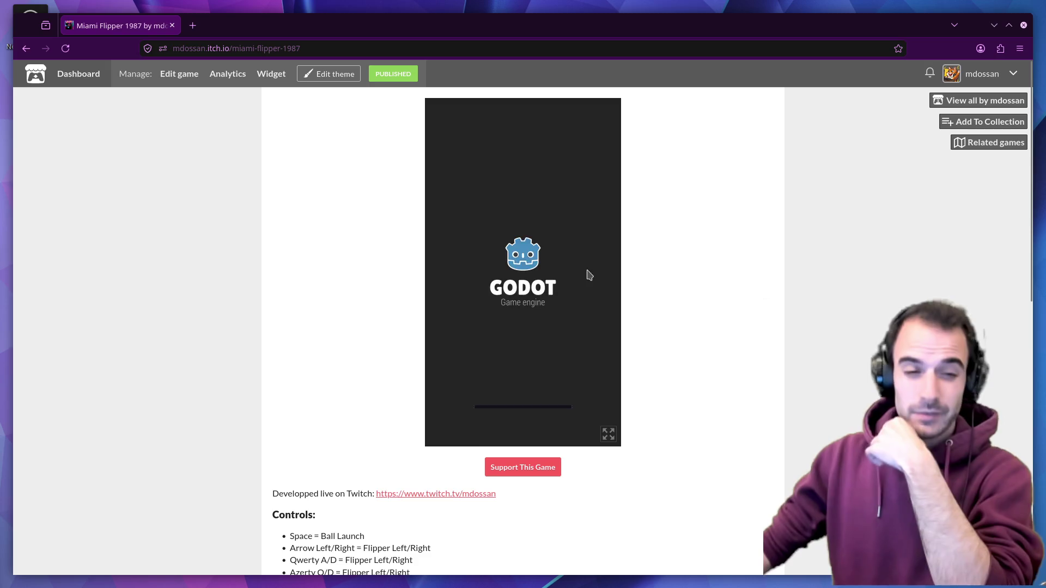
key("space")
key("Left")
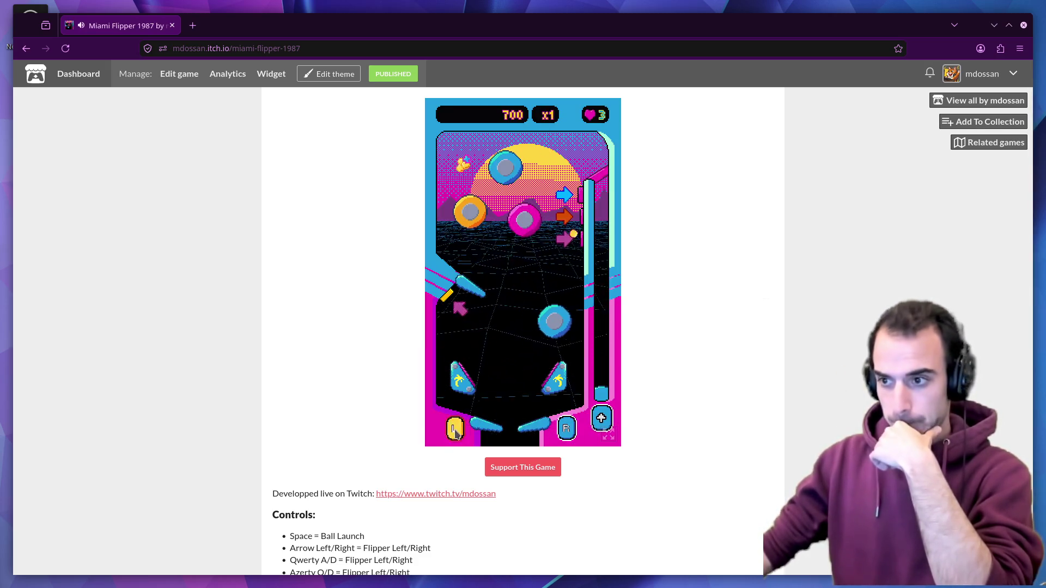
key("Right")
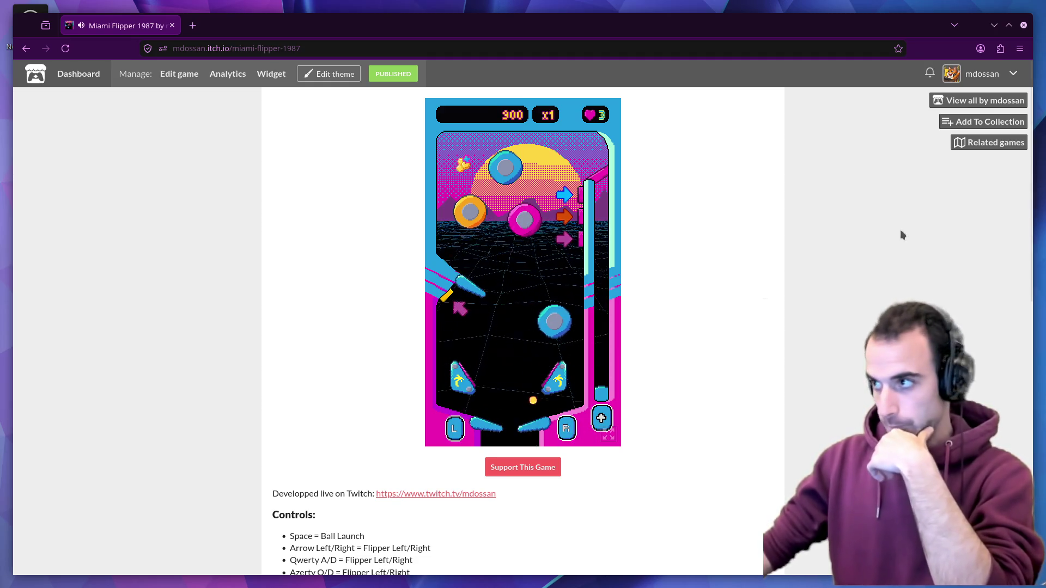
left_click(961, 99)
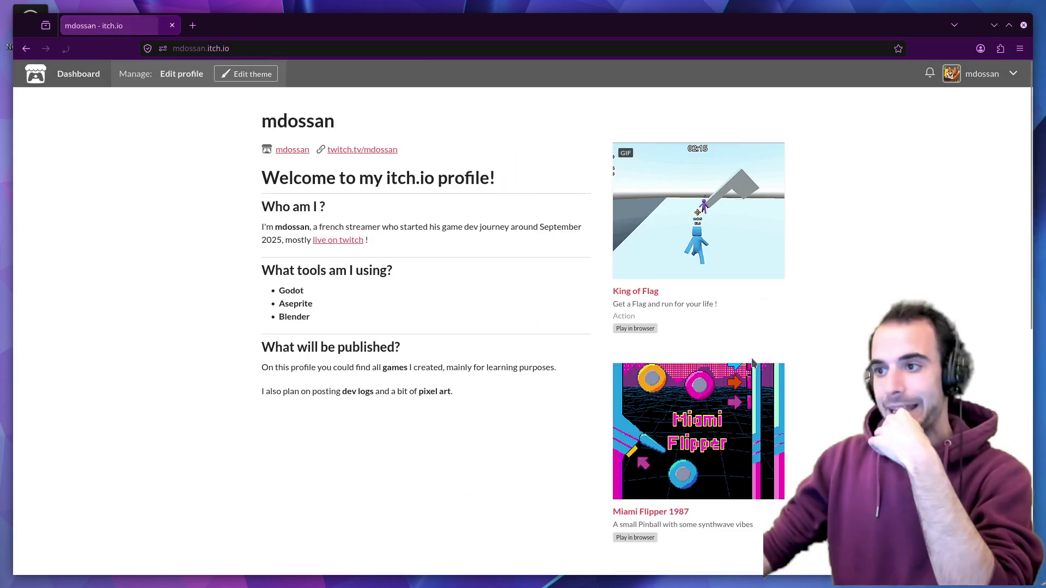
From King of Flag's page, read the latest devlog post and the hitbox improvement post
left_click(684, 251)
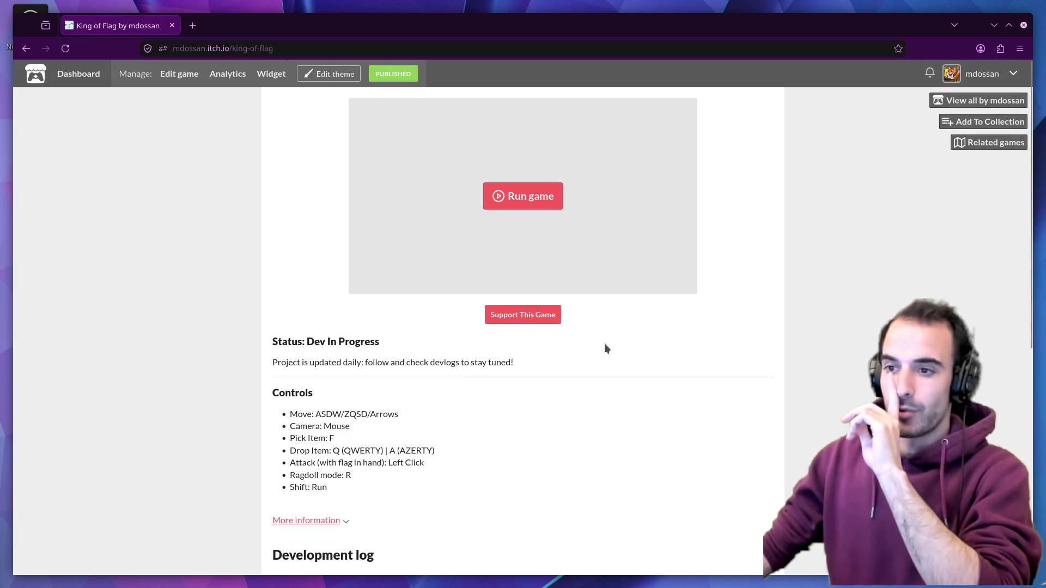
scroll(604, 343, "down", 3)
left_click(456, 333)
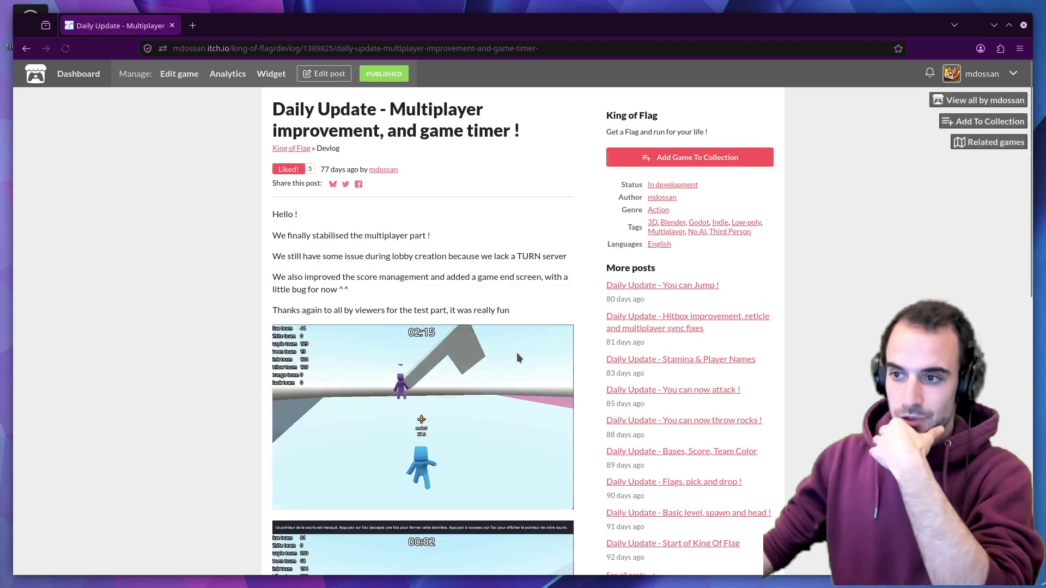
scroll(517, 352, "down", 5)
scroll(505, 376, "up", 3)
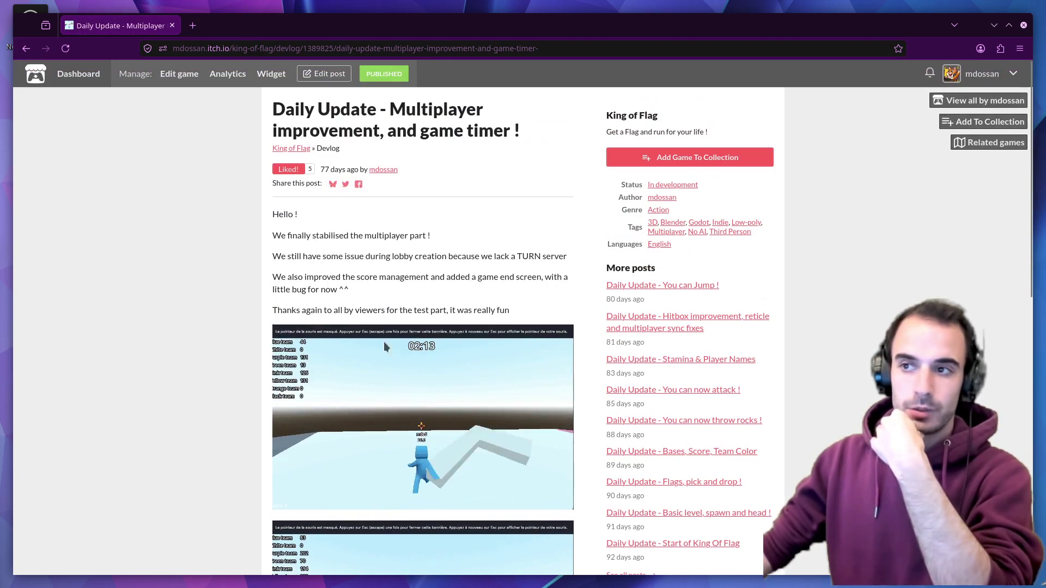
scroll(517, 398, "down", 2)
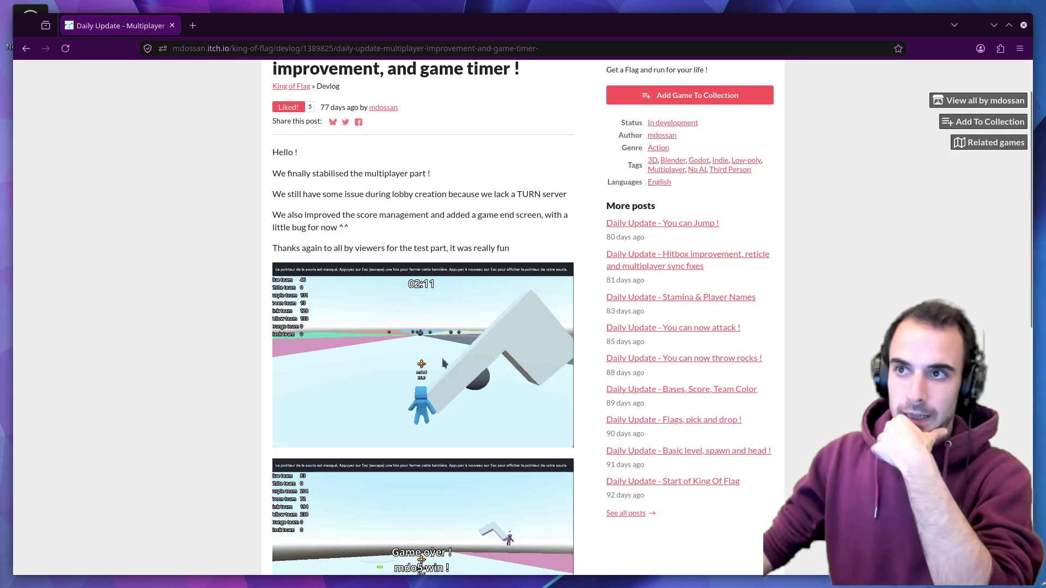
scroll(465, 348, "down", 2)
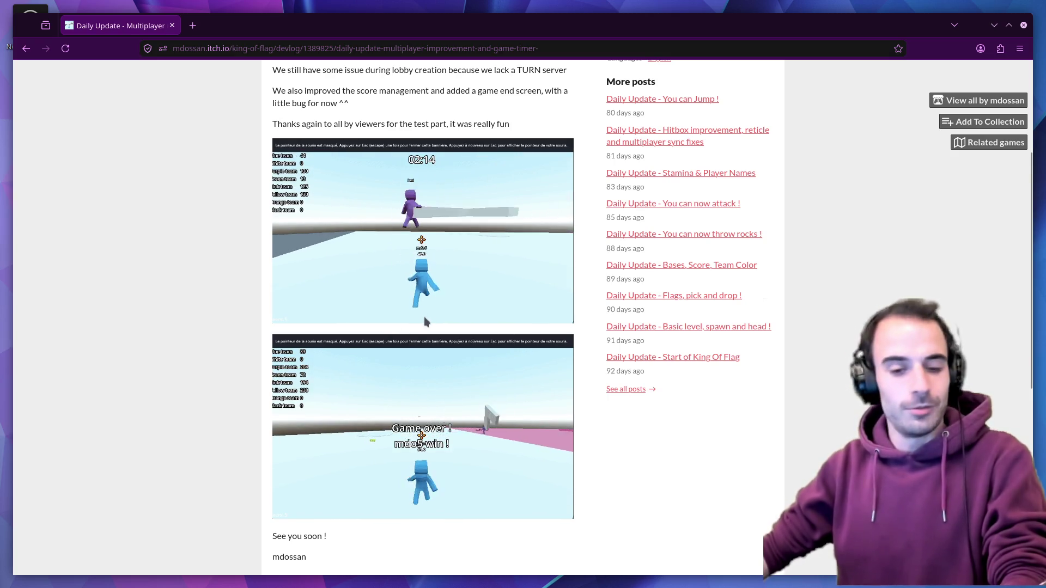
scroll(514, 321, "up", 3)
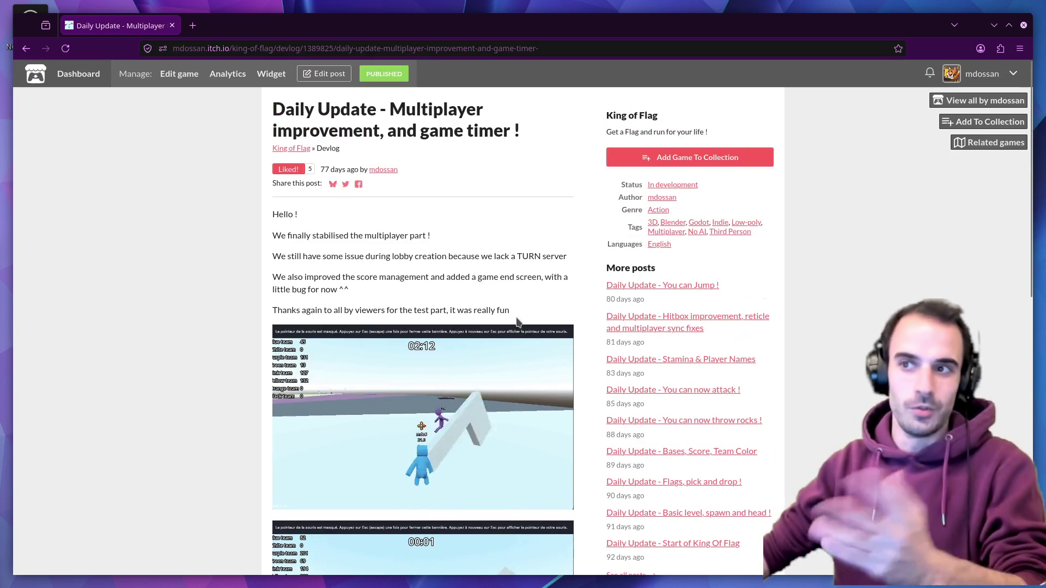
left_click(960, 99)
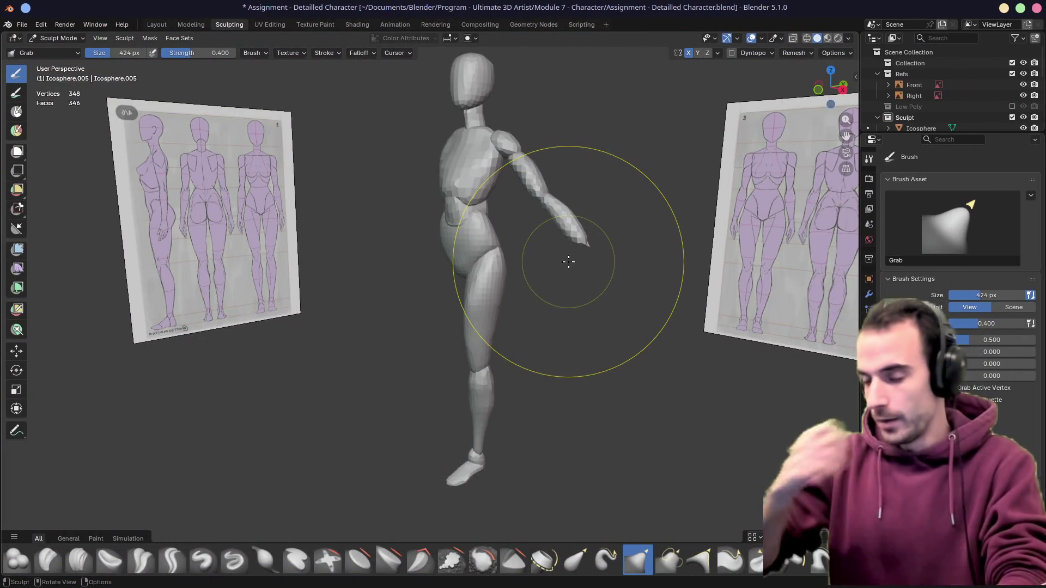
Grab the figure's raised thigh and knee back and up toward the reference pose
mouse_move(545, 266)
middle_mouse_down()
mouse_move(490, 337)
mouse_move(377, 264)
middle_mouse_up()
left_click_drag(398, 263, 402, 249)
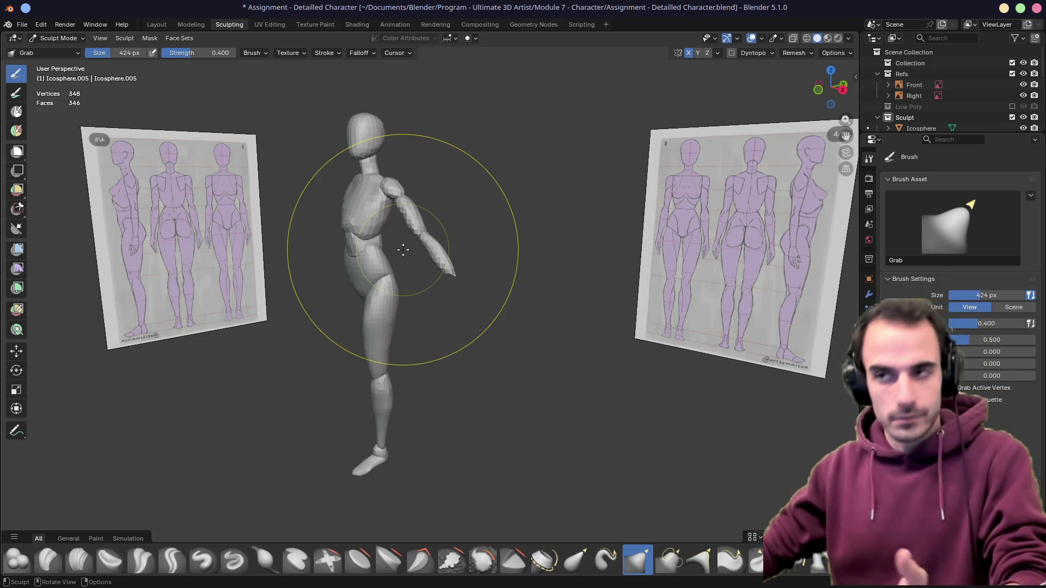
middle_click_drag(404, 248, 427, 214, "shift")
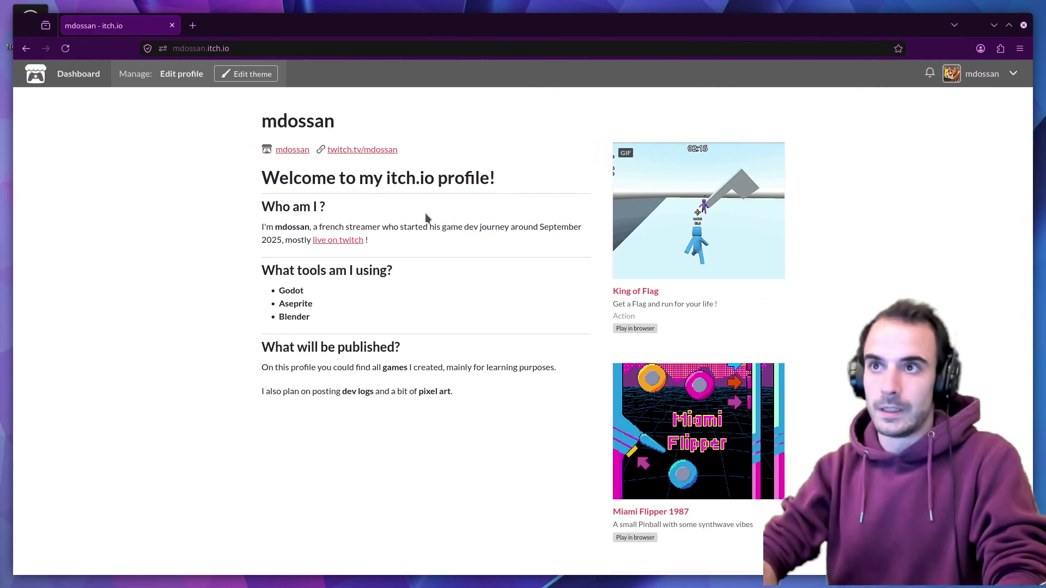
Load gamedev.tv in a new tab and filter its products to Programs
left_click(190, 26)
type("gamedev.tv")
key("Return")
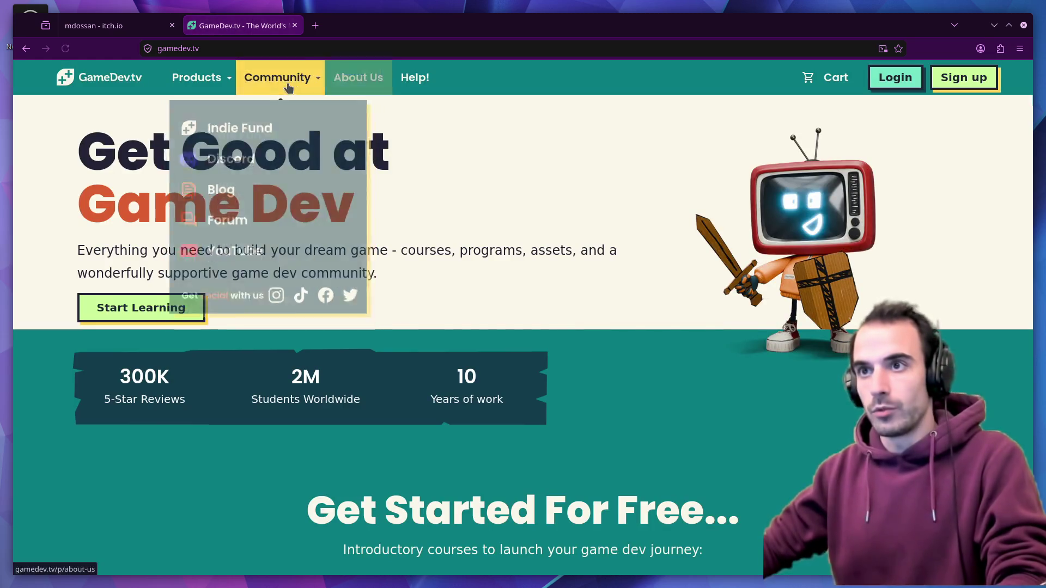
mouse_move(196, 77)
left_click(219, 203)
scroll(490, 310, "down", 3)
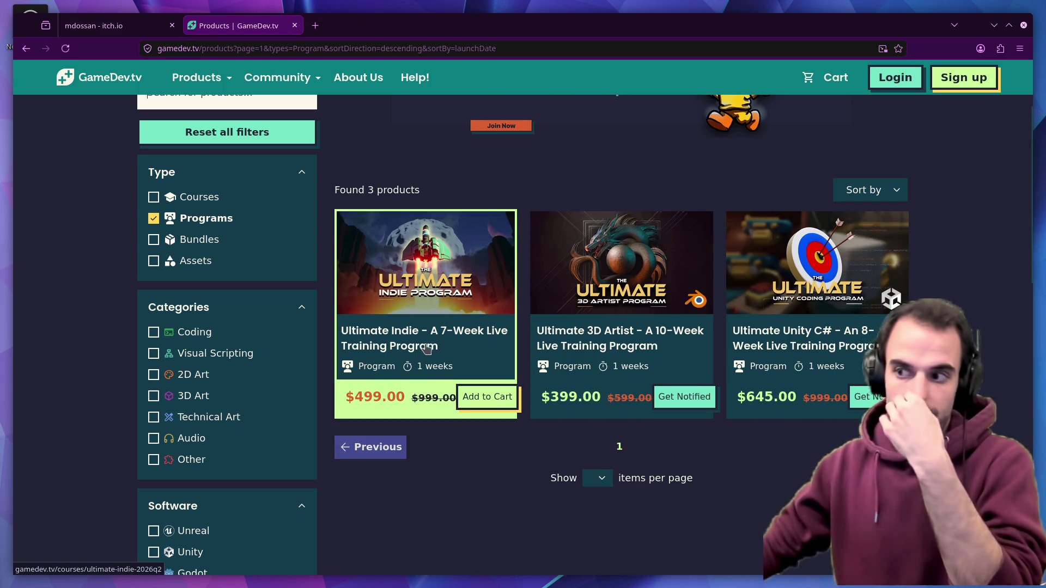
left_click(352, 347)
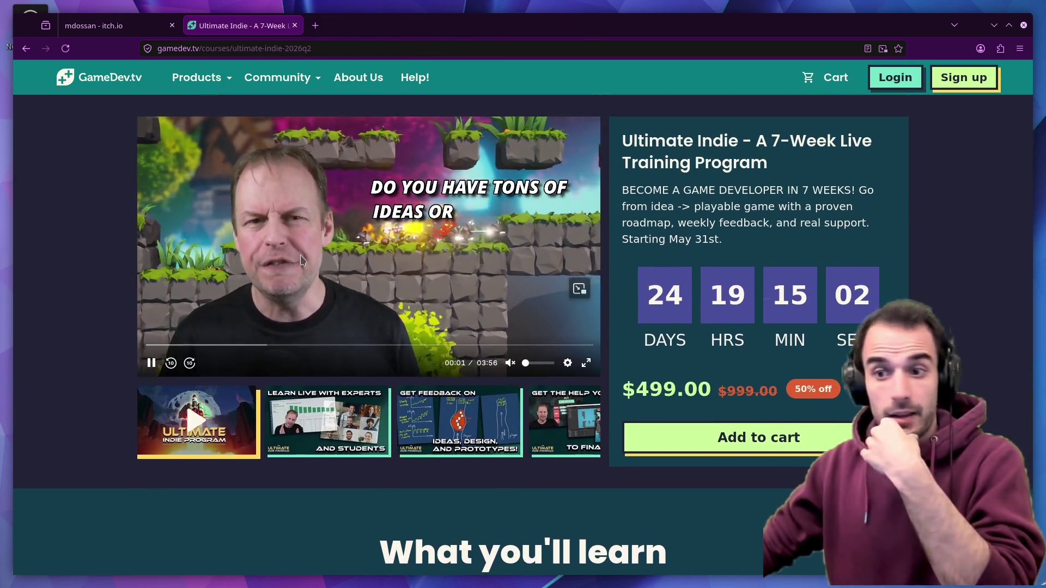
left_click(170, 365)
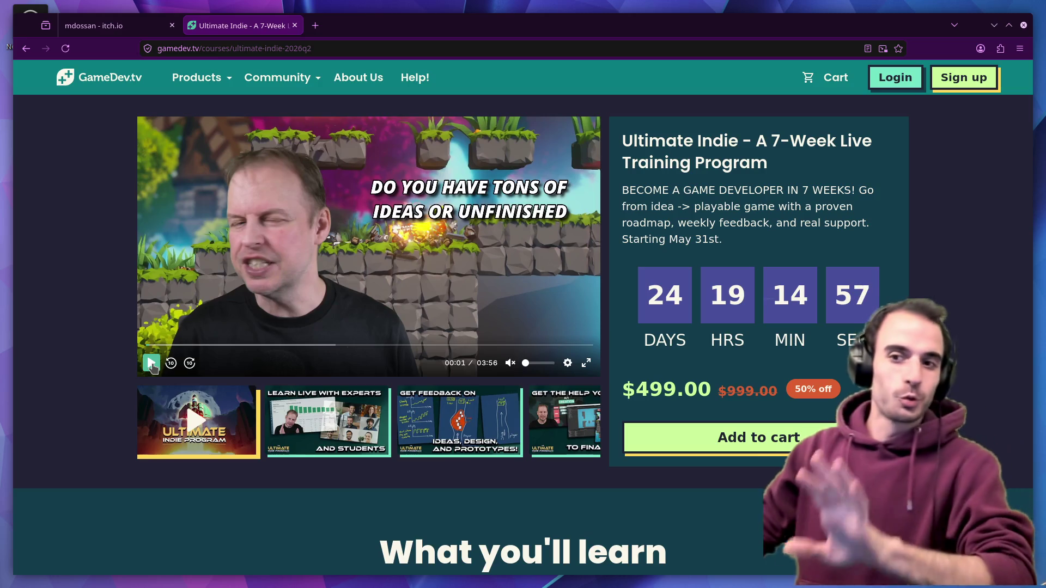
left_click(151, 363)
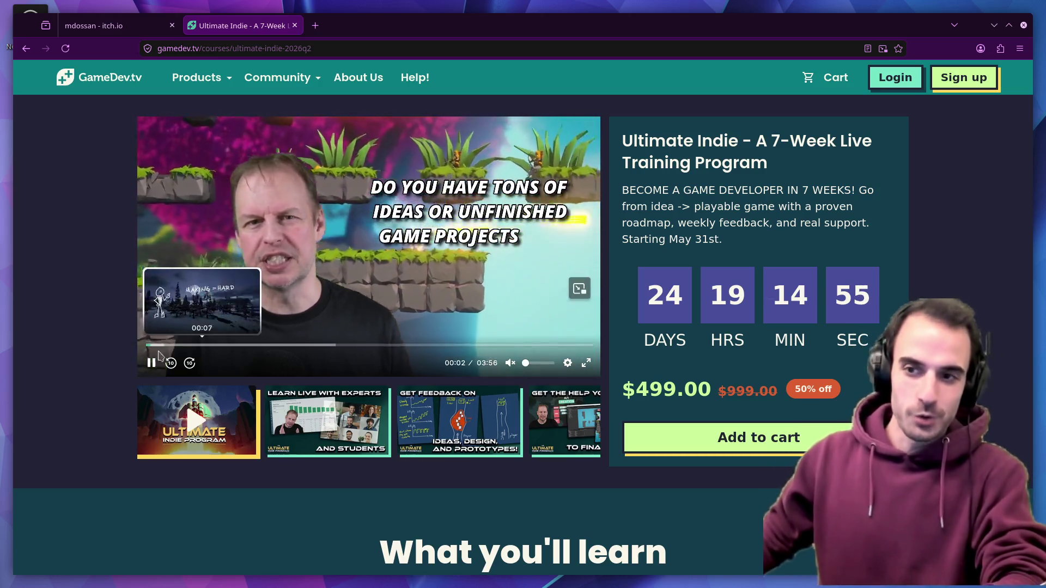
scroll(176, 423, "down", 5)
scroll(181, 427, "down", 5)
scroll(212, 421, "down", 5)
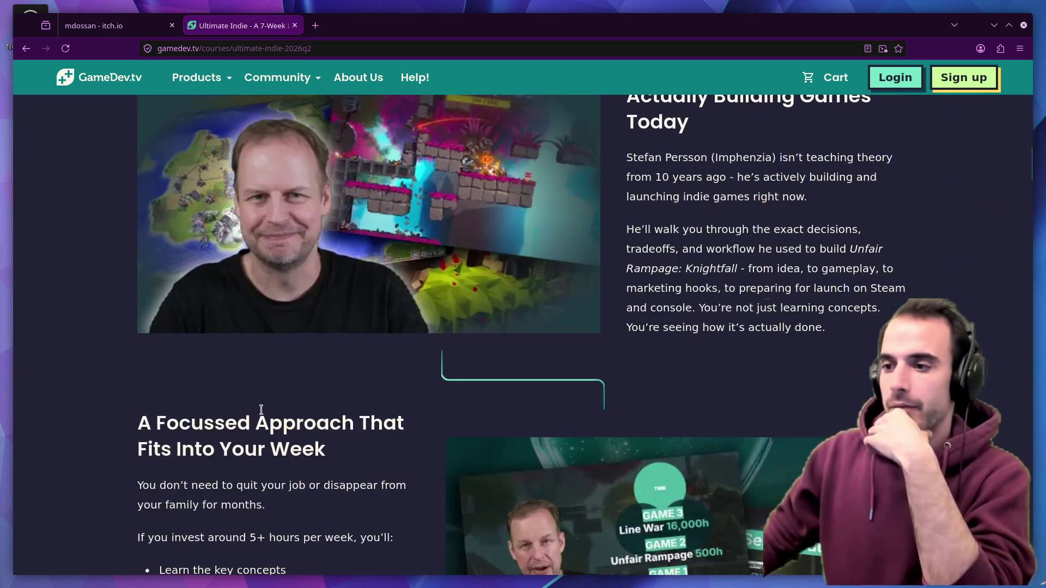
scroll(262, 415, "down", 5)
scroll(263, 415, "down", 4)
scroll(264, 406, "up", 2)
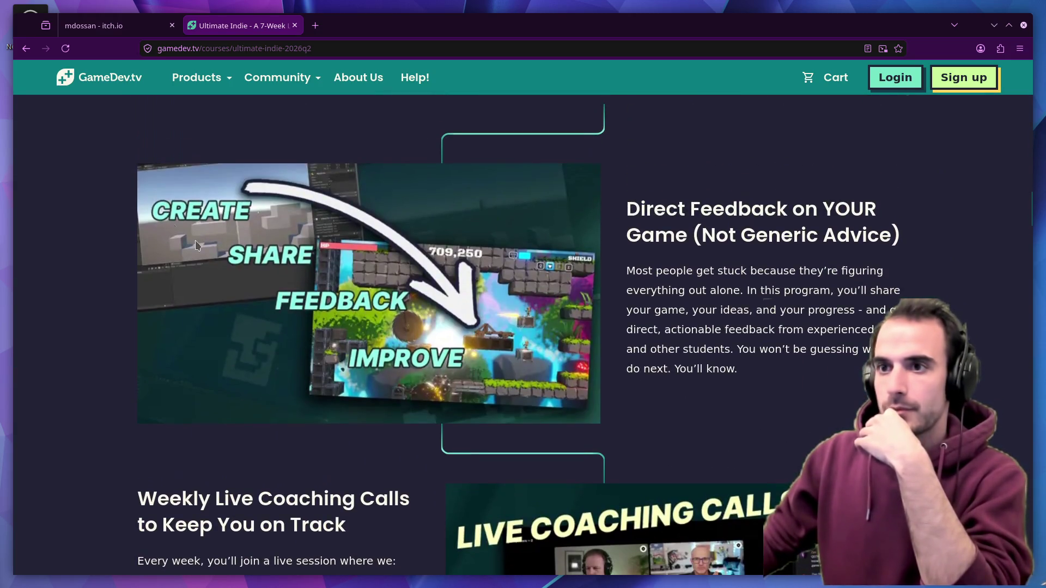
scroll(393, 393, "down", 3)
scroll(409, 388, "down", 4)
scroll(327, 335, "down", 2)
scroll(457, 331, "down", 4)
scroll(427, 343, "down", 5)
scroll(425, 344, "down", 3)
scroll(423, 343, "down", 3)
scroll(422, 342, "down", 5)
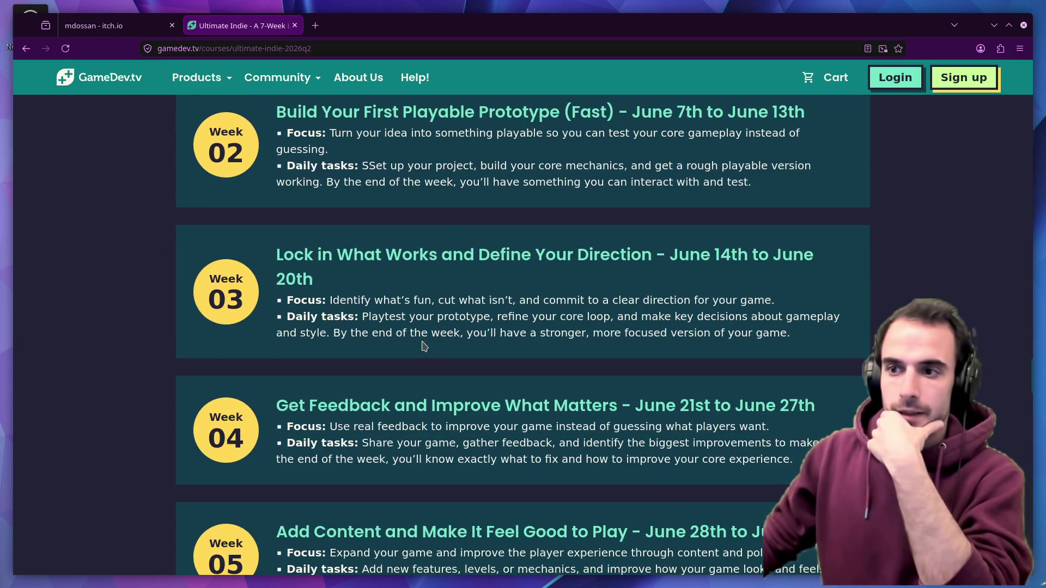
scroll(363, 327, "down", 2)
scroll(345, 367, "down", 4)
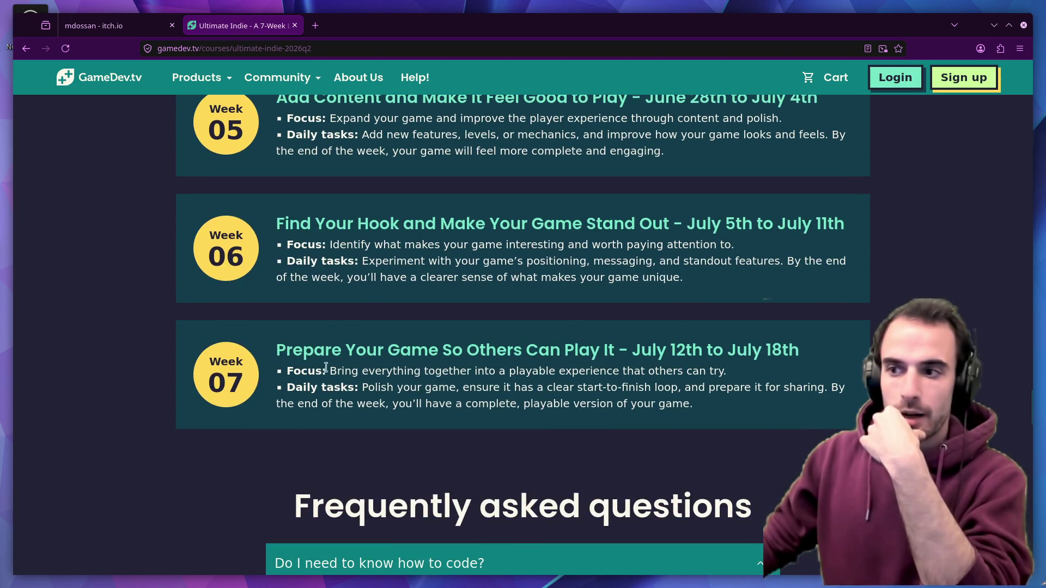
scroll(381, 368, "up", 1)
scroll(376, 364, "up", 6)
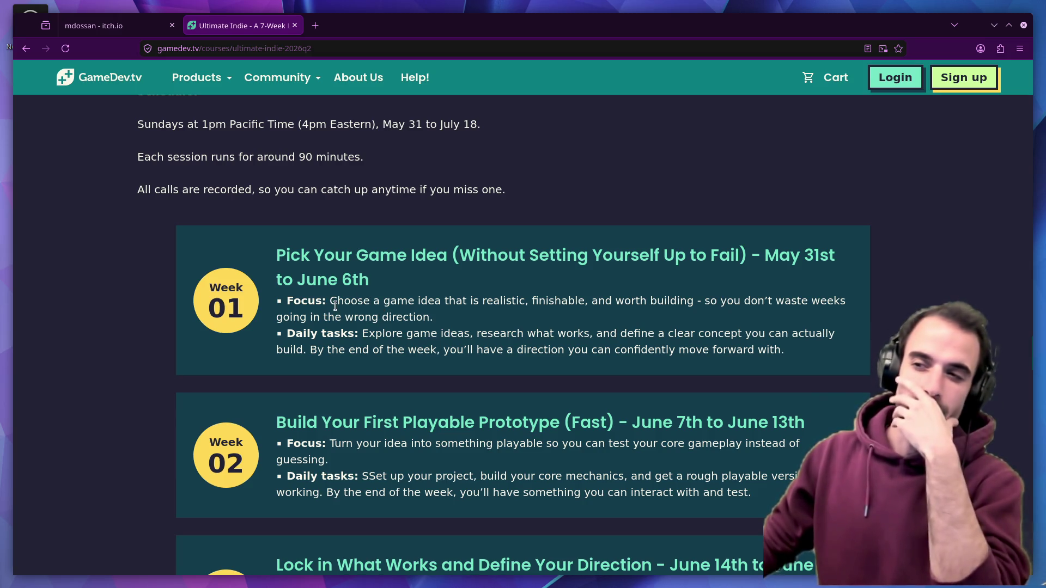
scroll(445, 323, "down", 3)
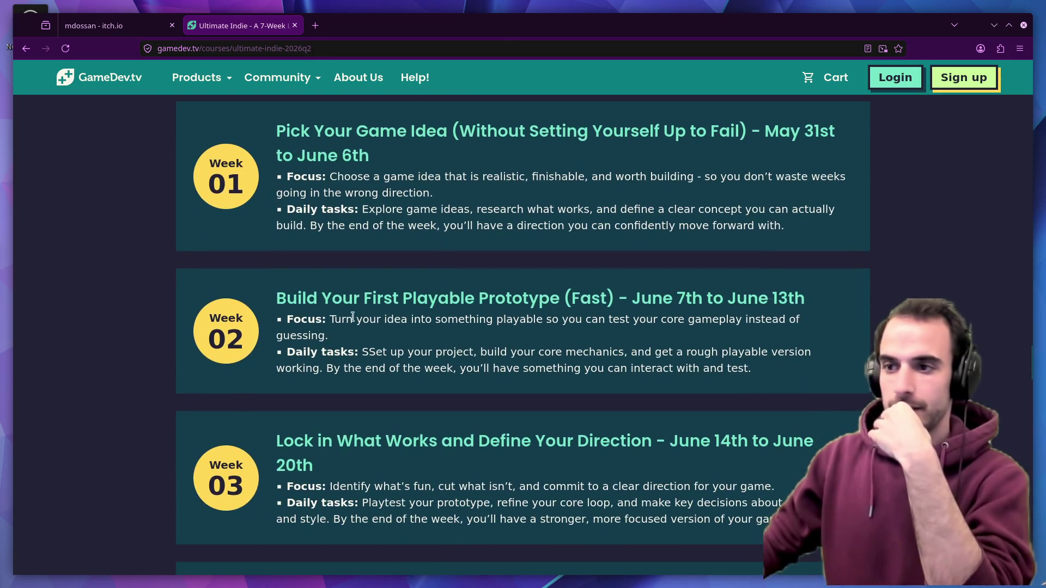
scroll(294, 291, "down", 8)
scroll(314, 282, "down", 3)
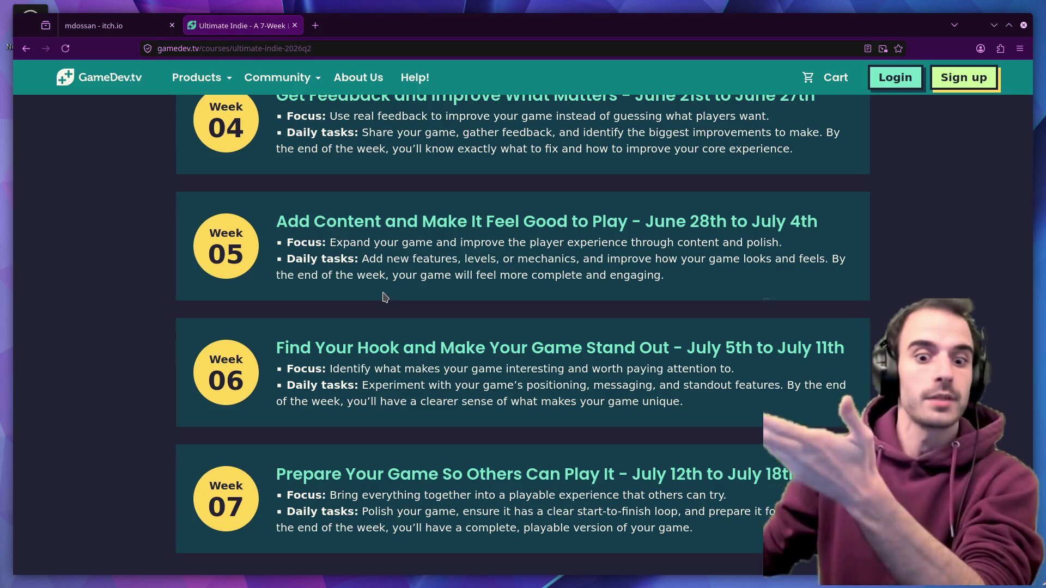
scroll(409, 287, "up", 10)
scroll(434, 279, "down", 15)
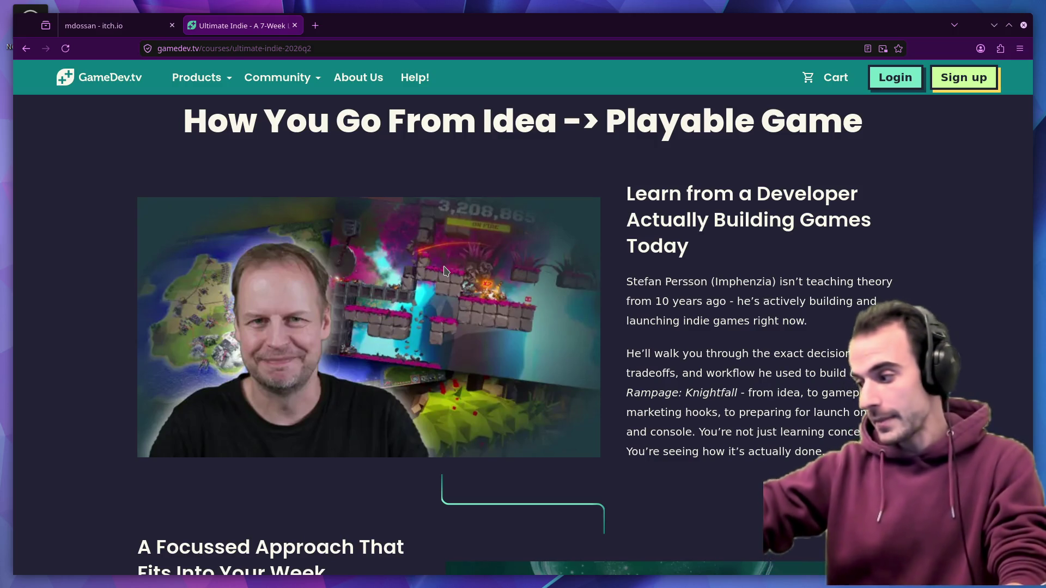
scroll(504, 294, "down", 3)
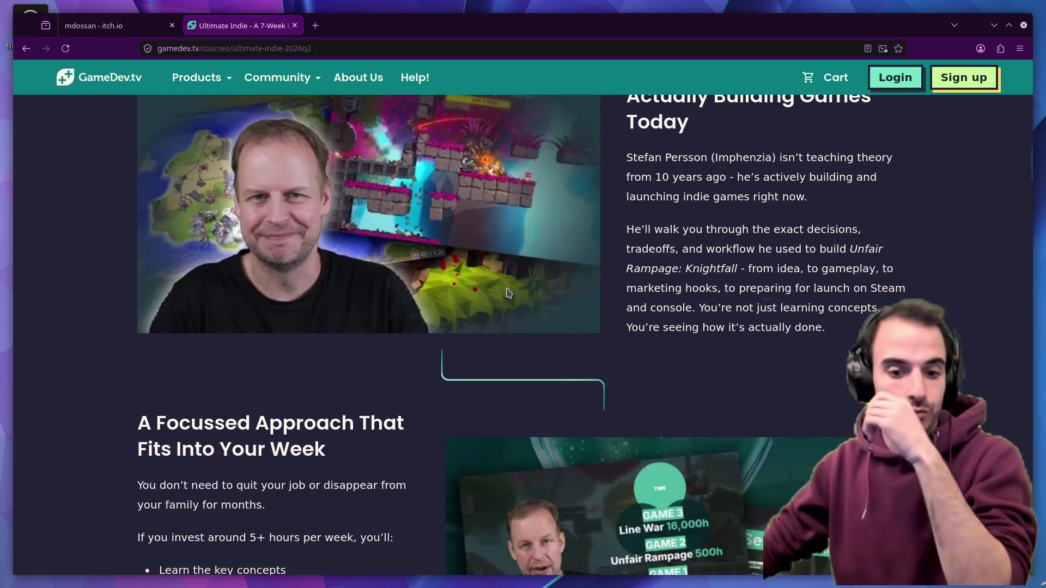
scroll(508, 289, "down", 4)
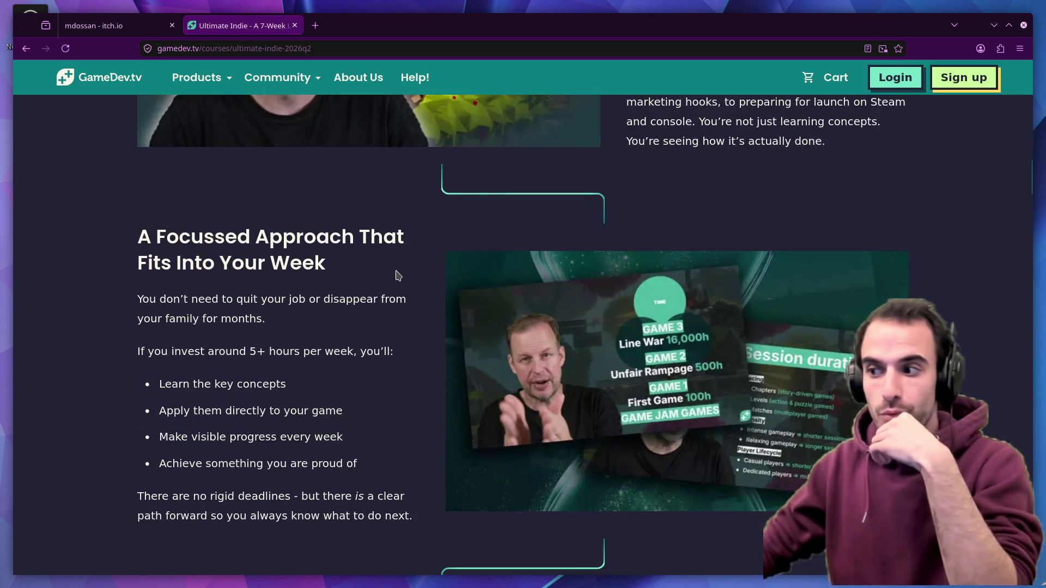
scroll(400, 273, "down", 3)
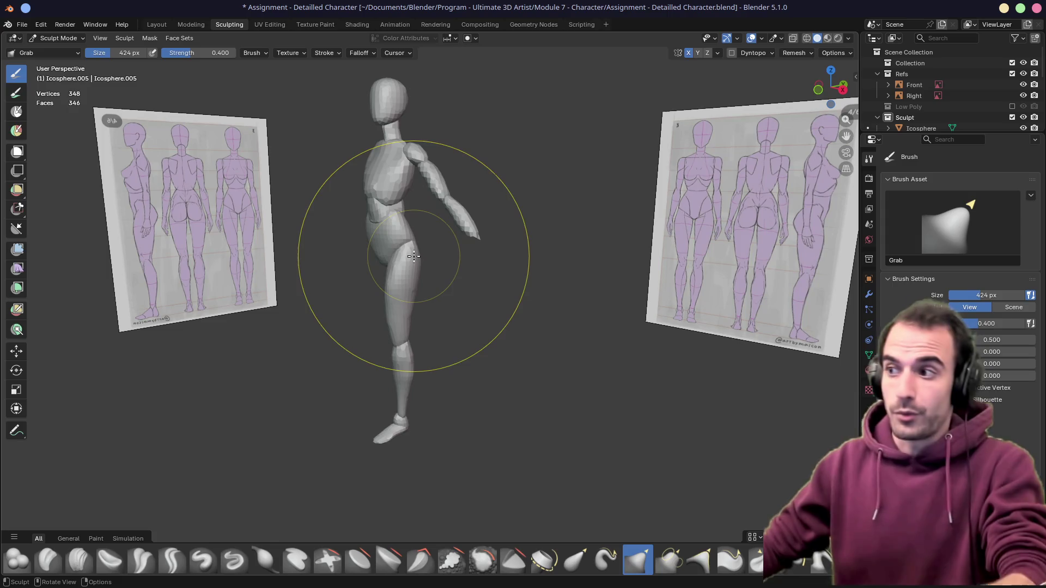
scroll(441, 265, "up", 3)
scroll(483, 272, "up", 4)
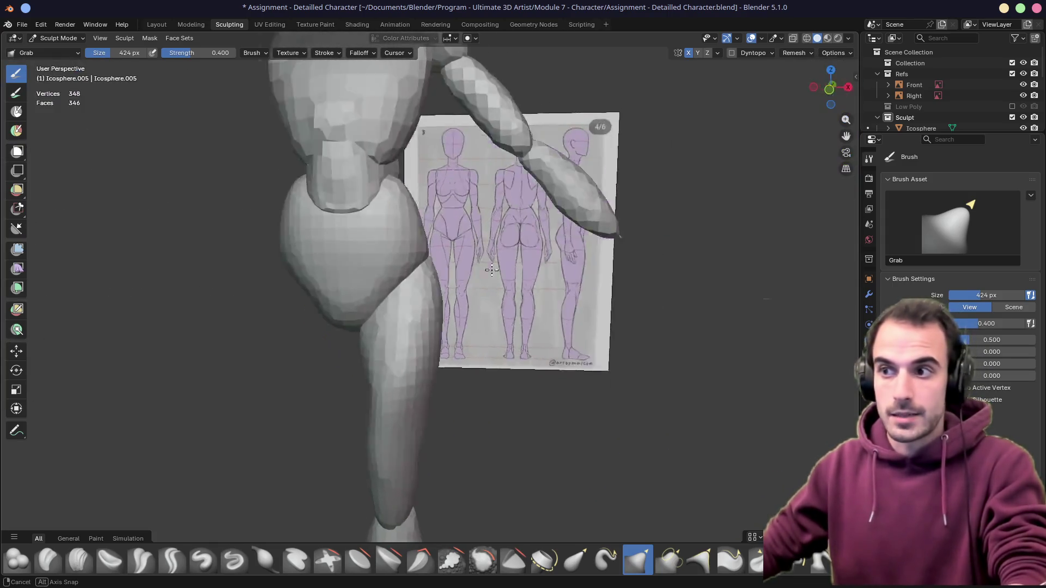
middle_click_drag(498, 273, 398, 233)
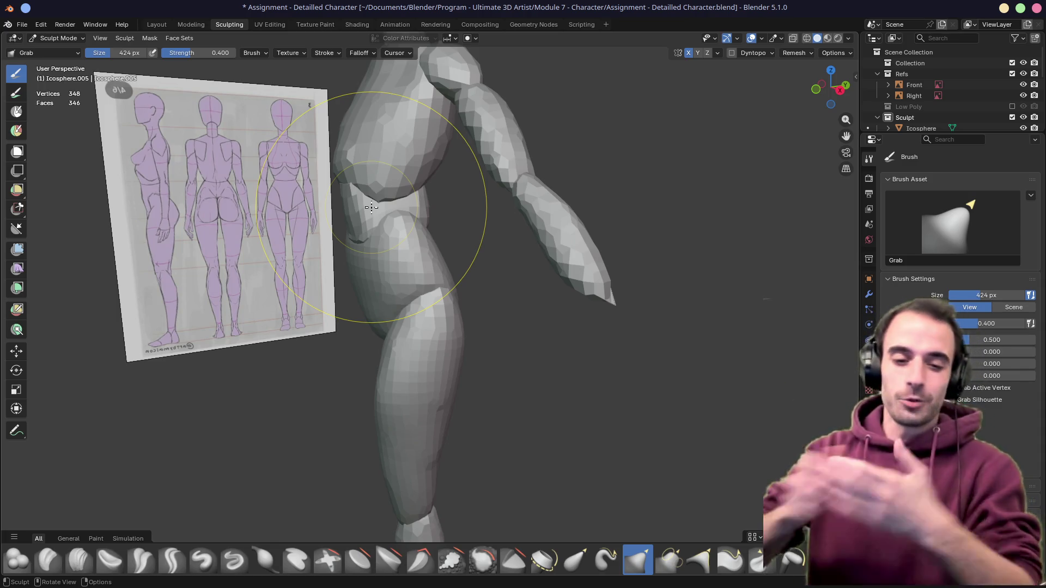
mouse_move(370, 199)
middle_mouse_down()
mouse_move(397, 292)
mouse_move(462, 258)
middle_mouse_up()
scroll(397, 293, "up", 5)
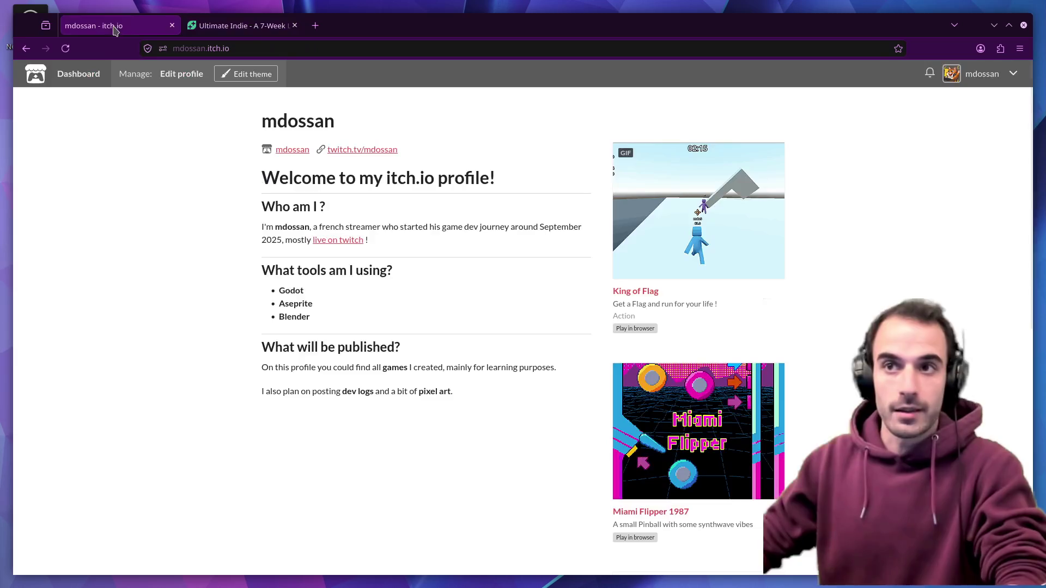
Open King of Flag's multiplayer improvement and game timer devlog, then start a new tab
key("ctrl+shift+Tab")
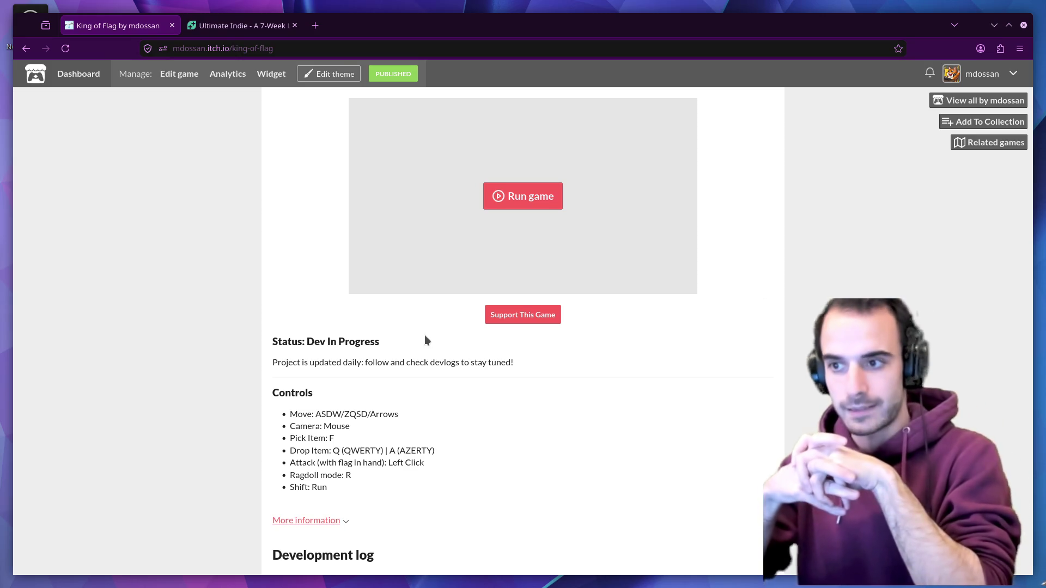
scroll(425, 335, "down", 3)
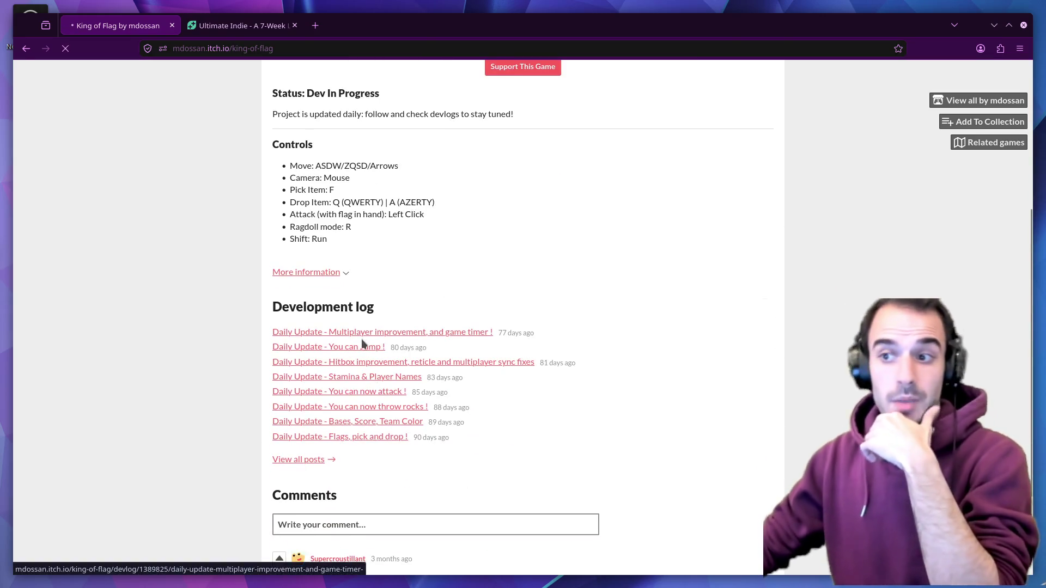
left_click(362, 335)
scroll(376, 355, "down", 3)
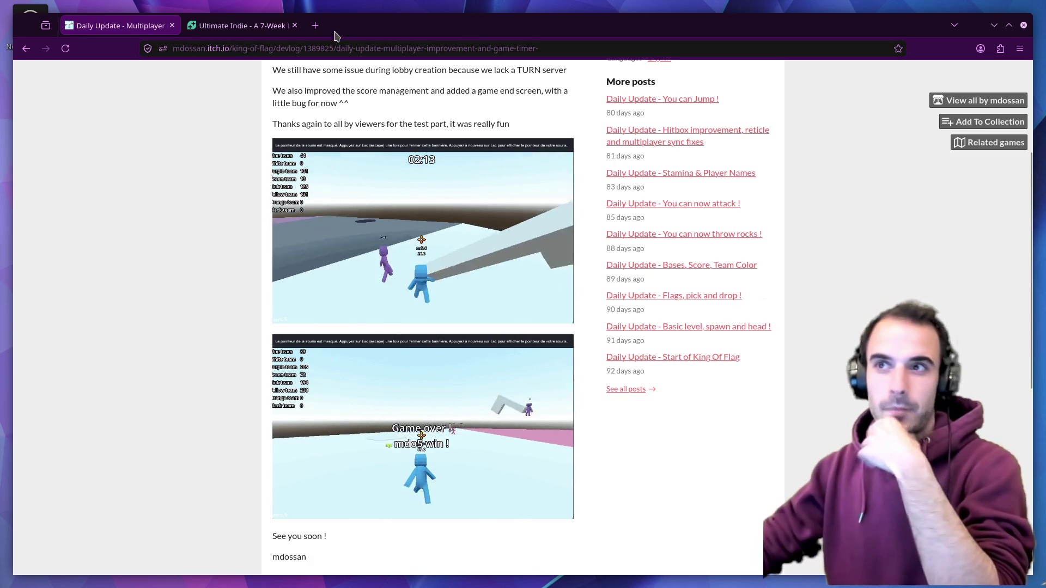
left_click(318, 25)
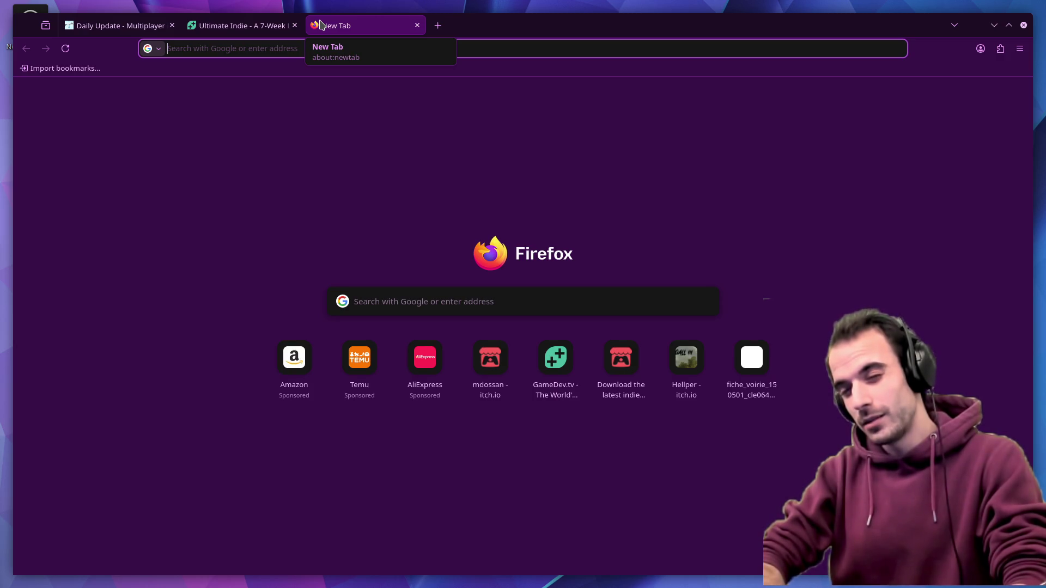
type("h")
Search Google for 'gang beast', then close that search tab
key("BackSpace")
type("g")
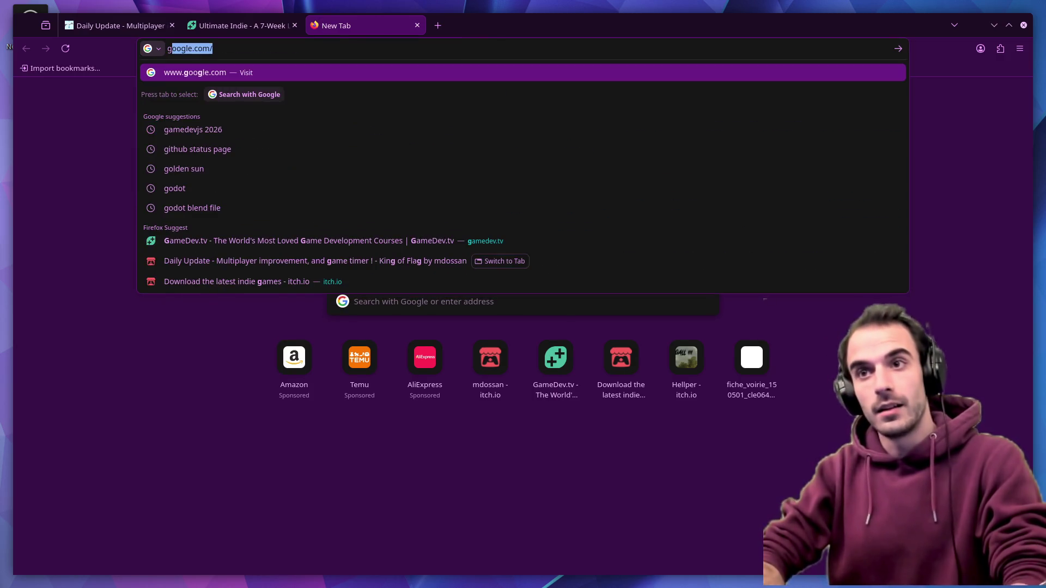
type("angbe")
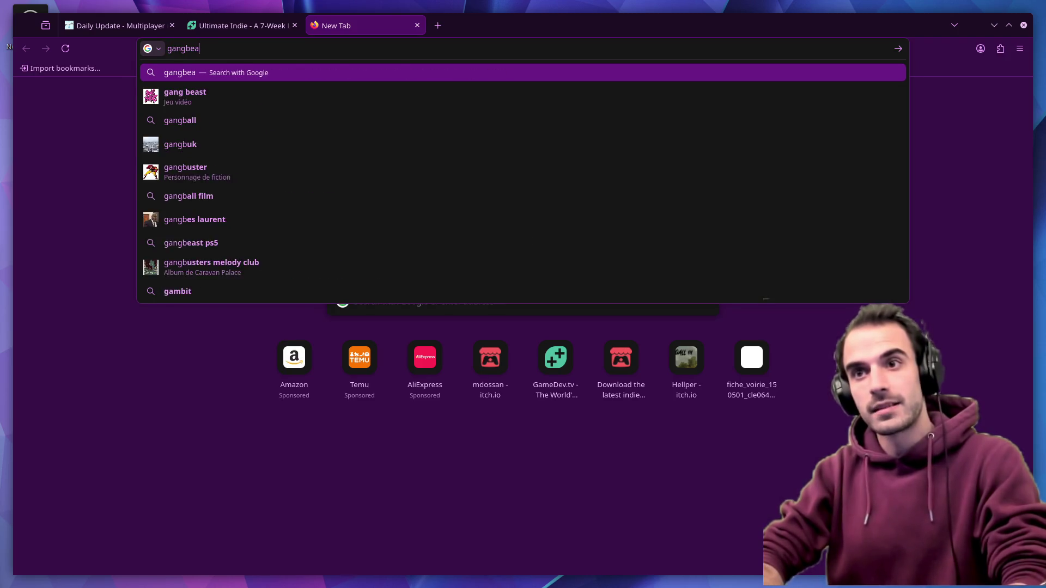
type("a")
key("Down")
key("Return")
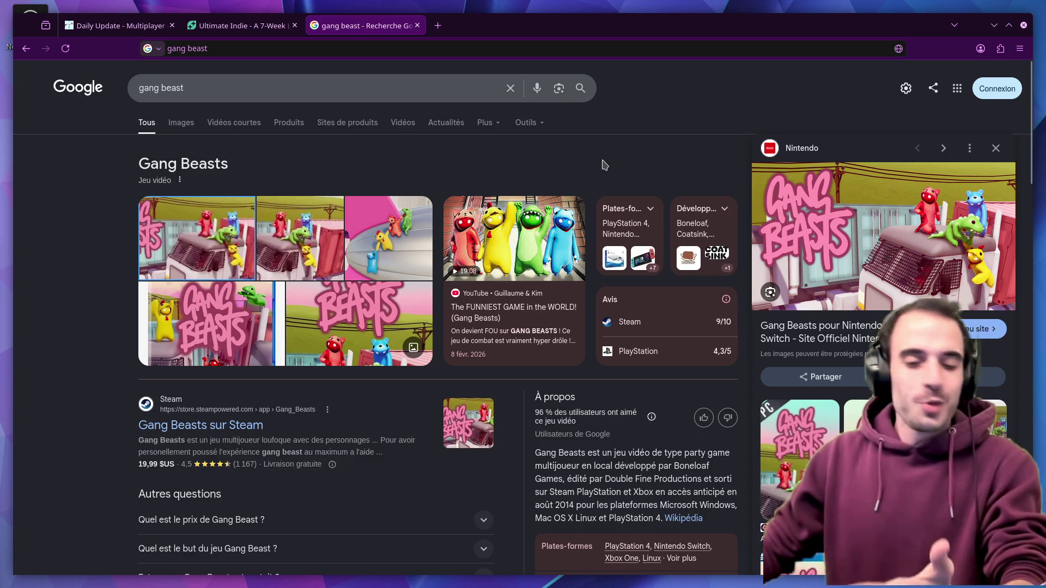
middle_click(353, 31)
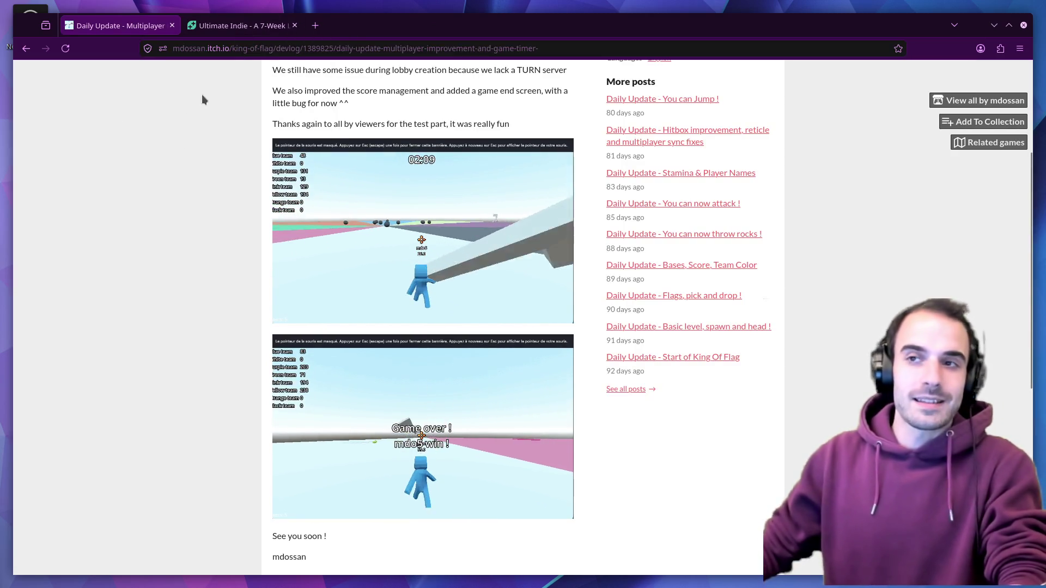
Switch to the Ultimate Indie course page and review its coaching-call schedule
left_click(237, 26)
mouse_move(277, 77)
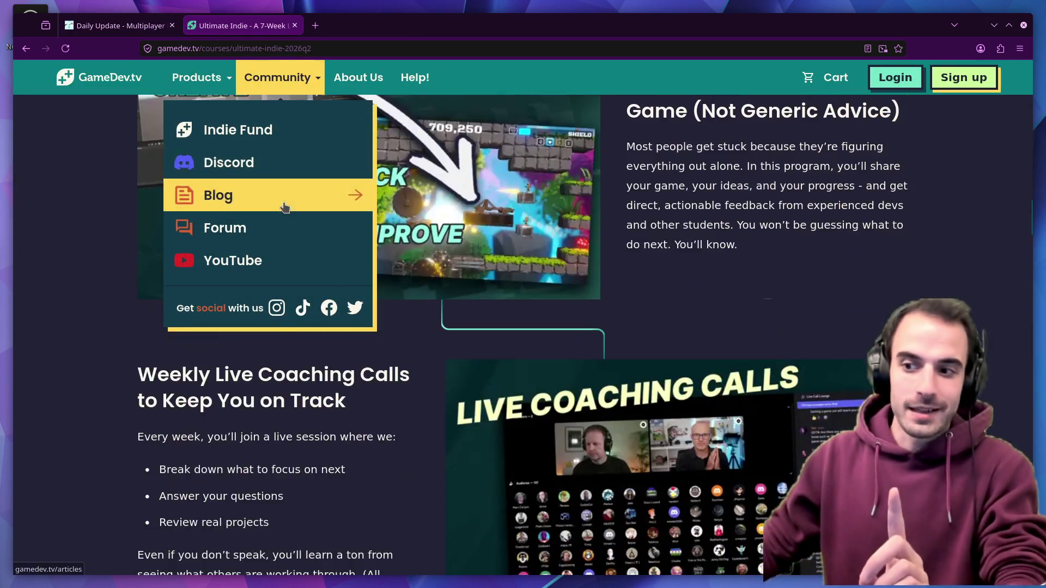
scroll(270, 343, "down", 3)
scroll(360, 327, "down", 5)
scroll(312, 331, "down", 2)
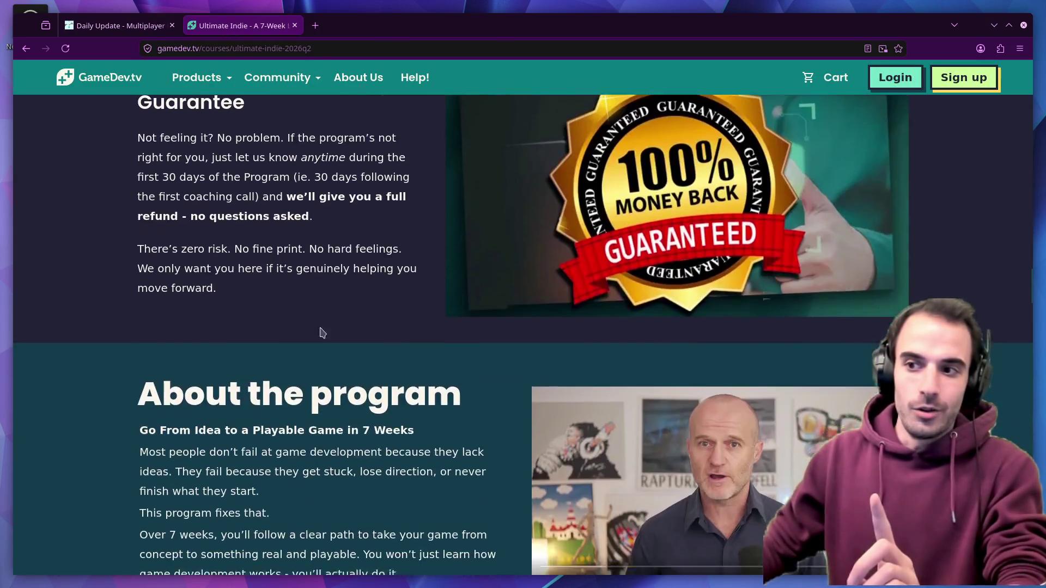
scroll(312, 332, "down", 5)
scroll(245, 328, "down", 3)
scroll(347, 266, "down", 1)
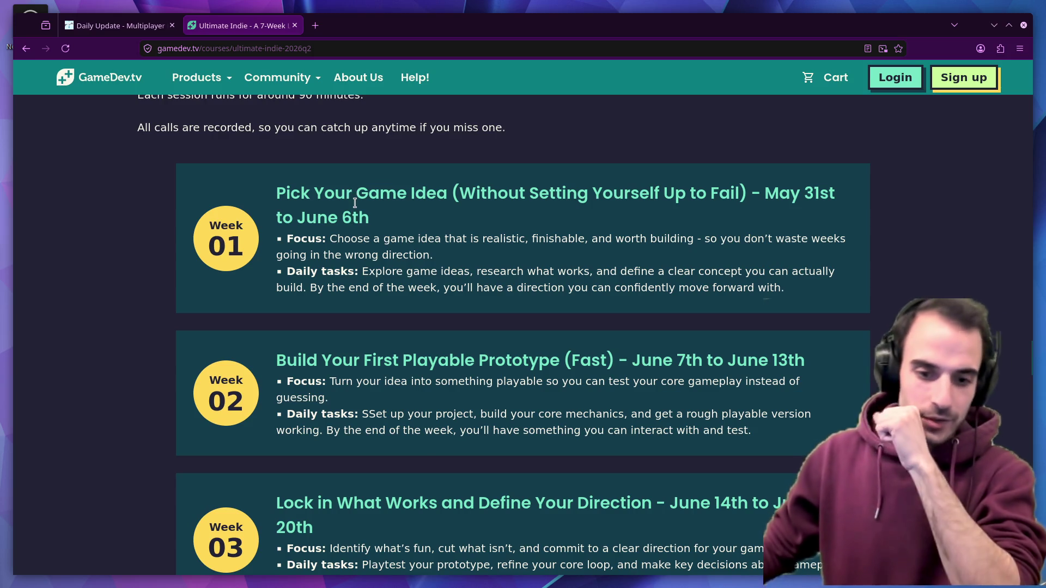
scroll(355, 214, "up", 3)
scroll(344, 225, "up", 2)
scroll(312, 255, "up", 5)
scroll(312, 256, "up", 5)
scroll(327, 245, "up", 3)
scroll(351, 227, "up", 1)
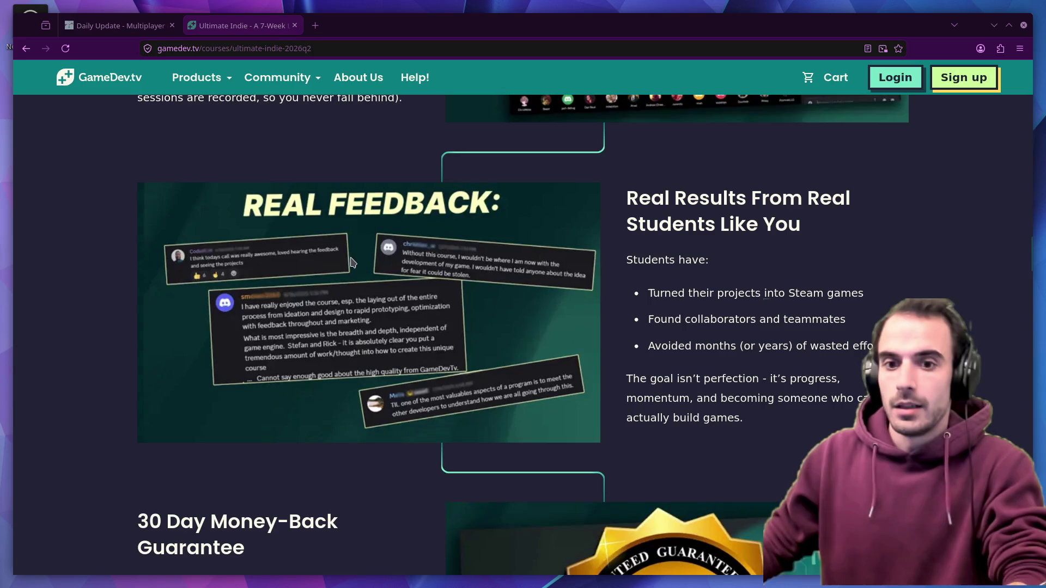
scroll(360, 249, "up", 5)
Return to the devlog reference, then view the sculpted figure from a straight side view
left_click(90, 26)
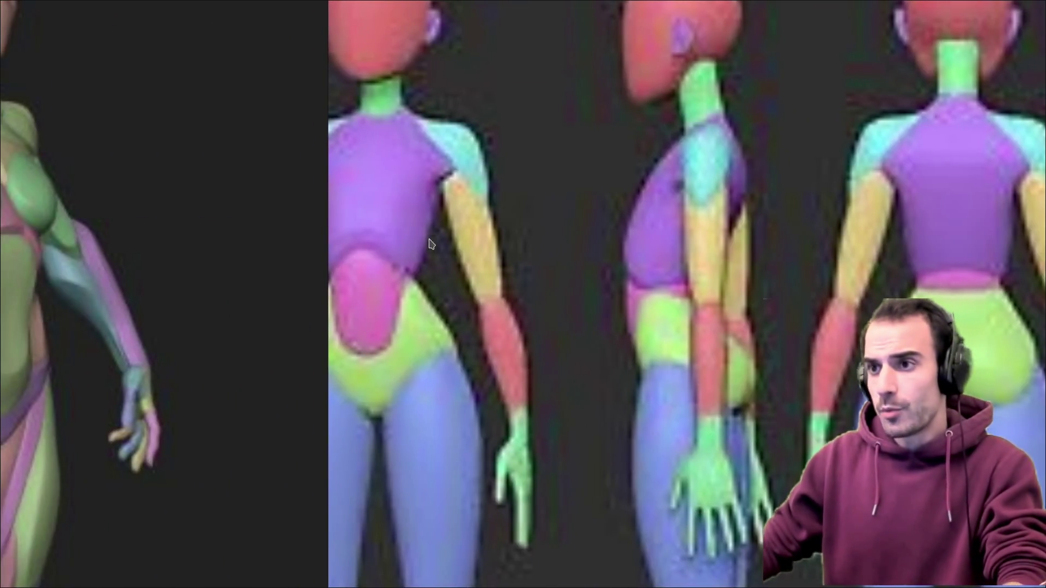
scroll(426, 256, "down", 3)
scroll(469, 293, "up", 2)
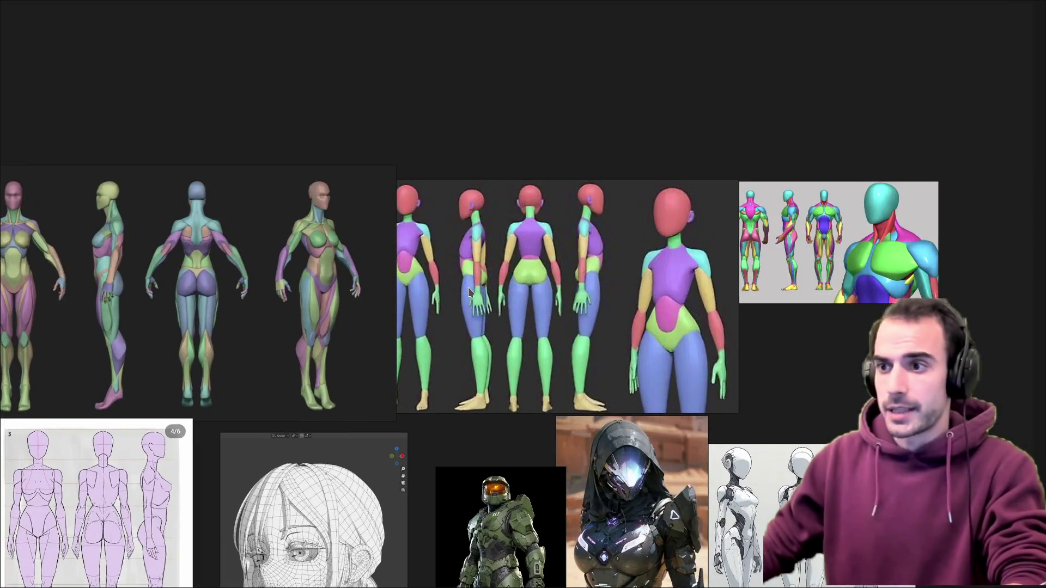
scroll(491, 245, "up", 1)
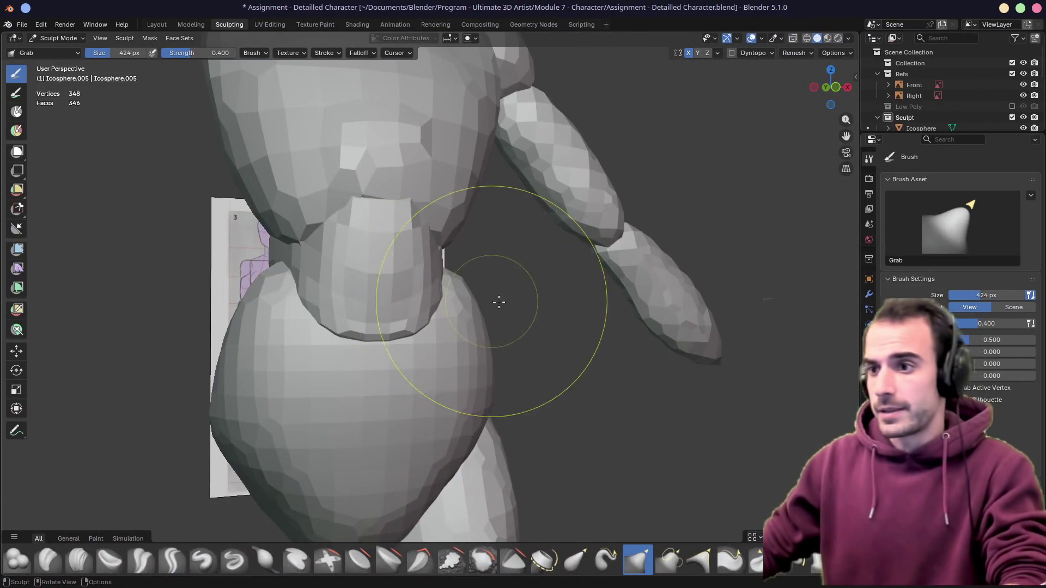
mouse_move(491, 292)
middle_mouse_down()
mouse_move(490, 222)
mouse_move(493, 258)
mouse_move(530, 281)
mouse_move(530, 322)
mouse_move(409, 303)
mouse_move(430, 319)
mouse_move(444, 304)
middle_mouse_up()
key("KP_3")
scroll(449, 300, "down", 2)
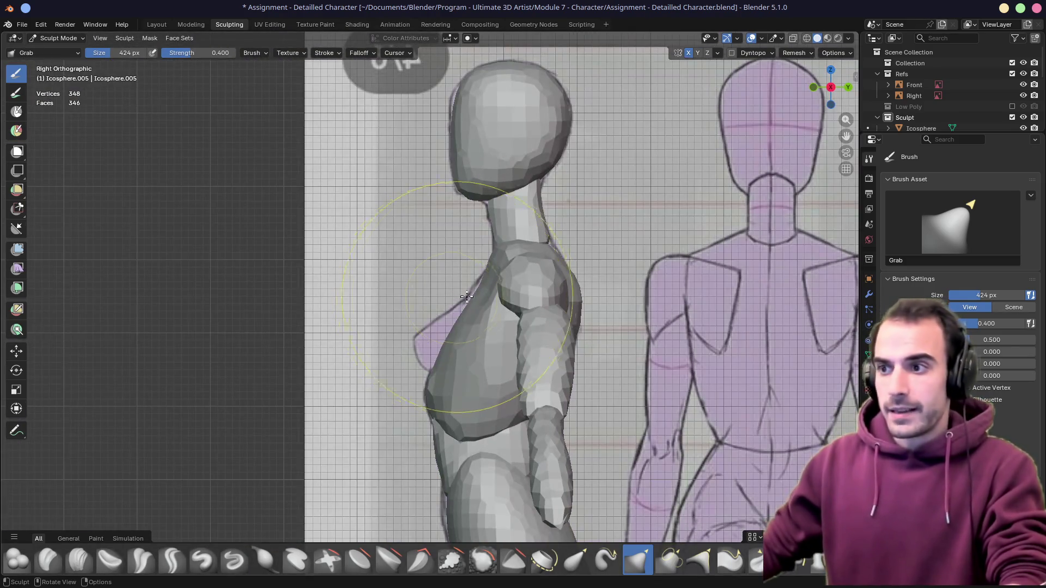
key("f")
left_click(456, 259)
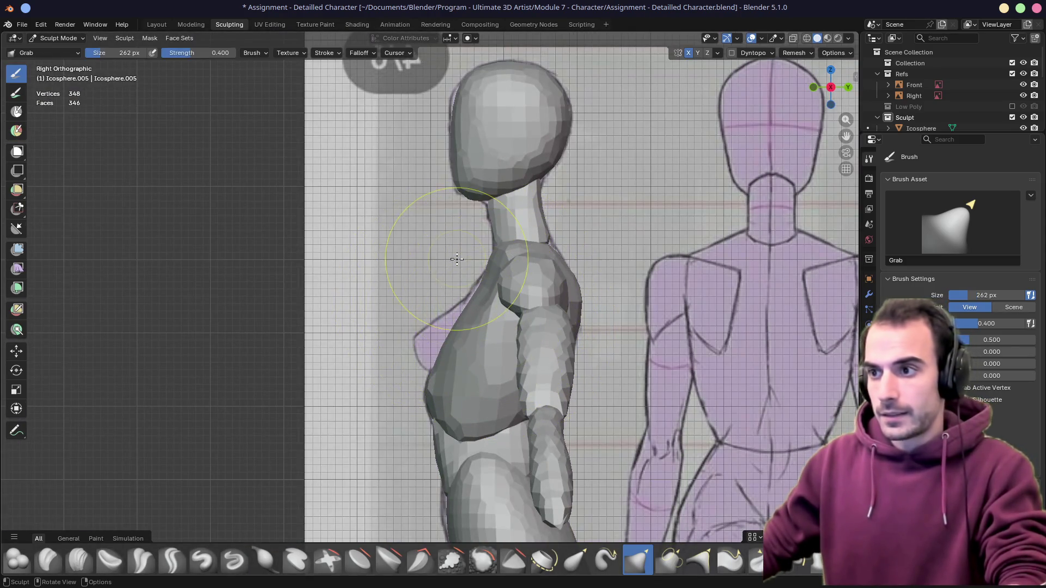
key("ctrl+q")
key("Escape")
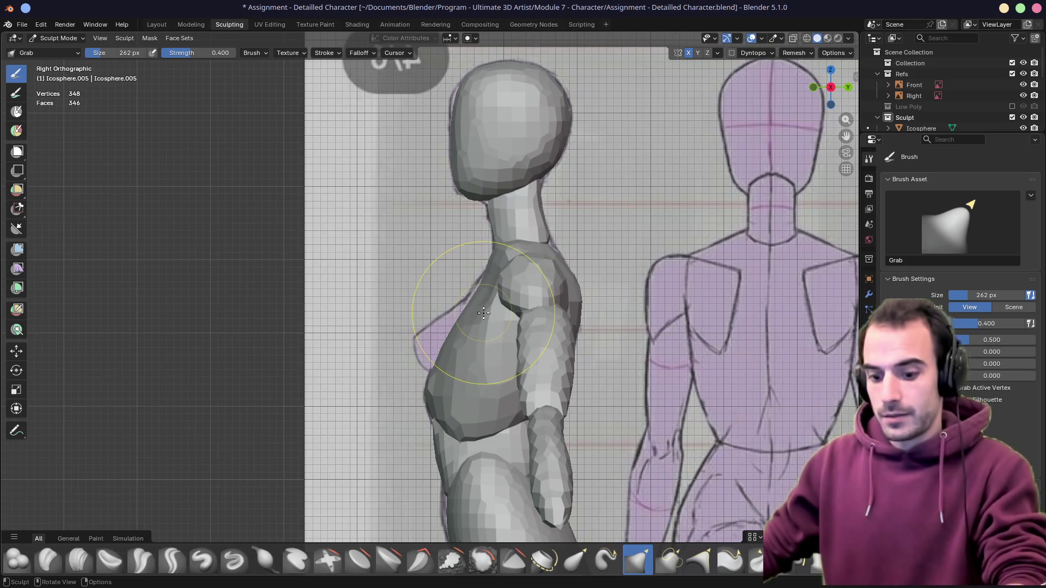
key("alt+q")
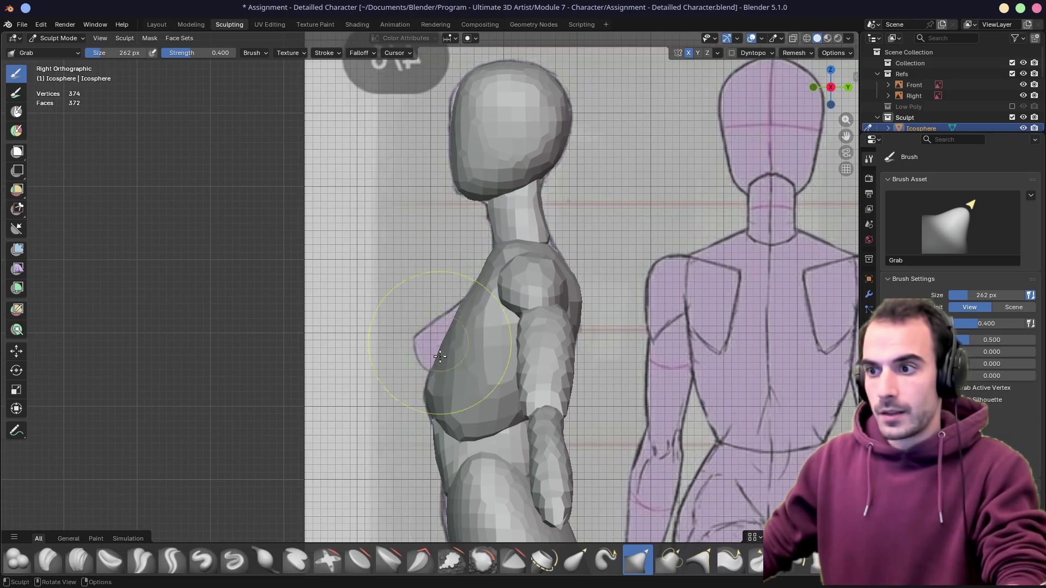
middle_click_drag(516, 278, 495, 278)
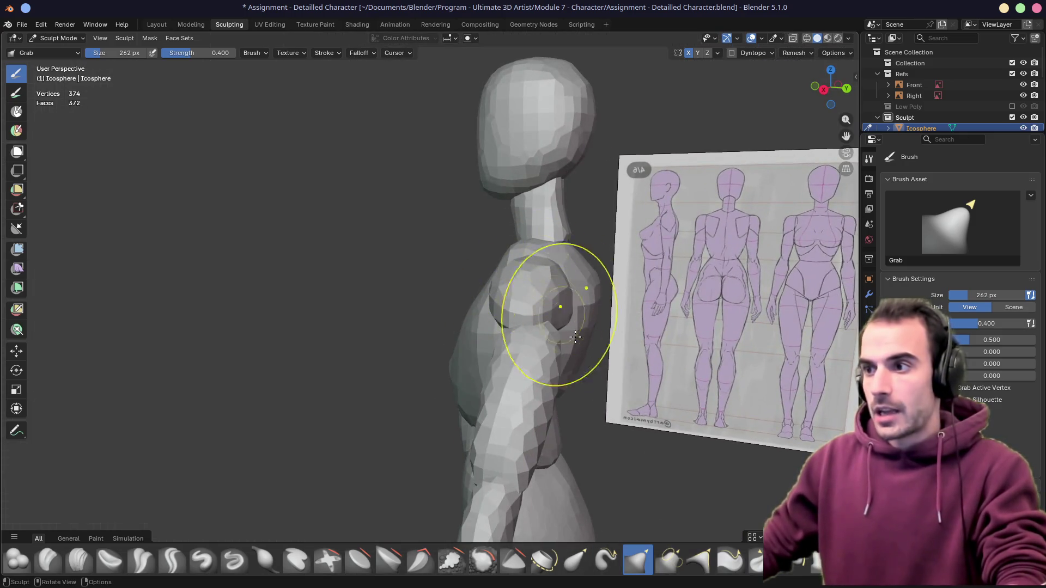
middle_click_drag(572, 331, 541, 327)
scroll(542, 328, "up", 4)
mouse_move(337, 385)
middle_mouse_down()
mouse_move(478, 433)
mouse_move(561, 326)
middle_mouse_up()
key("KP_1")
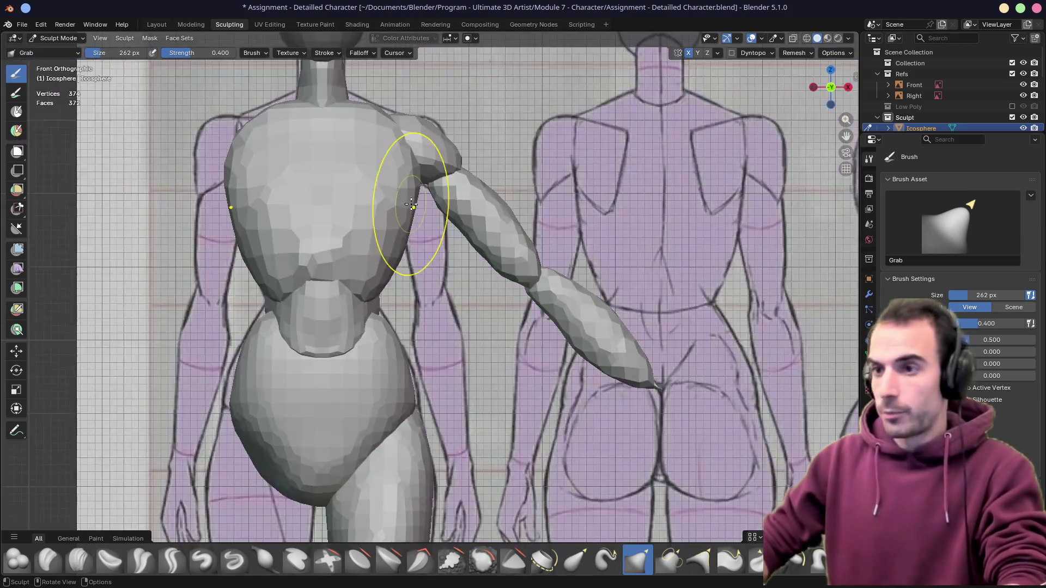
key("KP_3")
middle_click_drag(442, 238, 530, 229)
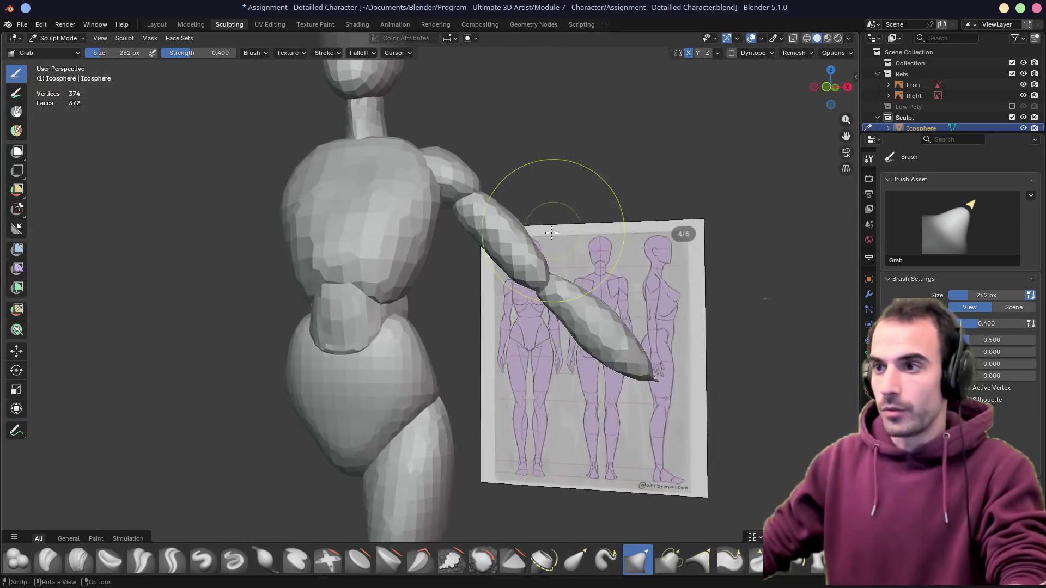
mouse_move(451, 239)
middle_mouse_down()
mouse_move(414, 262)
mouse_move(414, 237)
mouse_move(455, 304)
mouse_move(350, 339)
mouse_move(340, 381)
middle_mouse_up()
scroll(460, 307, "up", 4)
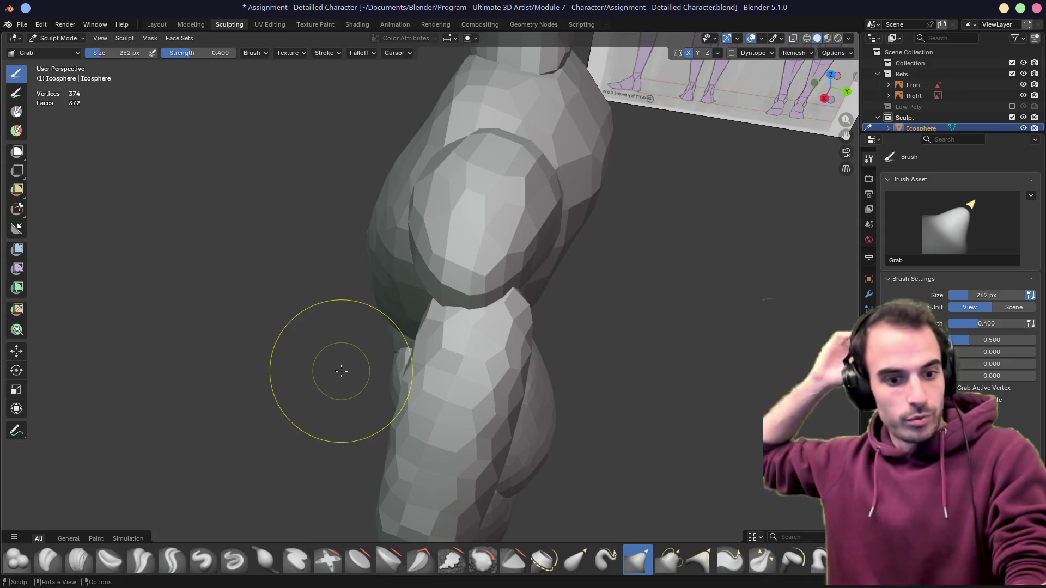
scroll(341, 371, "down", 3)
scroll(319, 345, "down", 3)
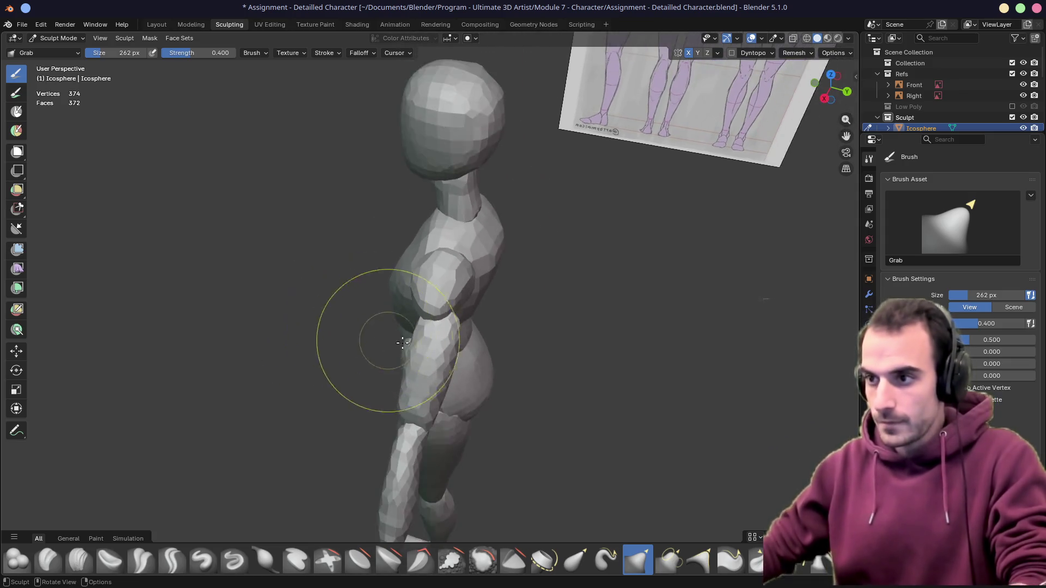
scroll(397, 333, "down", 1)
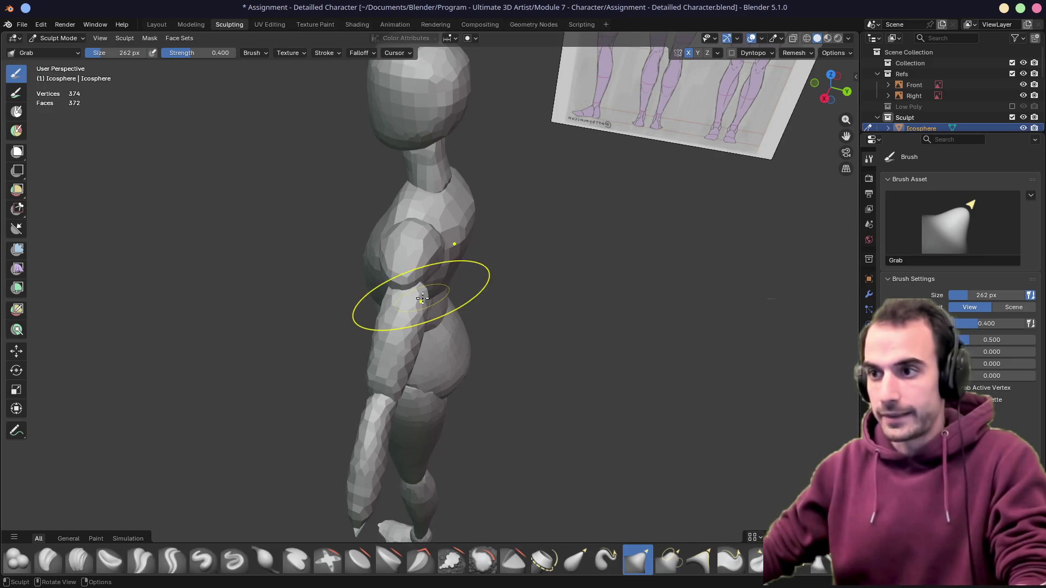
key("alt+q")
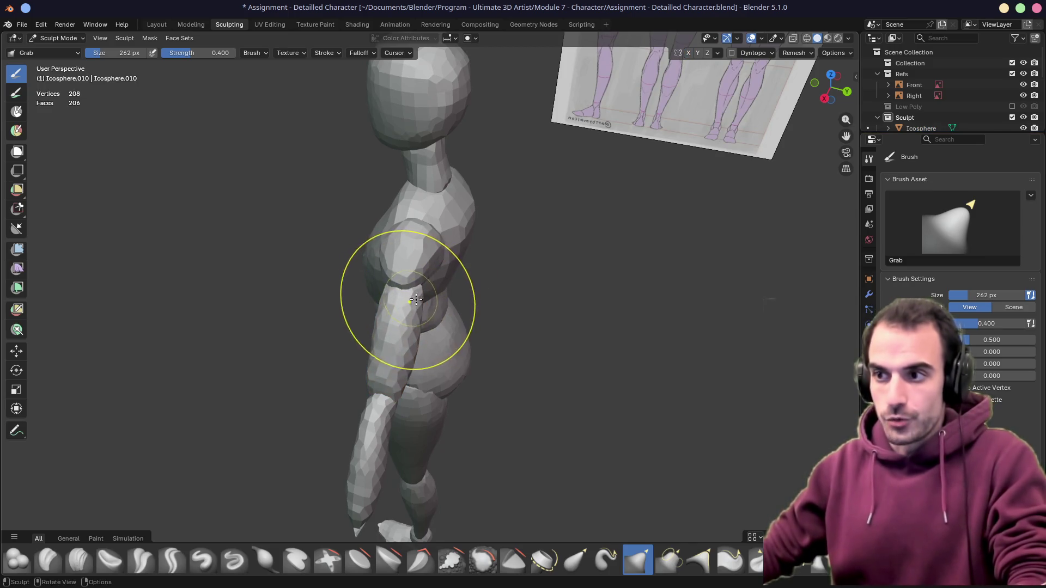
Switch sculpting to the upper arm and grab-adjust its top where it meets the shoulder
mouse_move(418, 323)
middle_mouse_down()
mouse_move(338, 257)
mouse_move(402, 291)
middle_mouse_up()
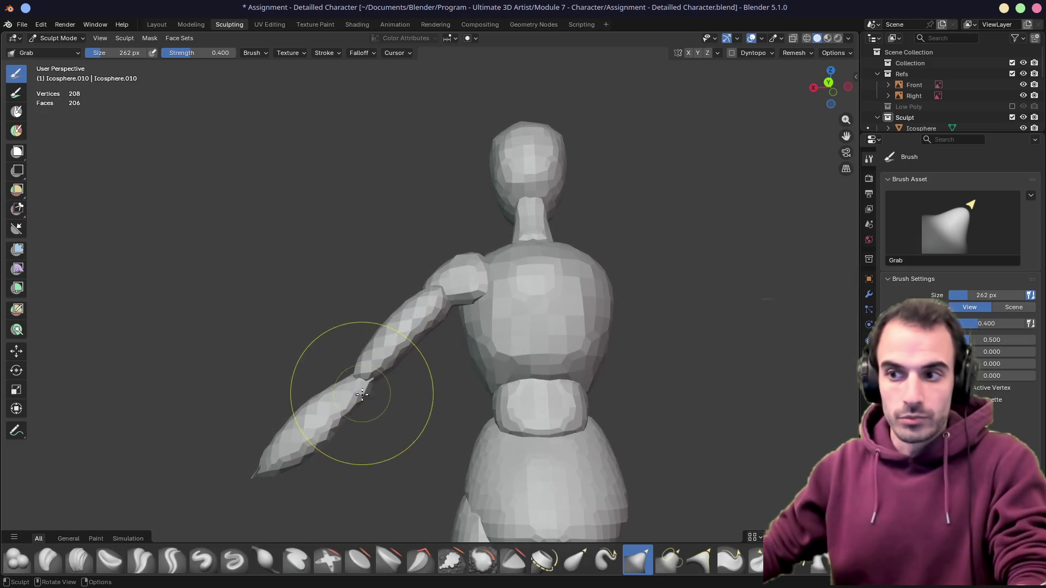
key("alt+q")
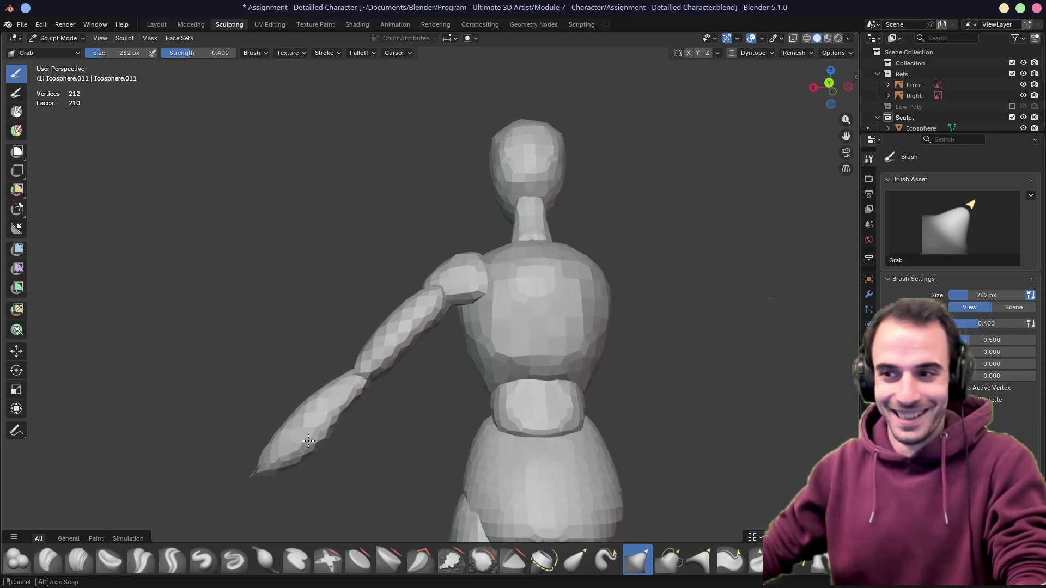
middle_click_drag(303, 420, 444, 467)
mouse_move(422, 424)
middle_mouse_down()
mouse_move(508, 371)
mouse_move(487, 387)
mouse_move(502, 395)
mouse_move(444, 385)
middle_mouse_up()
key("alt+q")
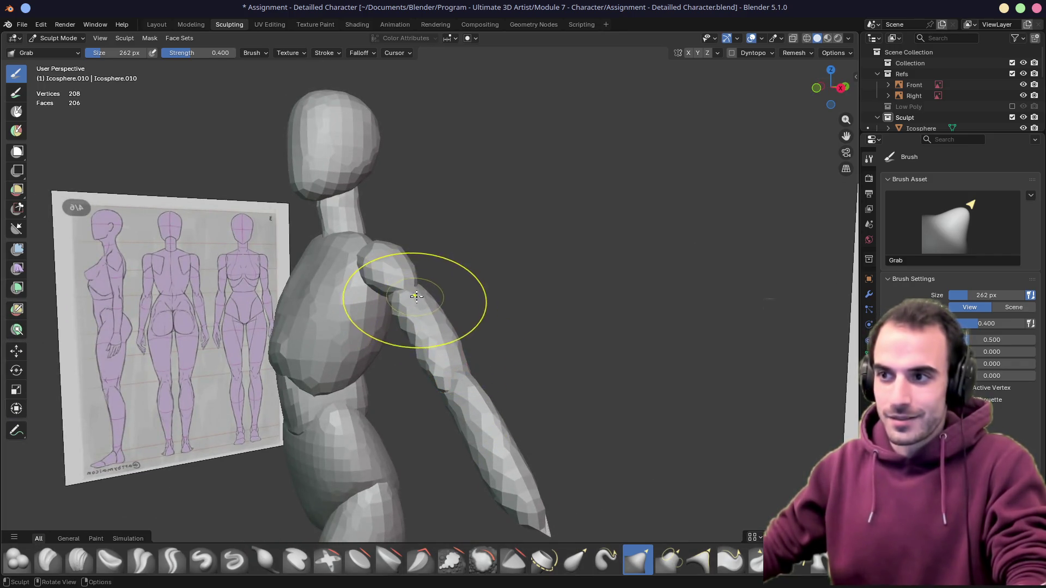
left_click(389, 303)
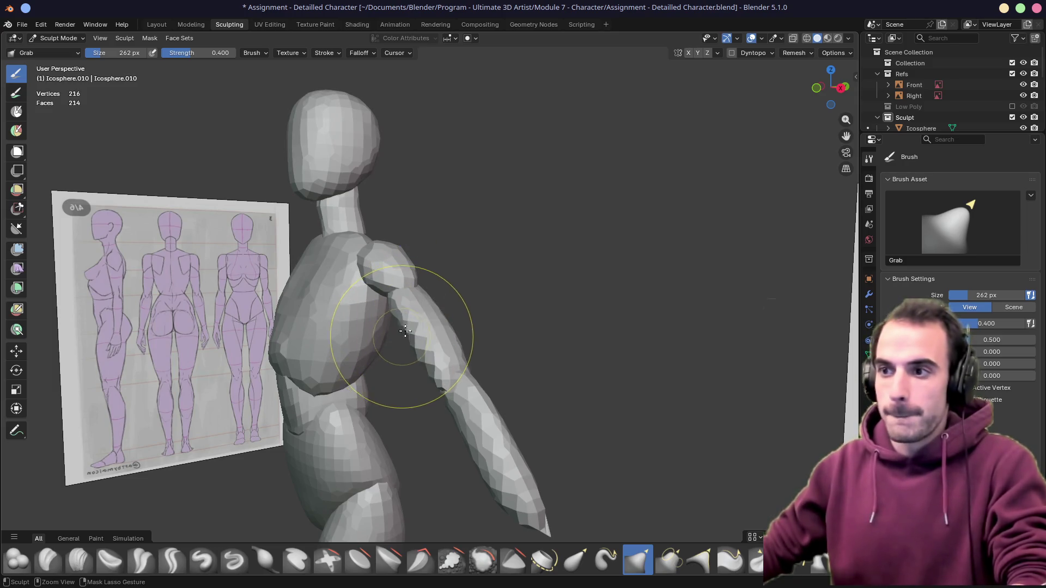
left_click(403, 307)
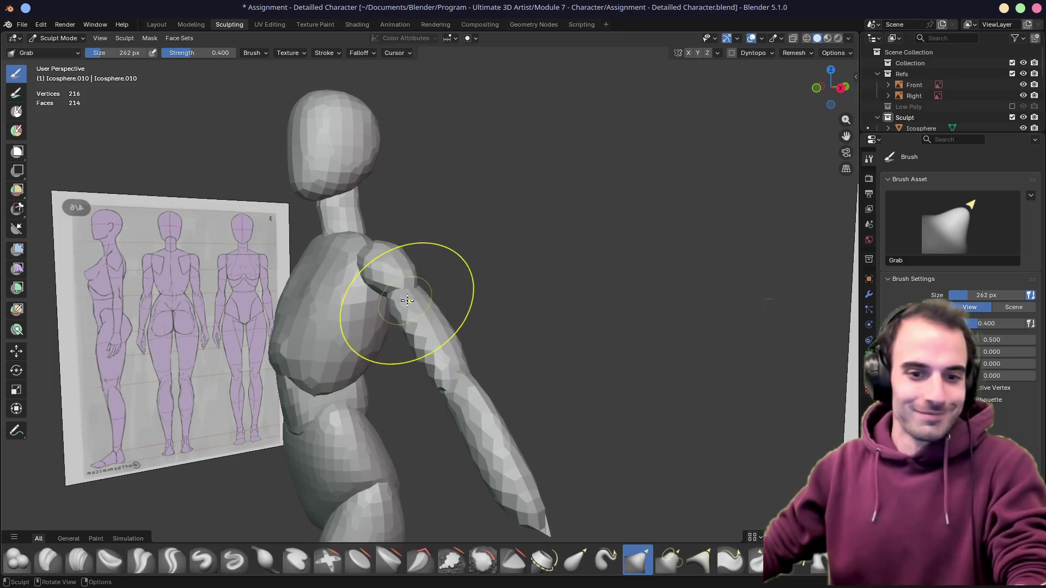
Move sculpting over to the shoulder sphere and check it from the side
middle_click_drag(429, 330, 385, 348)
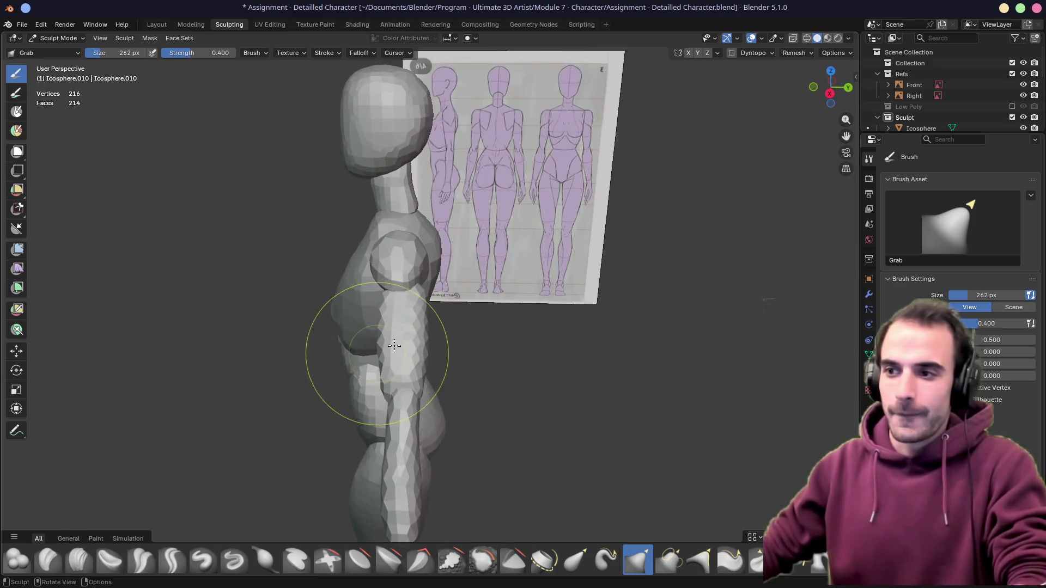
key("alt+q")
mouse_move(407, 271)
middle_mouse_down()
mouse_move(411, 294)
mouse_move(471, 283)
mouse_move(344, 319)
middle_mouse_up()
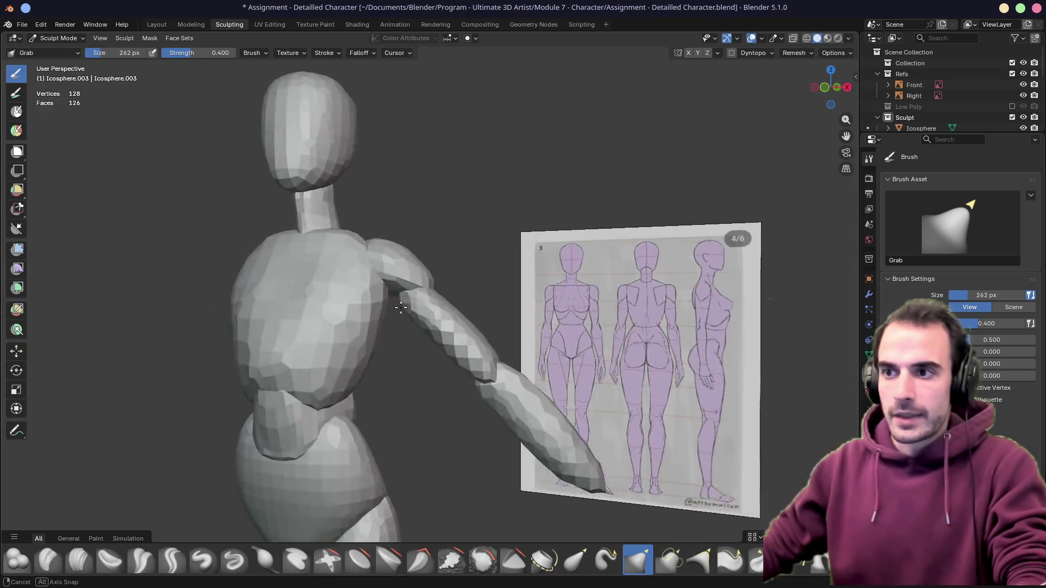
mouse_move(344, 320)
middle_mouse_down()
mouse_move(440, 312)
mouse_move(388, 322)
middle_mouse_up()
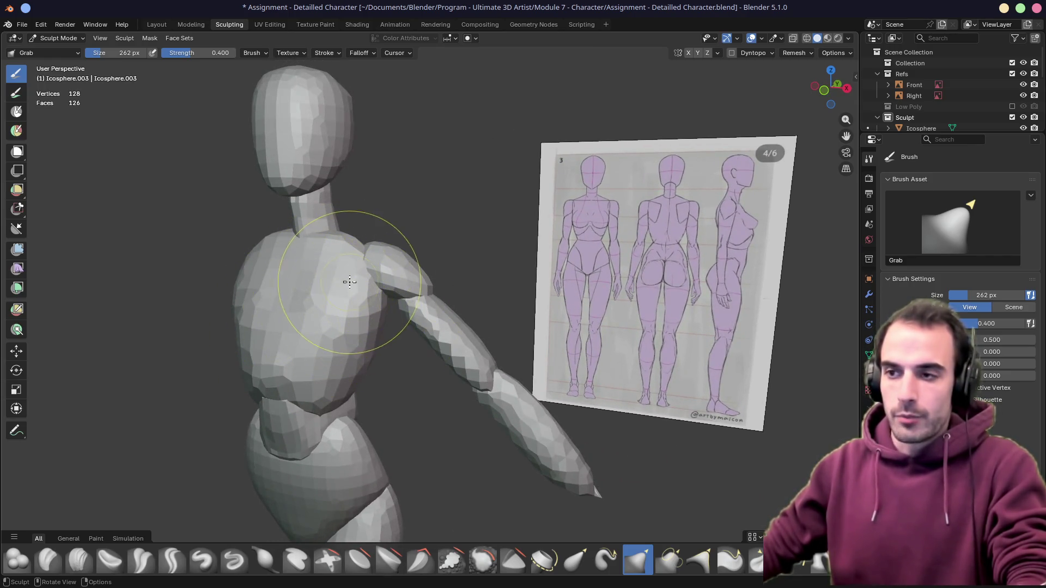
middle_click_drag(349, 298, 374, 270)
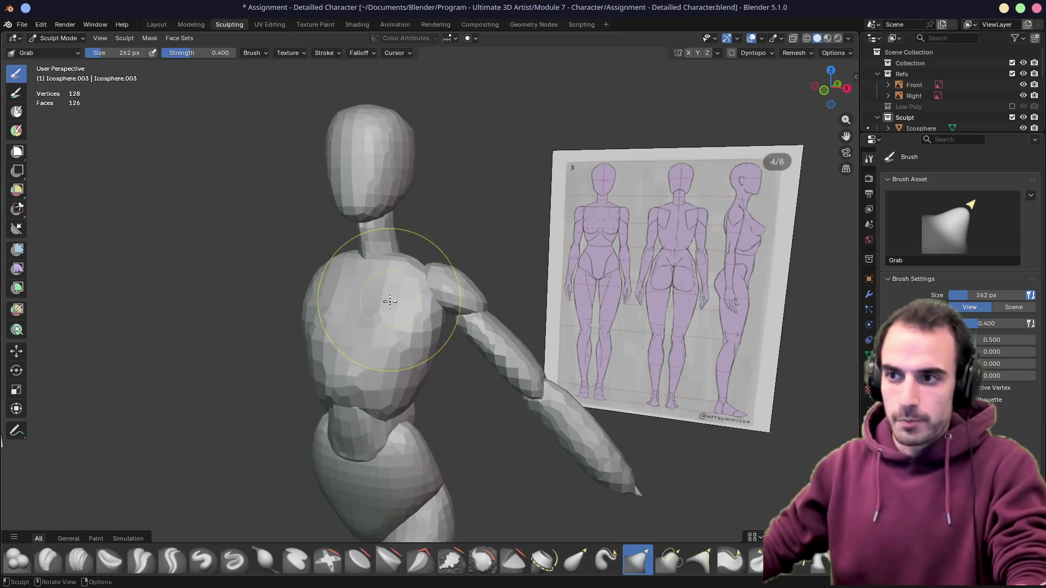
scroll(374, 271, "up", 5)
mouse_move(432, 316)
middle_mouse_down()
mouse_move(430, 296)
mouse_move(360, 350)
middle_mouse_up()
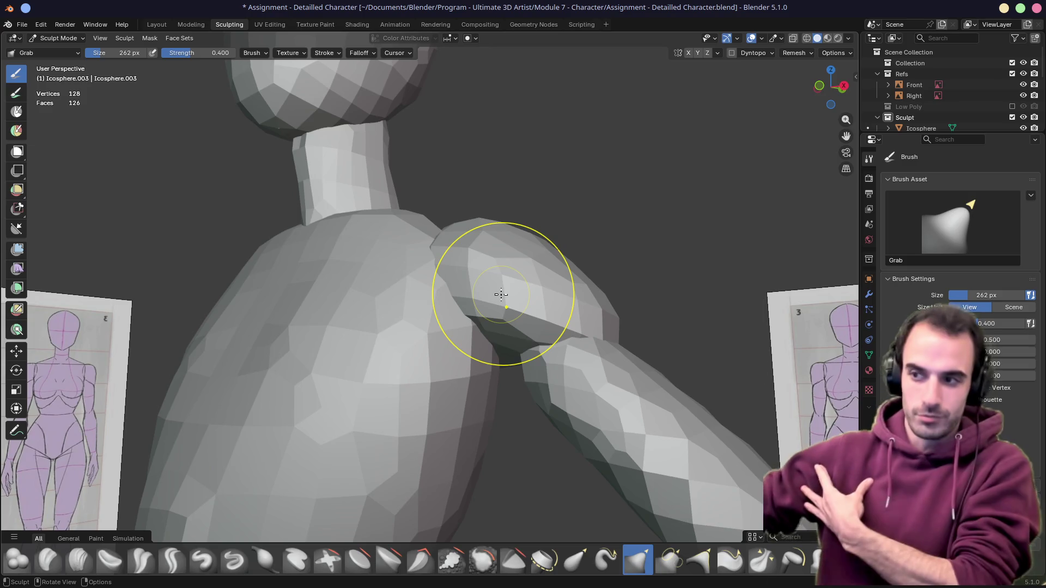
mouse_move(432, 337)
middle_mouse_down()
mouse_move(479, 397)
mouse_move(474, 339)
mouse_move(502, 303)
middle_mouse_up()
Grab-pull the torso side beneath the shoulder with a larger brush, then return to Object Mode
key("alt+q")
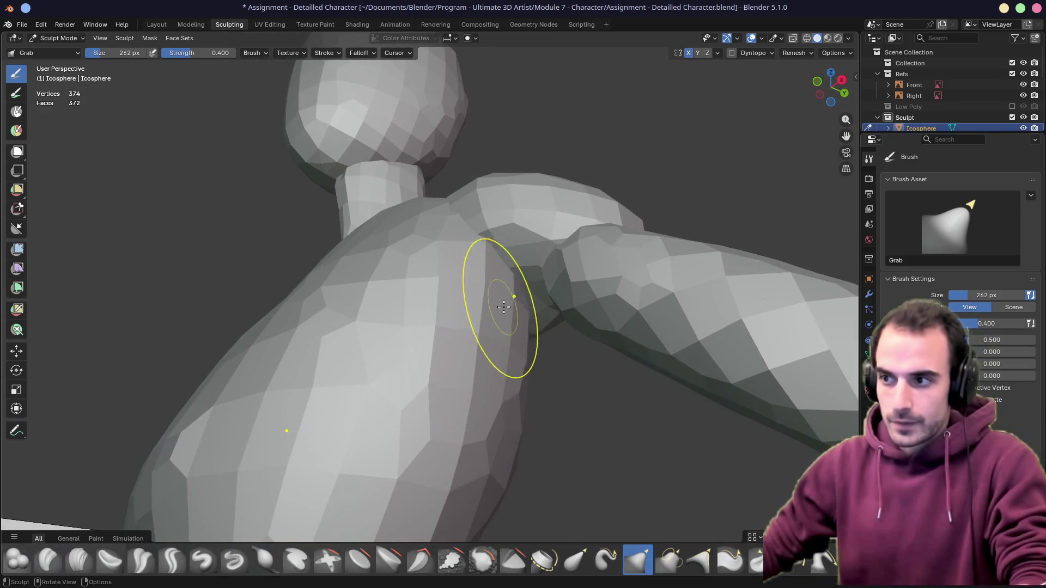
middle_click_drag(457, 412, 509, 416)
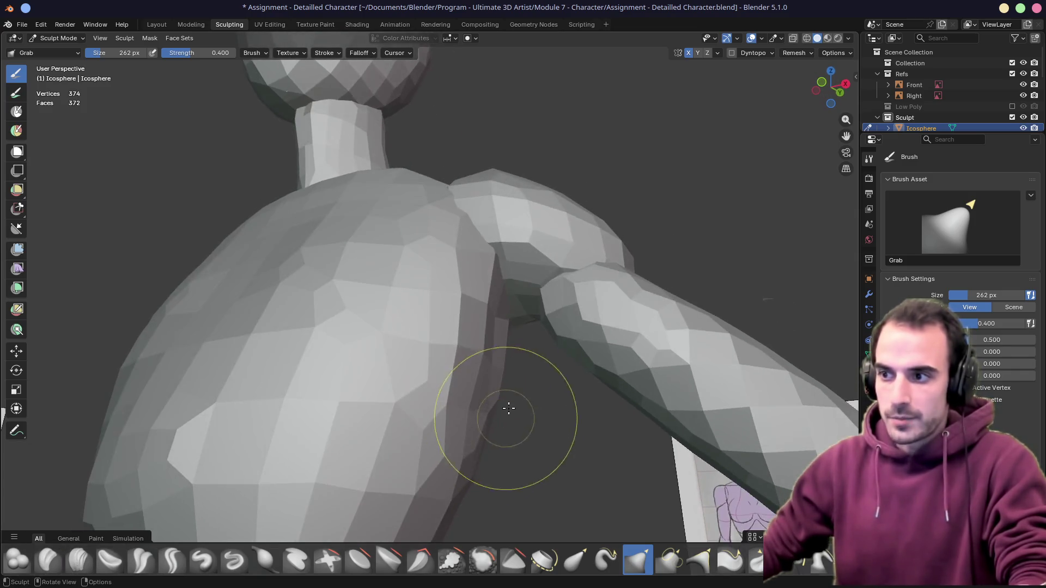
left_click_drag(479, 350, 474, 351)
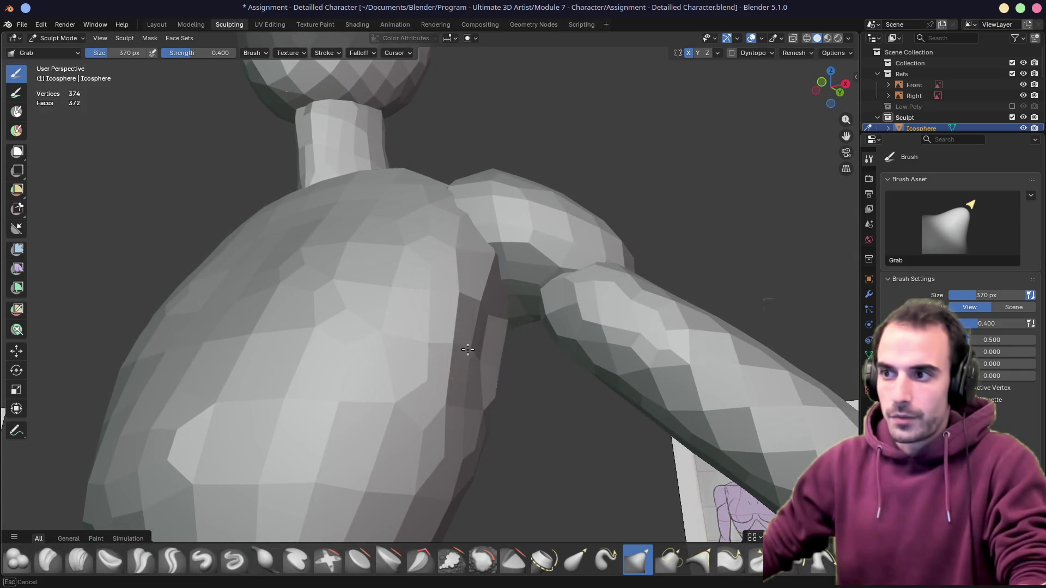
middle_click_drag(474, 352, 456, 339)
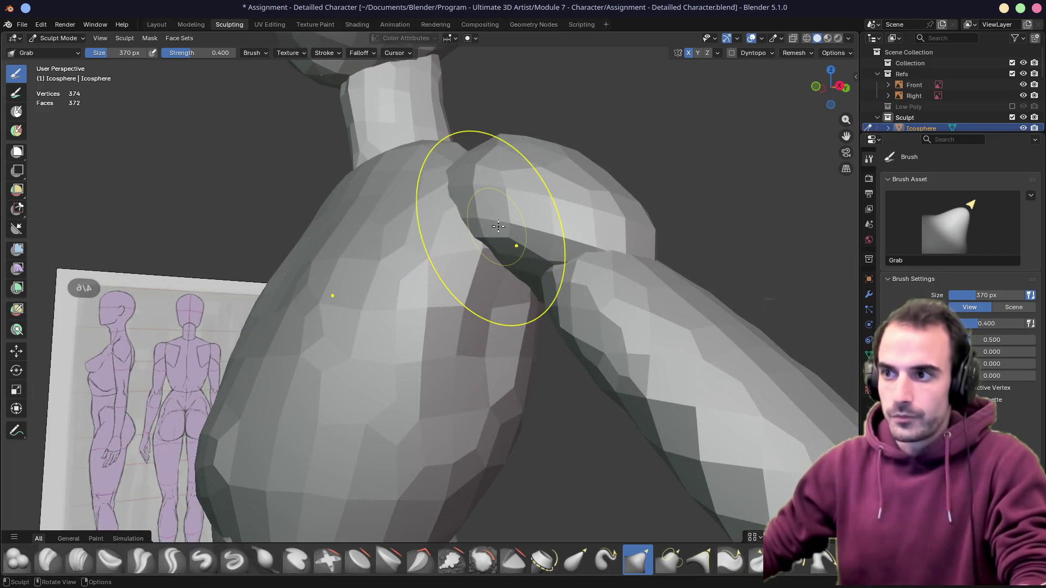
scroll(526, 246, "down", 5)
middle_click_drag(532, 331, 440, 350)
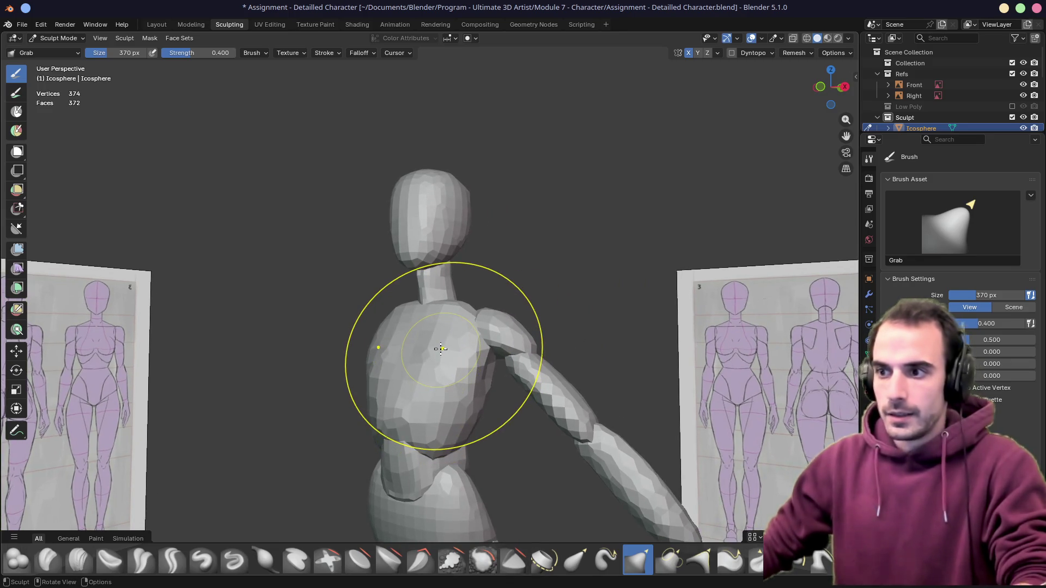
left_click(57, 37)
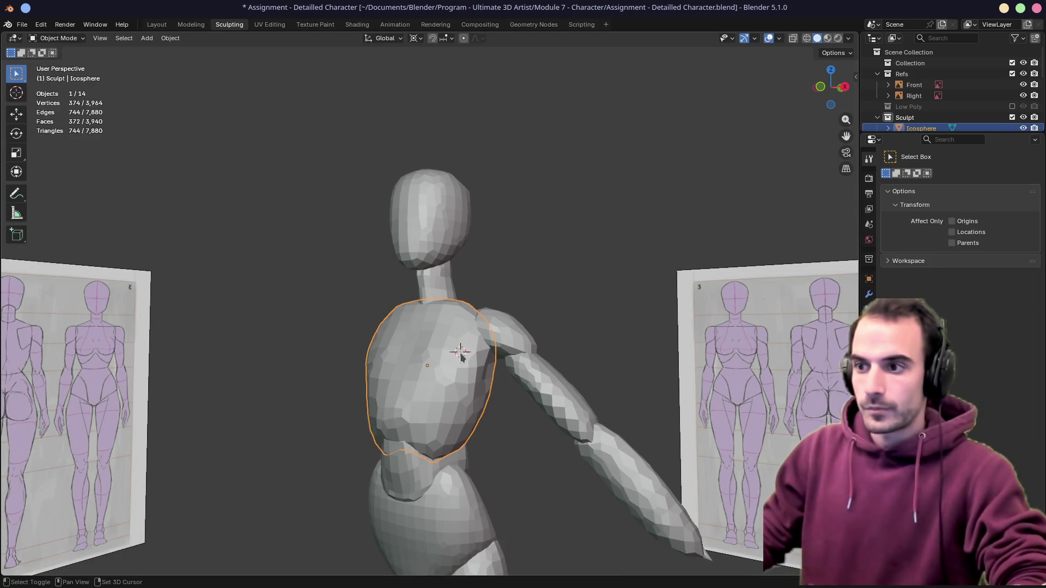
Add an ico sphere on the chest and scale it down
key("shift+a")
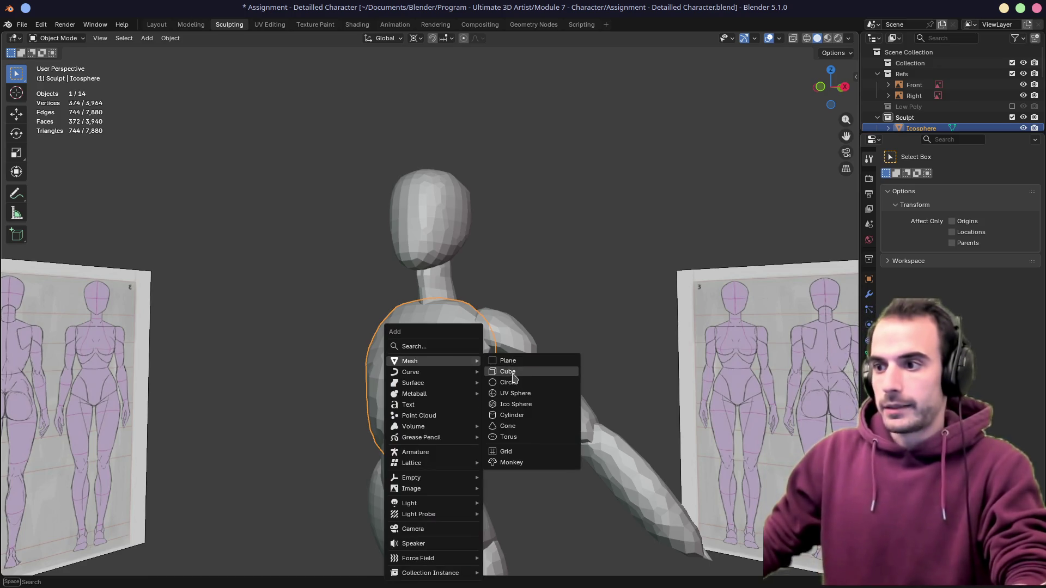
left_click(516, 404)
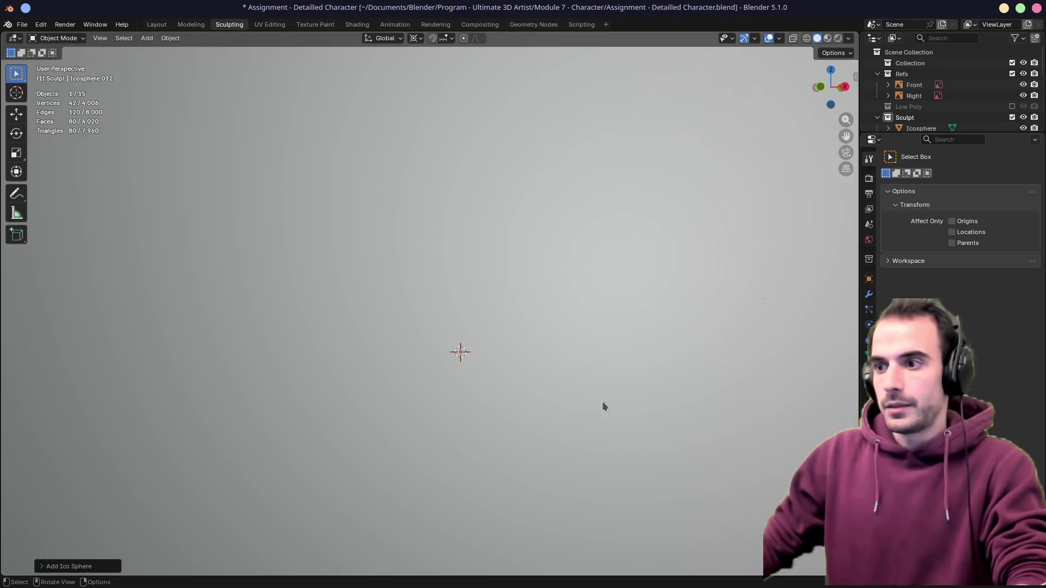
key("s")
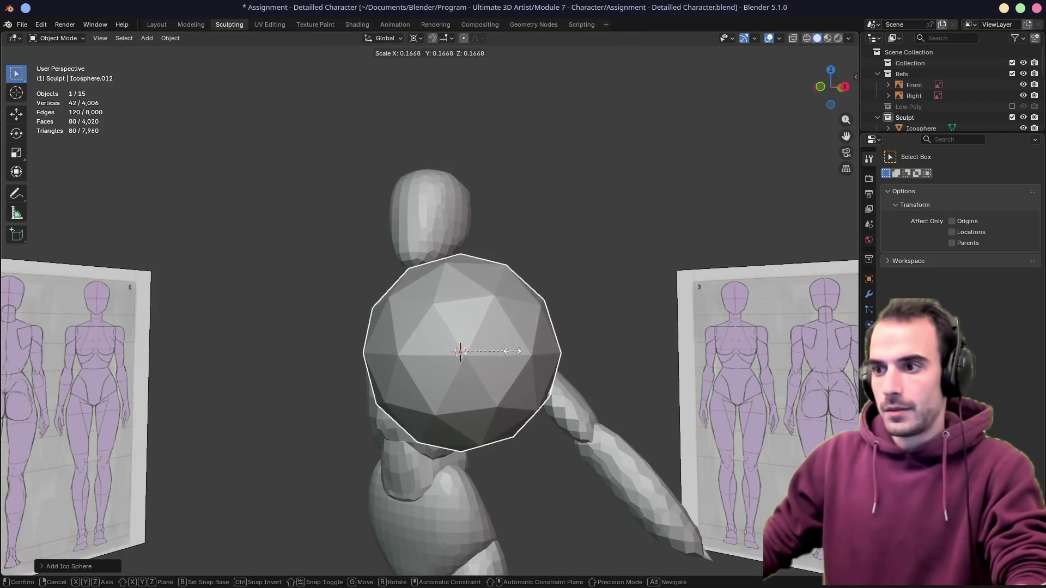
left_click(462, 351)
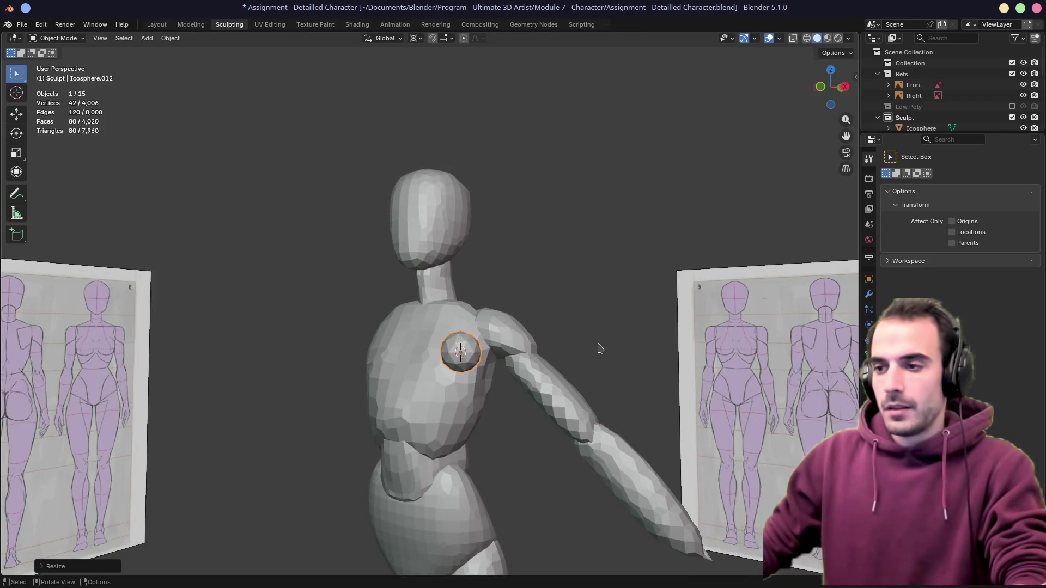
Apply the sphere's rotation and scale and enter Sculpt Mode on it
key("ctrl+a")
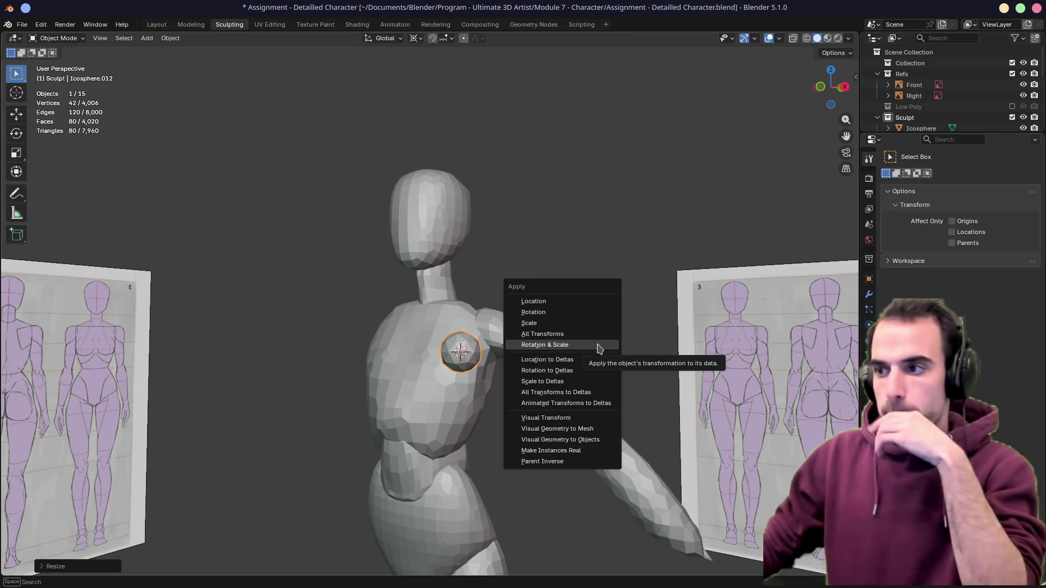
left_click(598, 346)
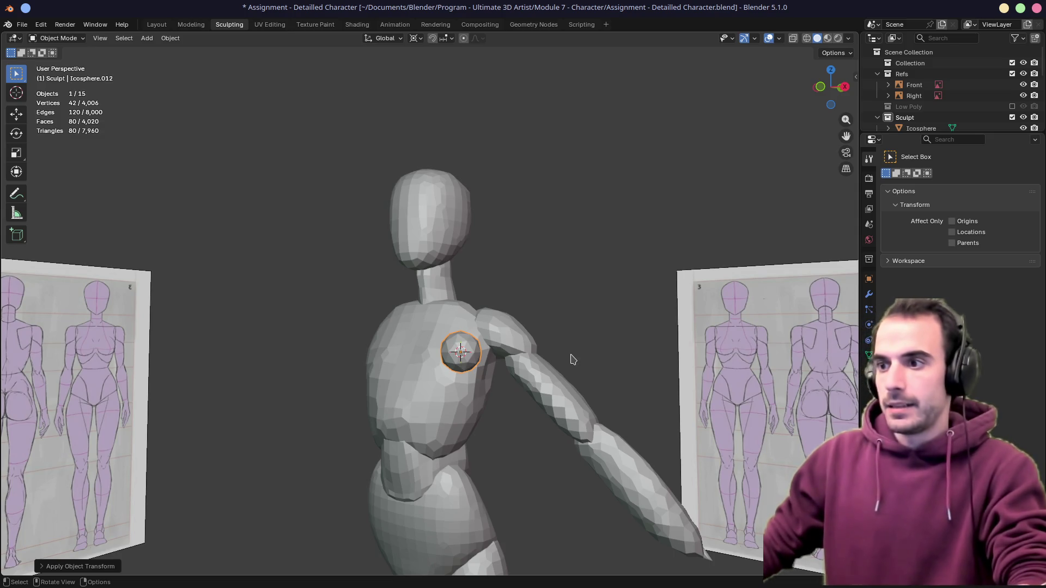
left_click(59, 38)
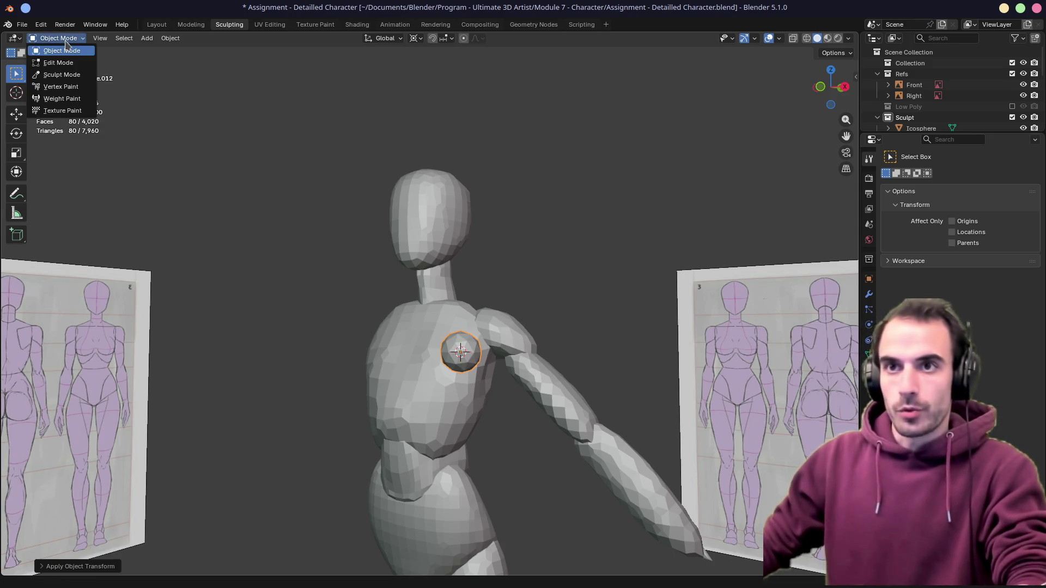
left_click(62, 75)
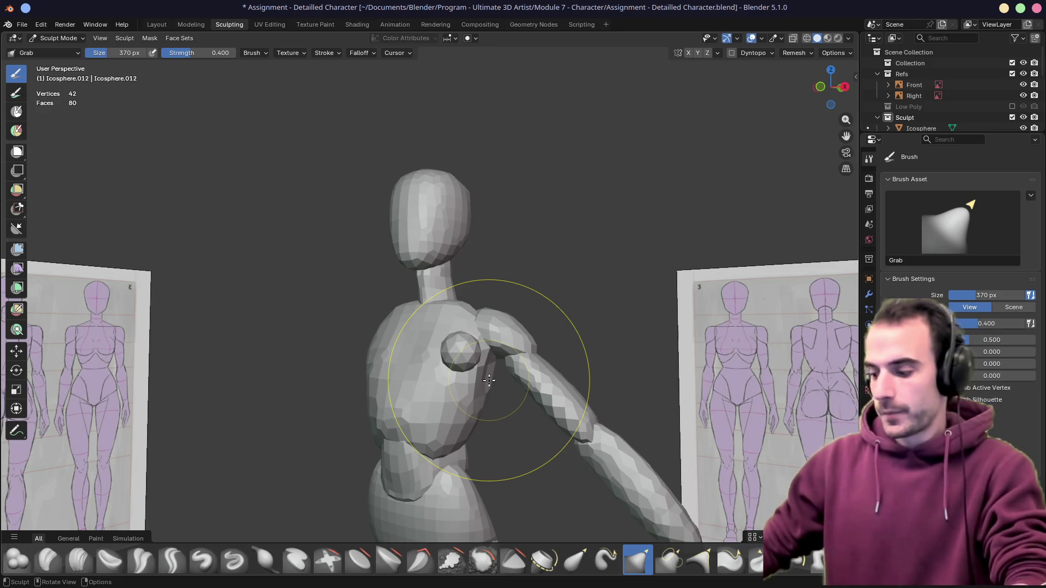
scroll(489, 380, "up", 2)
scroll(514, 362, "up", 2)
scroll(491, 327, "up", 2)
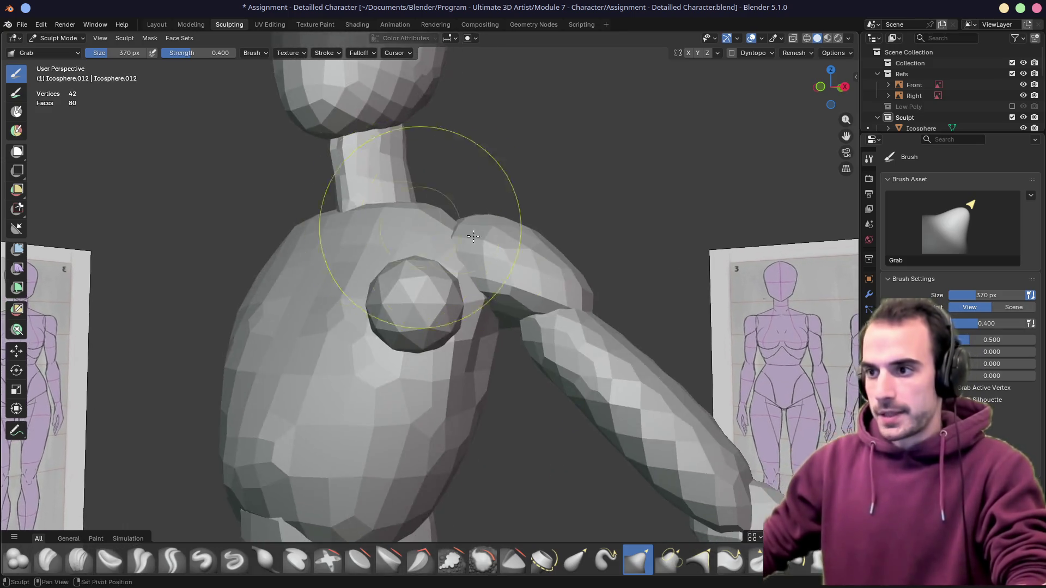
Voxel-remesh the chest sphere at 0.02 m for denser, even geometry
middle_click_drag(457, 245, 475, 283)
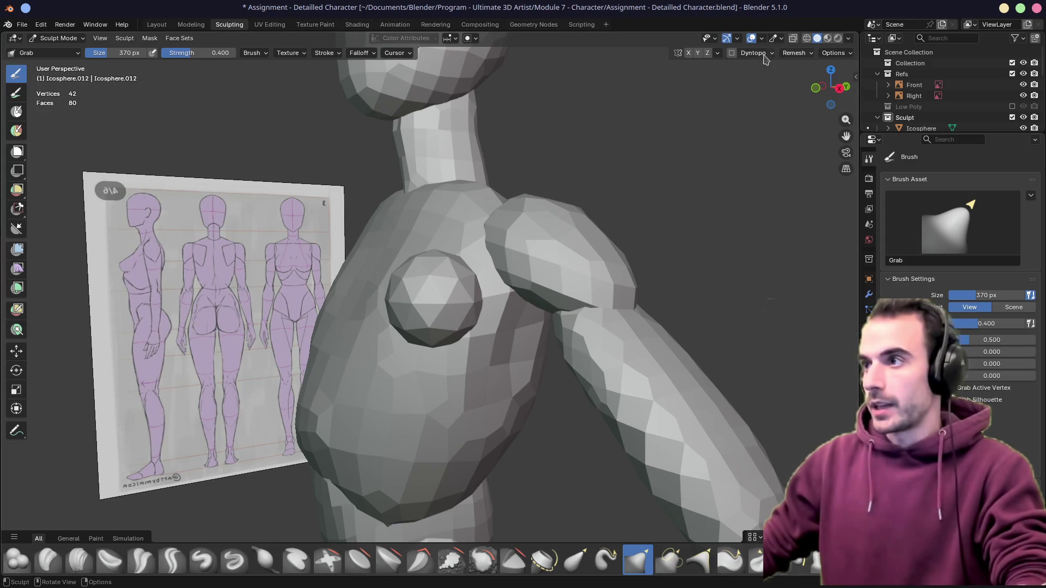
left_click(794, 53)
left_click(803, 74)
type("0.02")
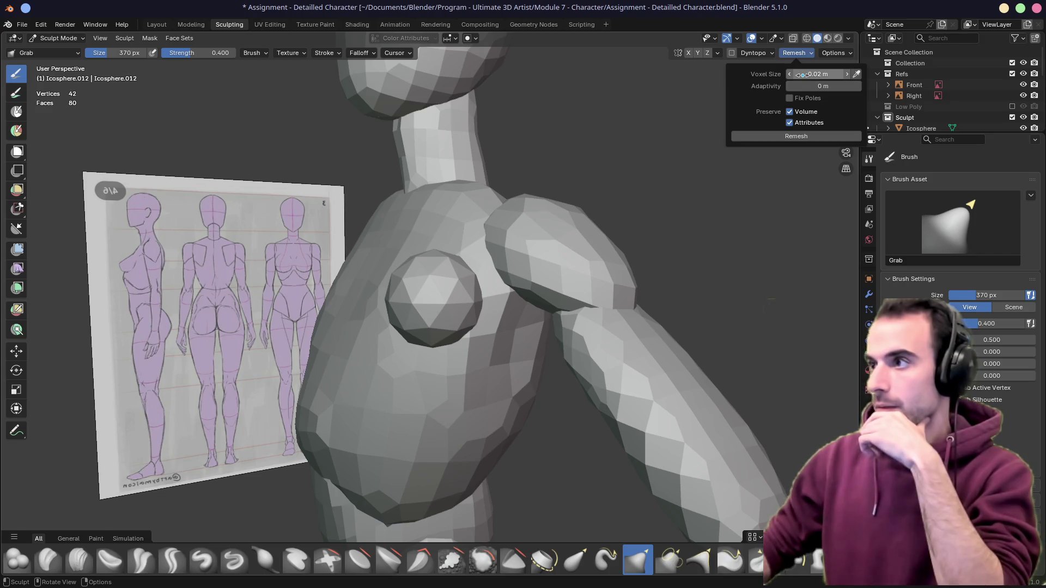
left_click(771, 136)
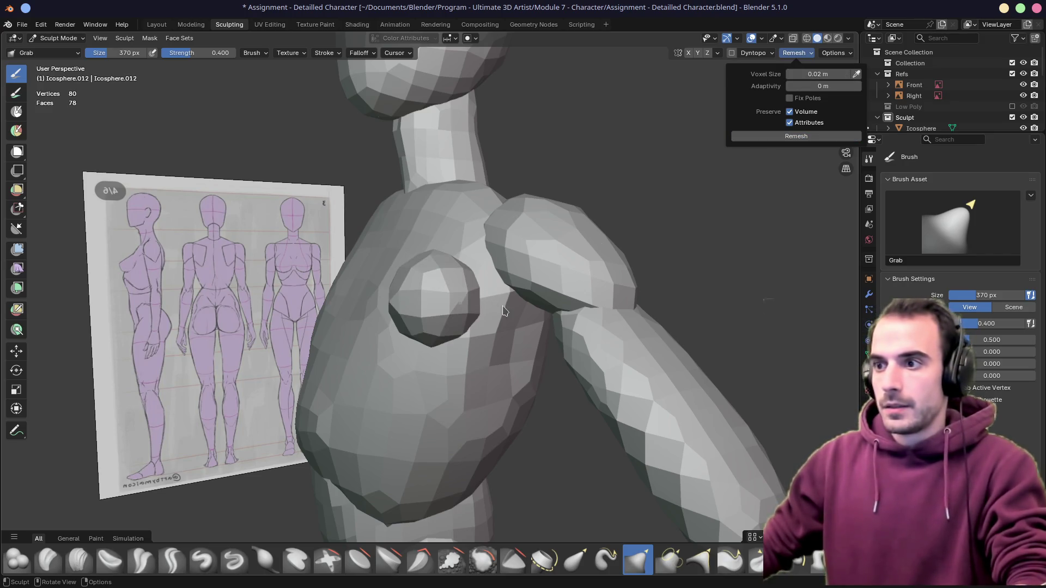
With a larger Grab brush, pull the chest sphere upward and outward toward the shoulder
key("f")
left_click(572, 269)
mouse_move(500, 303)
left_mouse_down()
mouse_move(505, 271)
mouse_move(491, 295)
left_mouse_up()
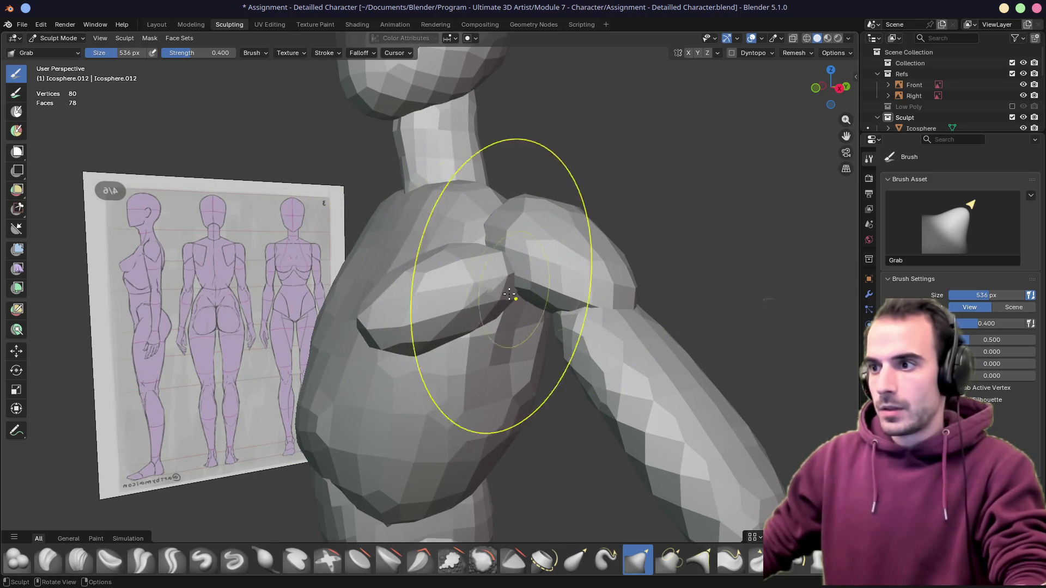
middle_click_drag(491, 261, 520, 266)
left_click_drag(379, 253, 381, 255)
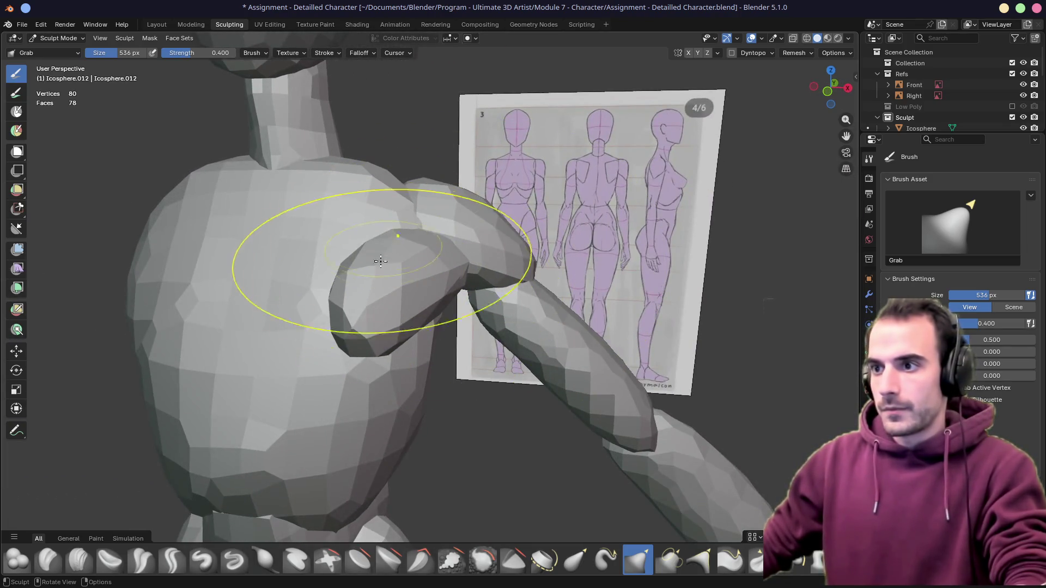
left_click_drag(333, 330, 321, 228)
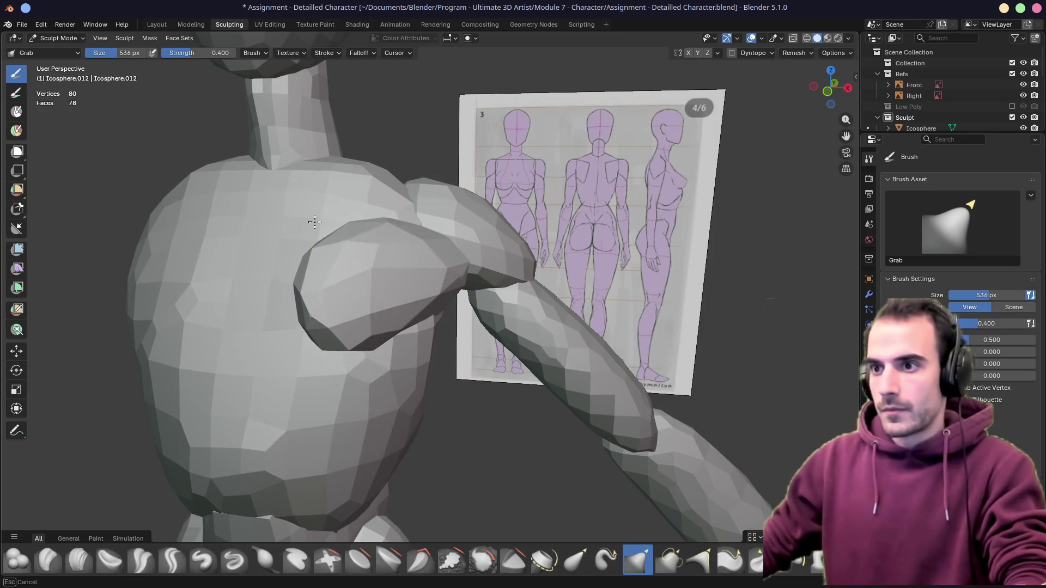
middle_click_drag(321, 228, 490, 233)
left_click_drag(490, 233, 510, 219)
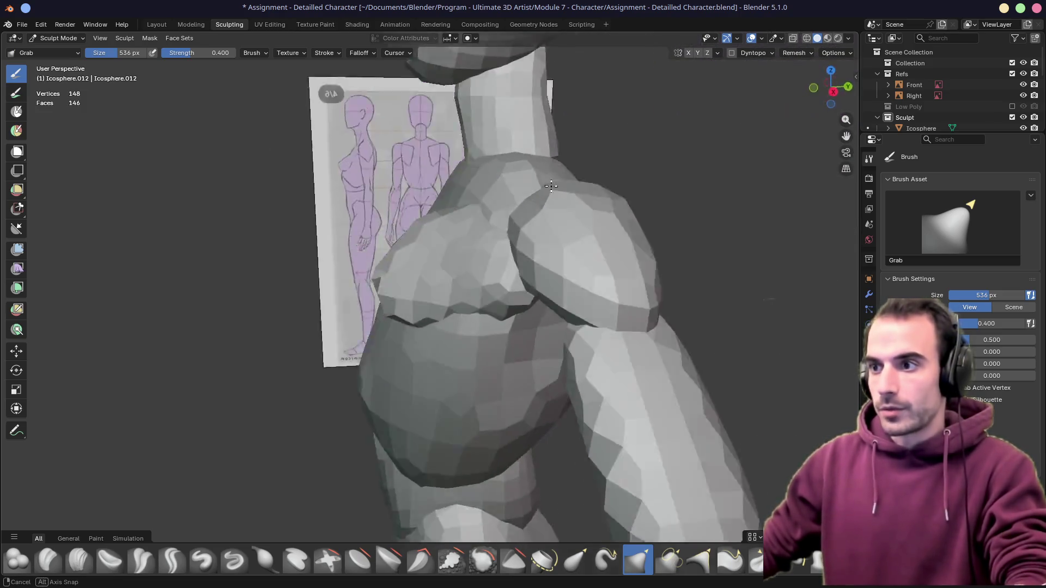
mouse_move(513, 234)
middle_mouse_down()
mouse_move(402, 236)
mouse_move(434, 256)
mouse_move(393, 286)
mouse_move(425, 329)
mouse_move(444, 269)
middle_mouse_up()
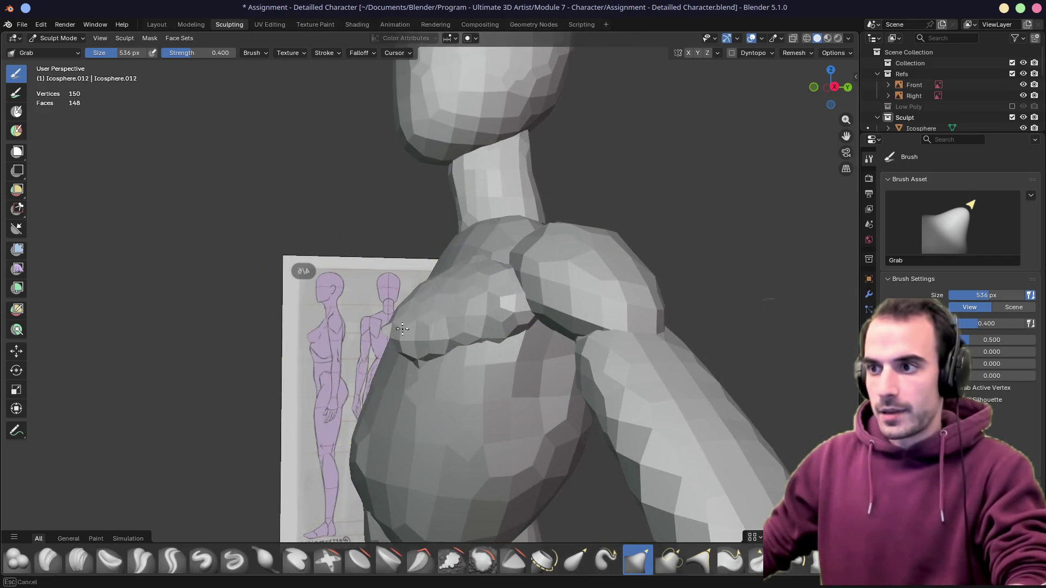
middle_click_drag(508, 327, 362, 338)
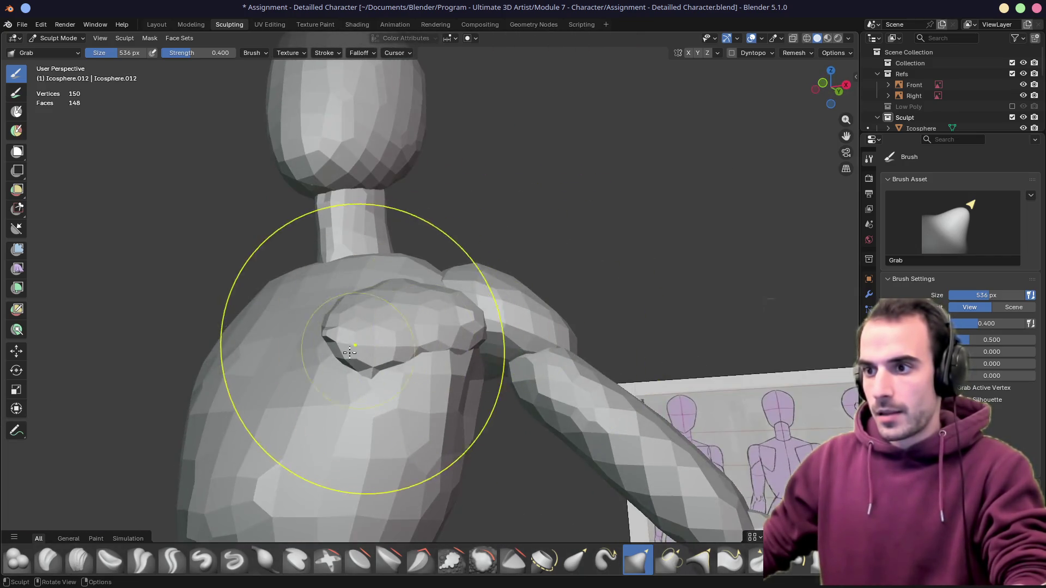
middle_click_drag(409, 374, 418, 360)
Shrink the brush to 230 px, undo a stray stroke, and shape the chest profile against the side reference
key("f")
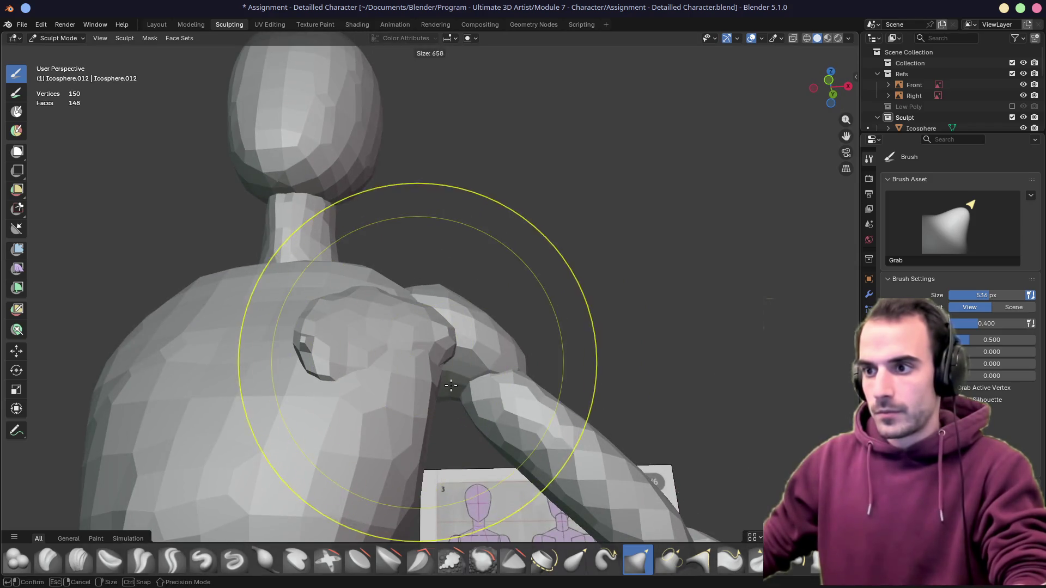
left_click(401, 282)
key("f")
left_click(438, 293)
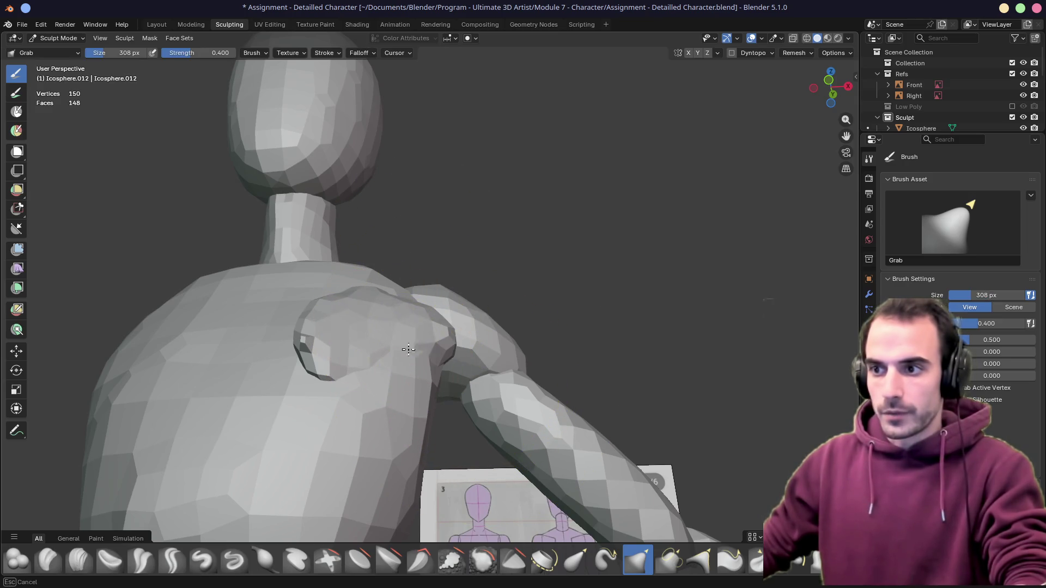
key("f")
left_click(391, 354)
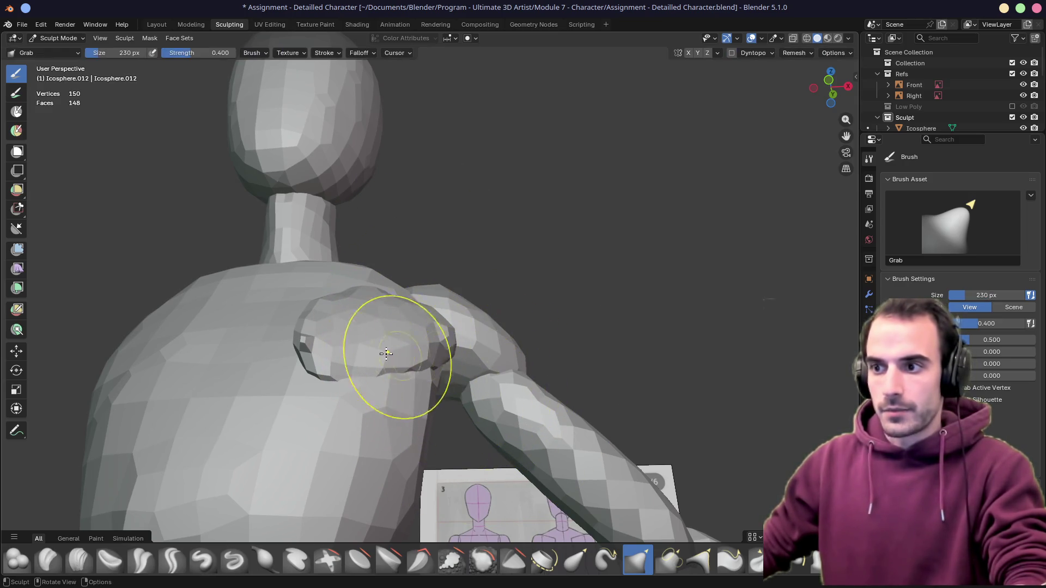
middle_click_drag(392, 342, 569, 292)
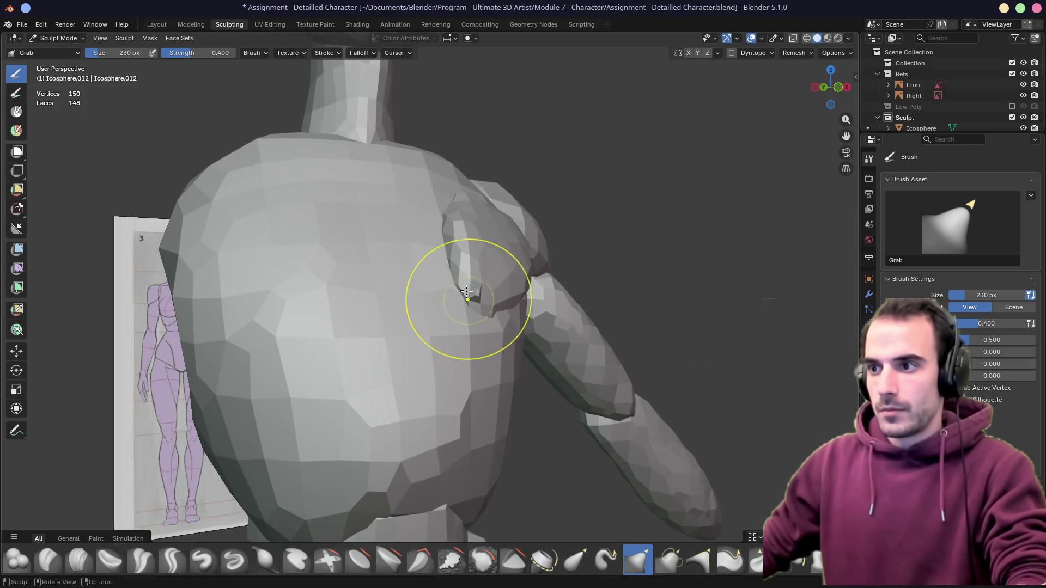
key("ctrl+z")
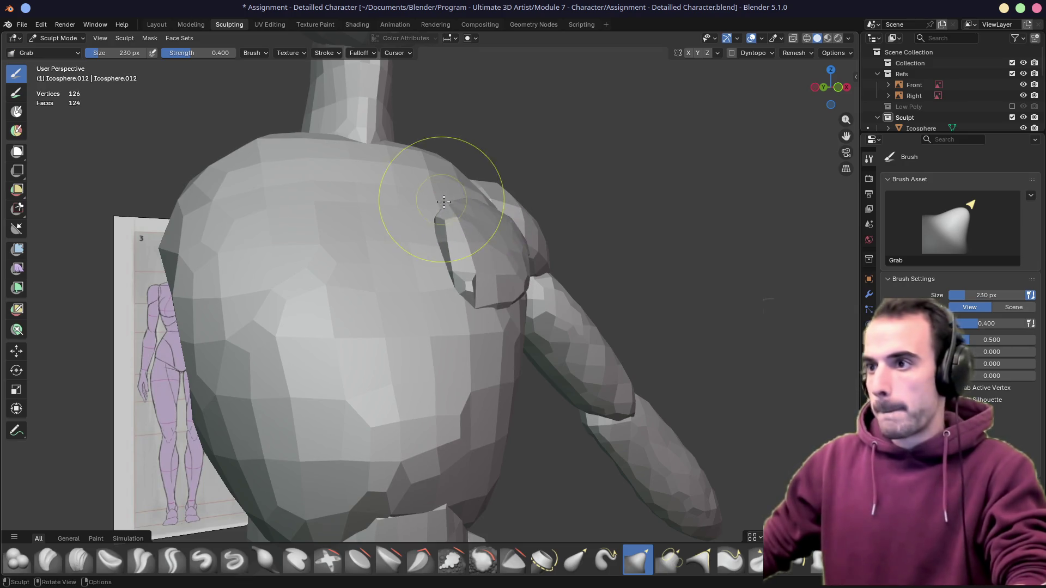
middle_click_drag(499, 206, 455, 234)
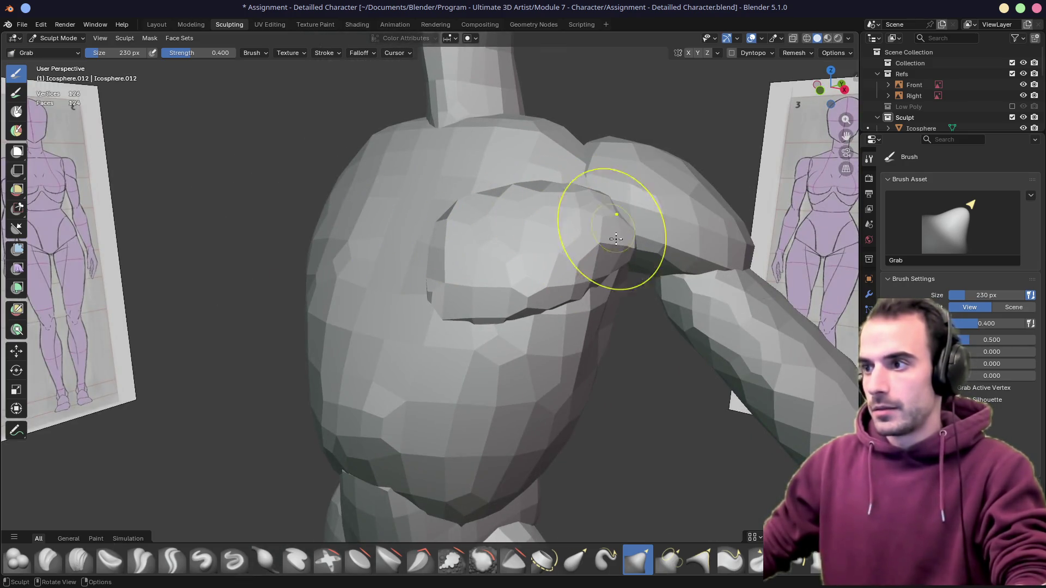
mouse_move(479, 363)
middle_mouse_down()
mouse_move(522, 302)
mouse_move(500, 239)
middle_mouse_up()
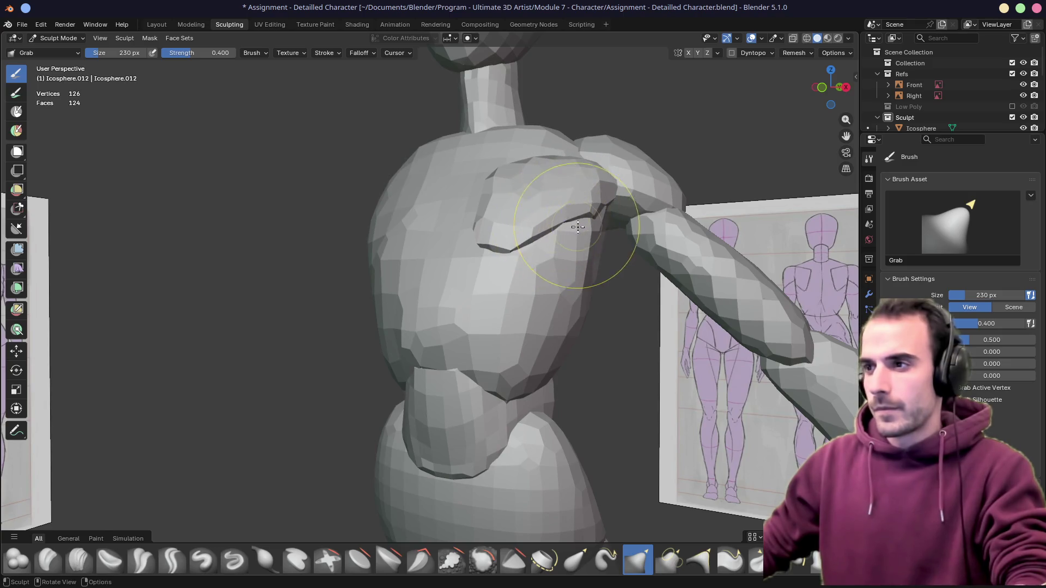
key("KP_3")
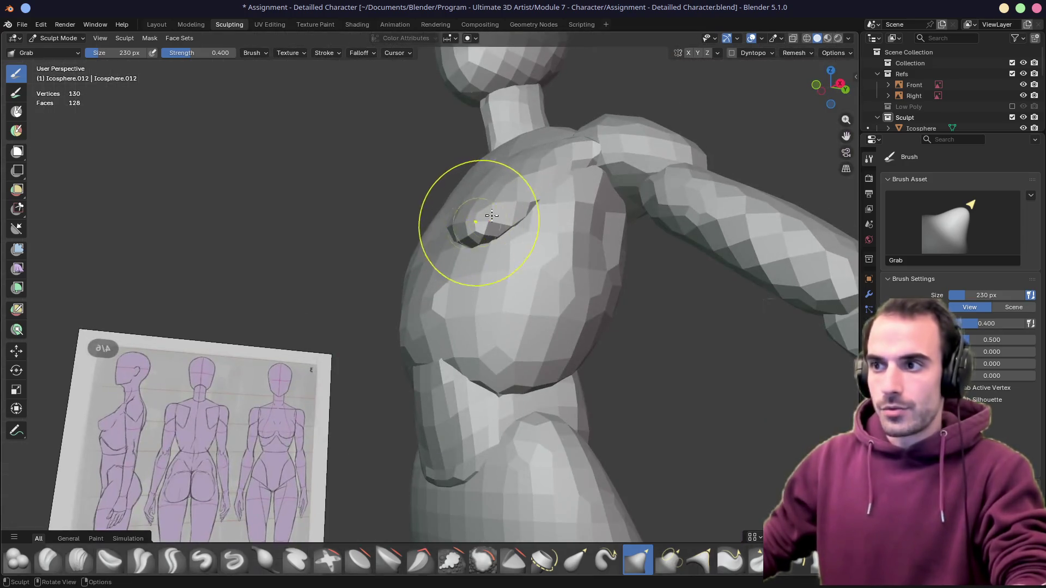
middle_click_drag(410, 242, 491, 221)
left_click_drag(491, 222, 405, 238)
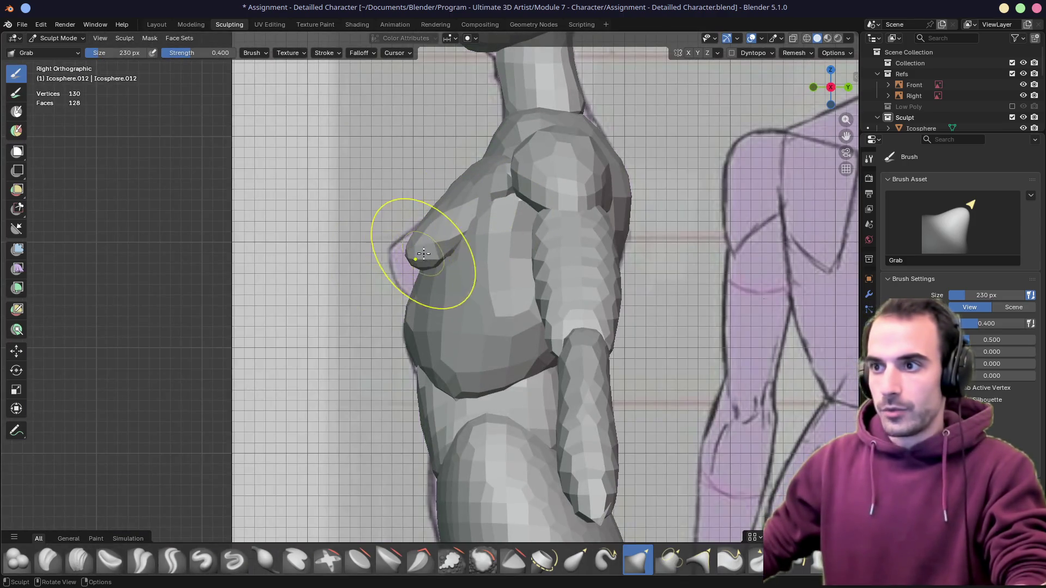
Pull the chest lump up and in toward the torso, checking it in see-through view over the reference
middle_click_drag(379, 288, 488, 269)
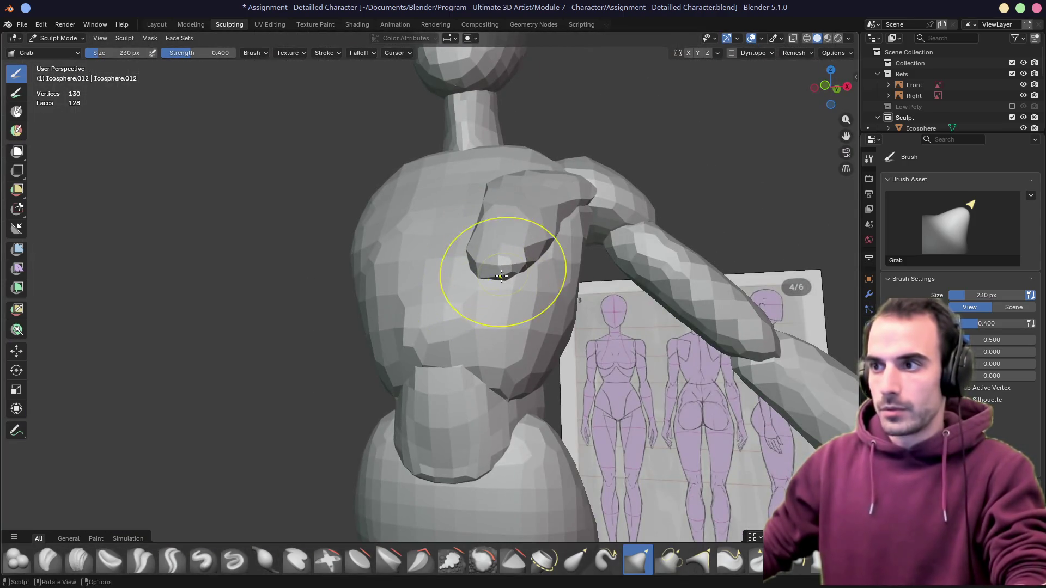
key("ctrl+z")
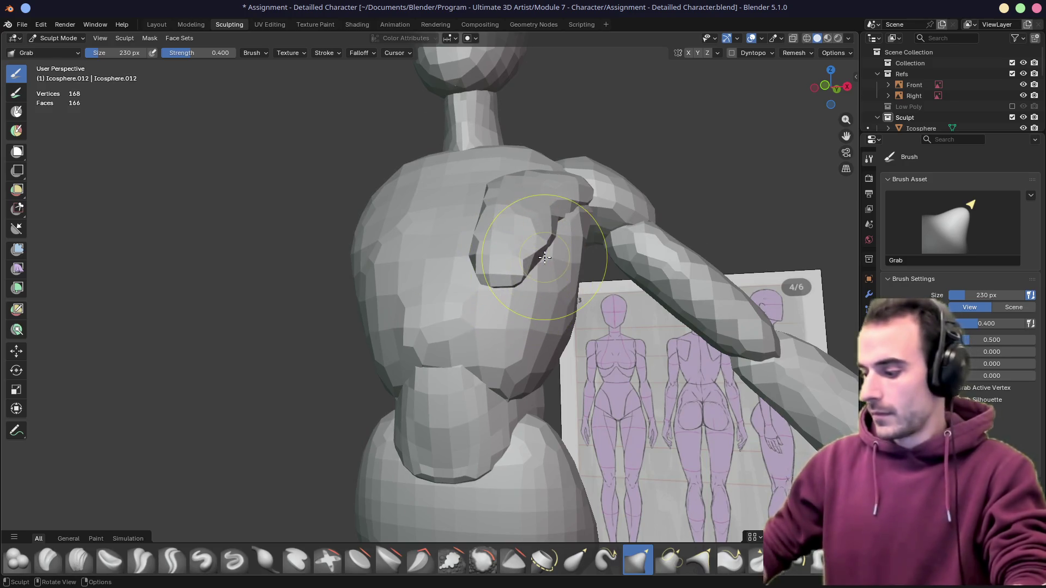
key("KP_3")
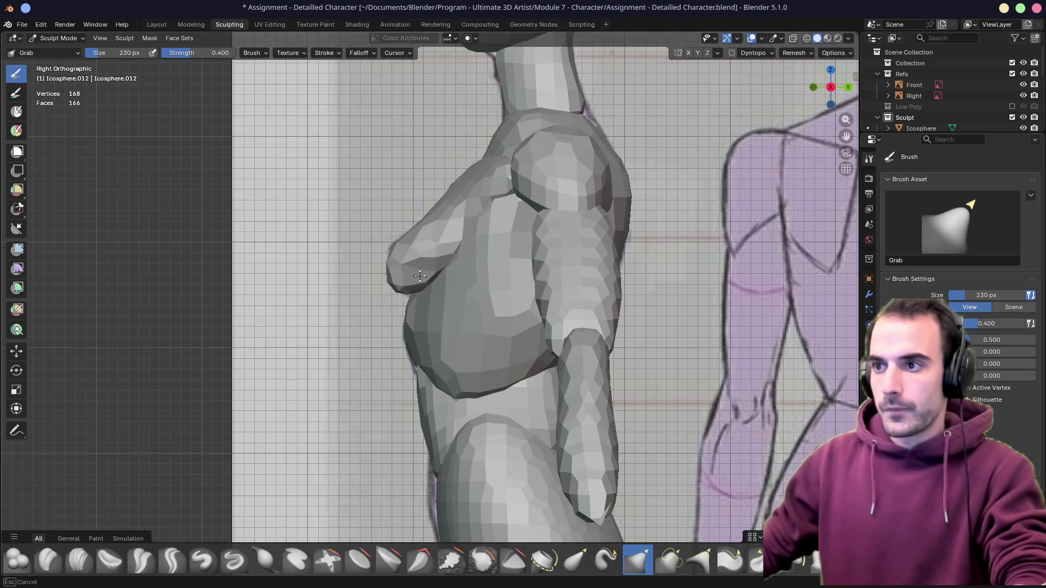
middle_click_drag(429, 271, 488, 261)
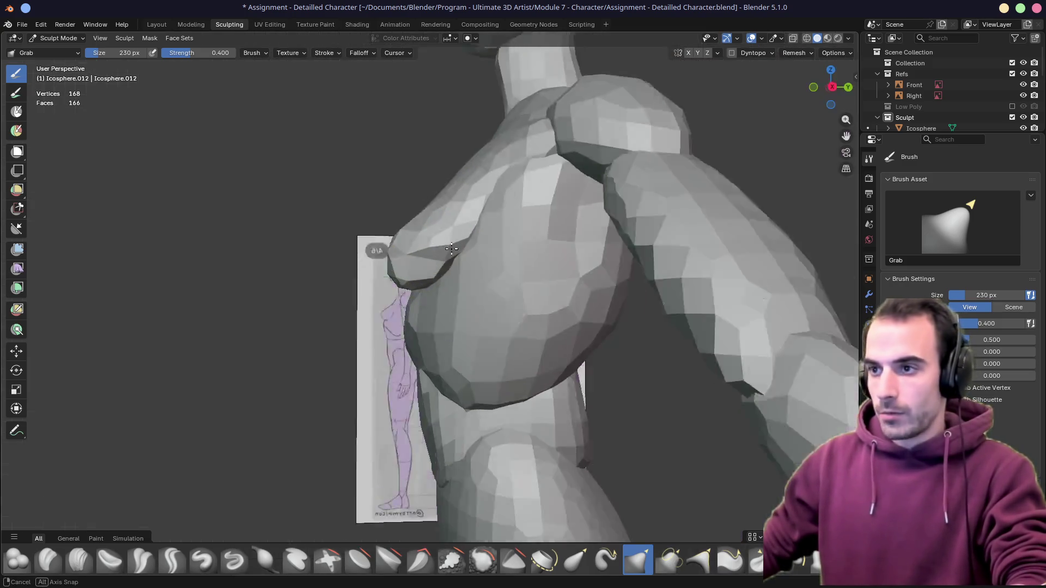
key("KP_1")
left_click_drag(501, 257, 524, 247)
key("alt+z")
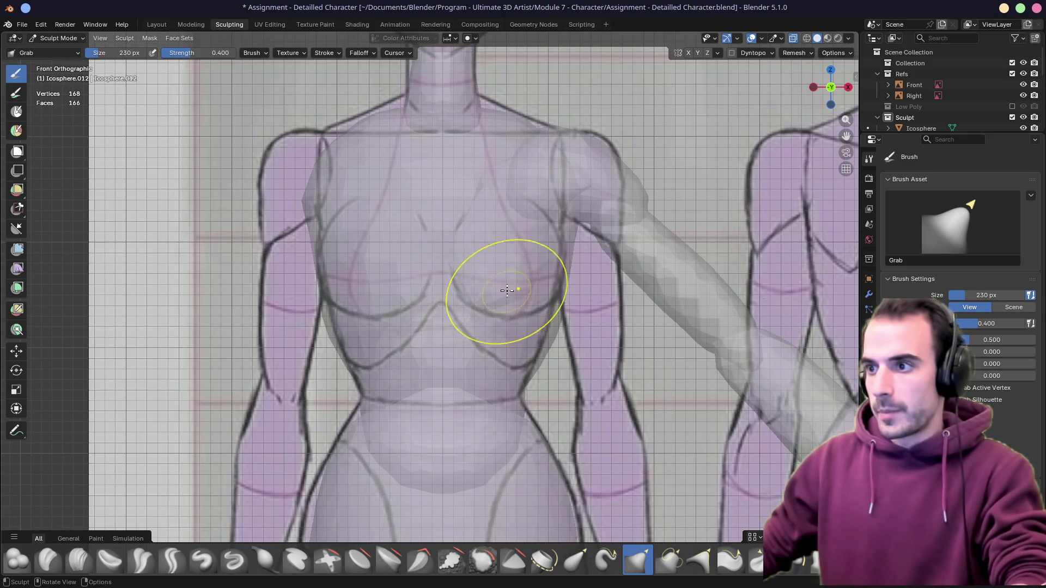
key("alt+z")
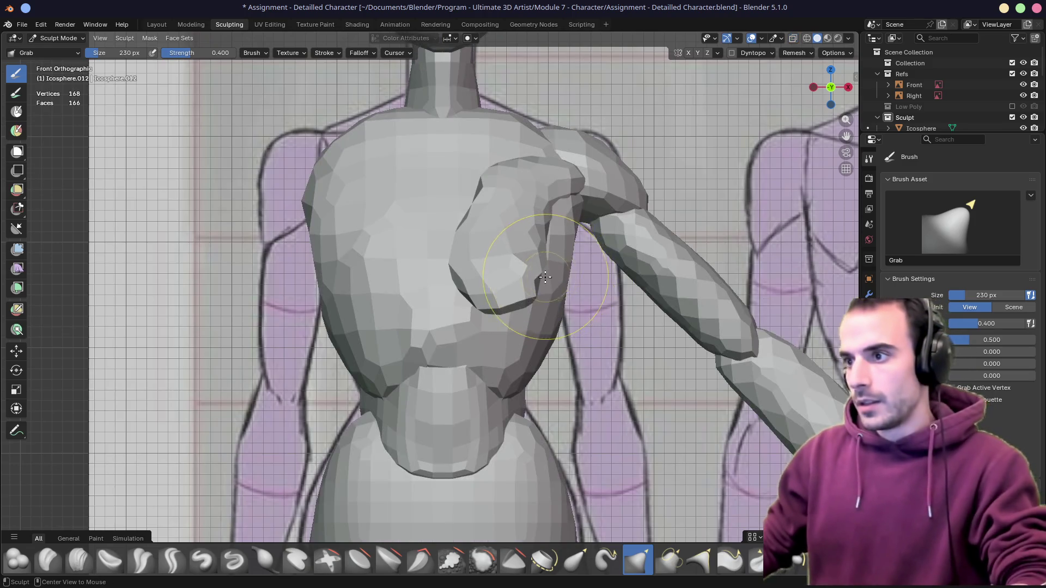
key("alt+z")
mouse_move(554, 278)
left_mouse_down()
mouse_move(545, 226)
mouse_move(566, 250)
mouse_move(470, 268)
mouse_move(460, 245)
left_mouse_up()
key("alt+z")
key("alt+z")
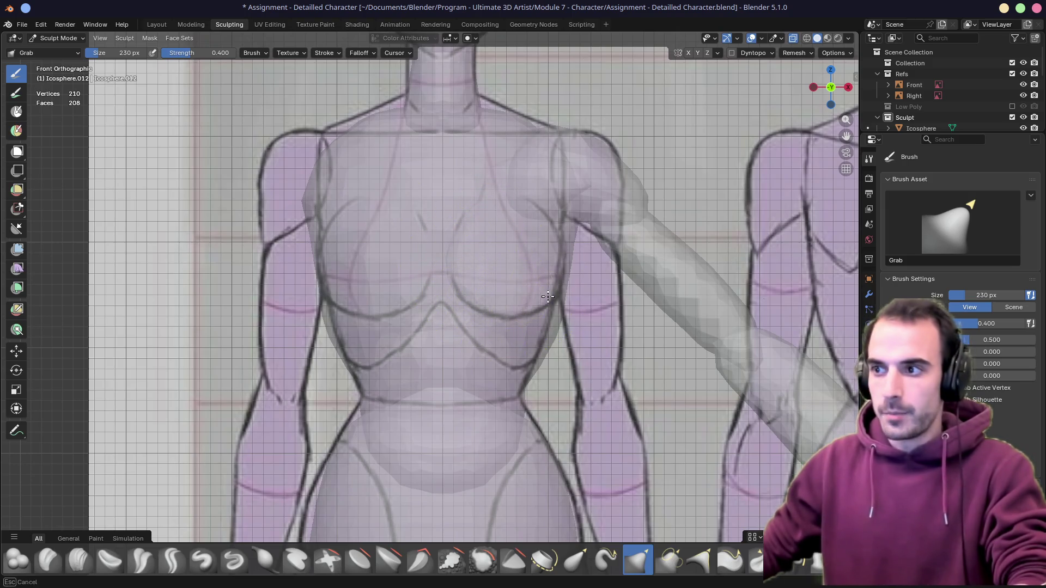
key("alt+z")
Match the chest to the front reference, then pull its outline forward in side view
middle_click_drag(546, 227, 467, 264)
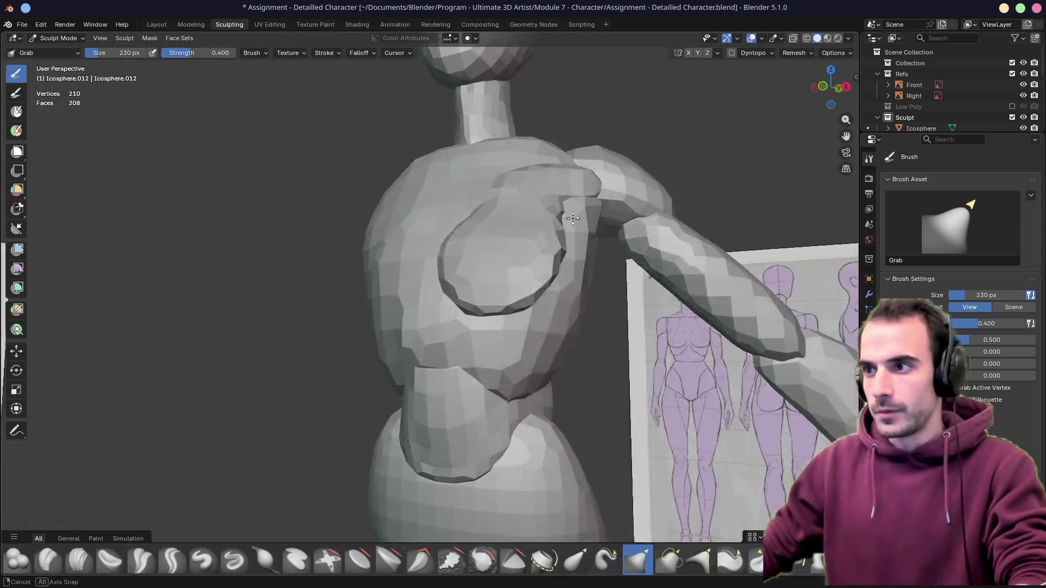
key("KP_1")
left_click_drag(456, 269, 537, 284)
middle_click_drag(509, 280, 467, 281)
key("KP_3")
left_click_drag(458, 286, 414, 292)
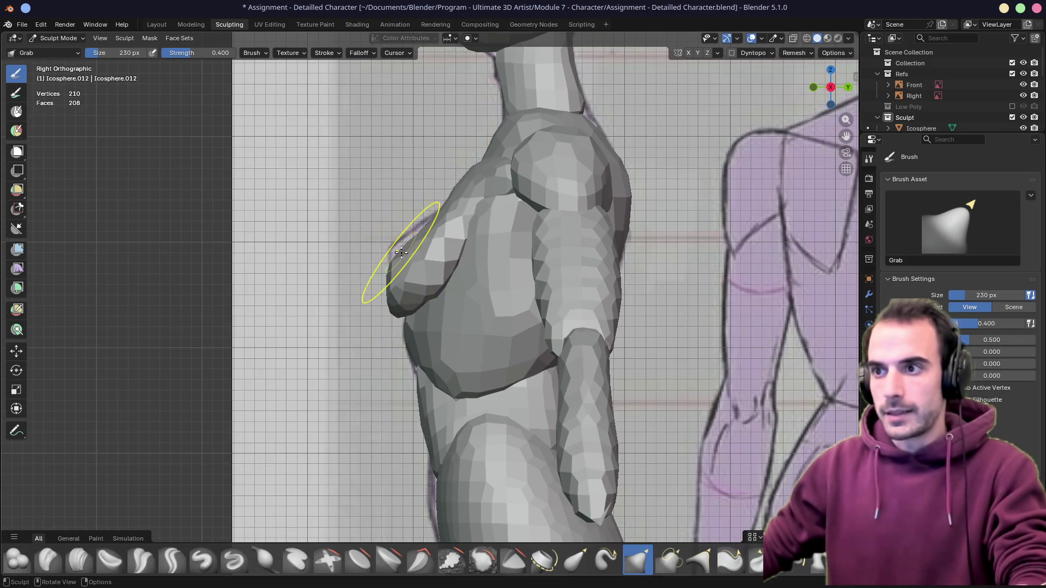
left_click_drag(401, 253, 386, 264)
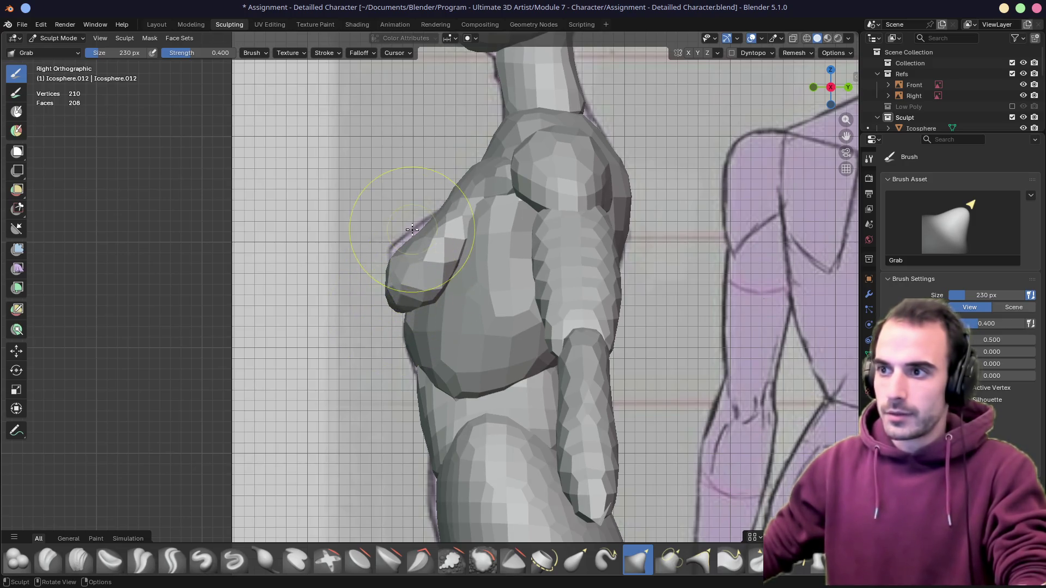
Grab-reshape the shoulder and pull the chest bulge into place toward the torso centre
middle_click_drag(486, 183, 564, 188)
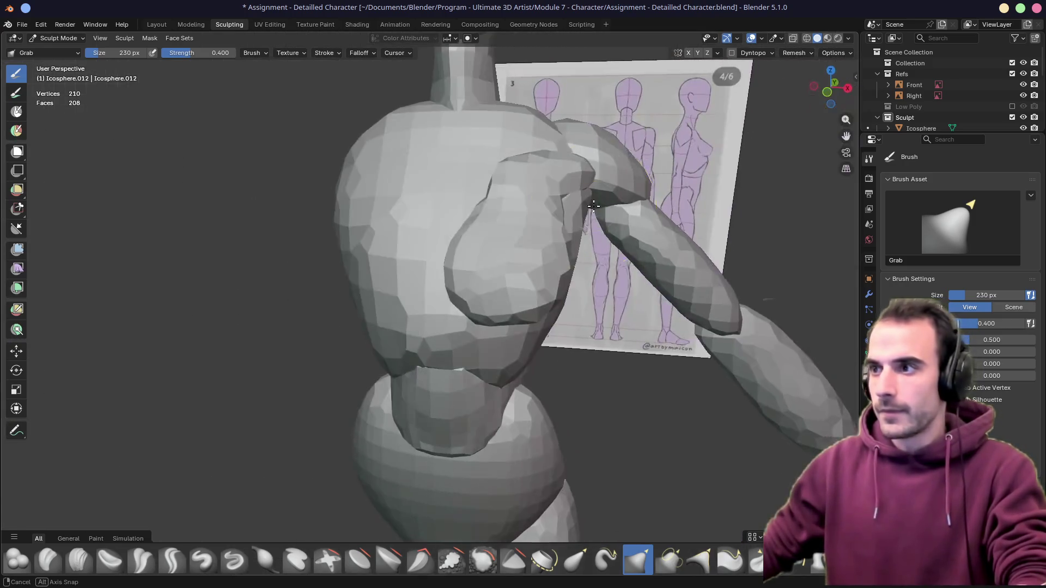
left_click_drag(564, 189, 572, 213)
mouse_move(572, 213)
middle_mouse_down()
mouse_move(567, 184)
mouse_move(502, 199)
middle_mouse_up()
left_click_drag(503, 199, 531, 192)
mouse_move(531, 192)
middle_mouse_down()
mouse_move(561, 204)
mouse_move(569, 223)
middle_mouse_up()
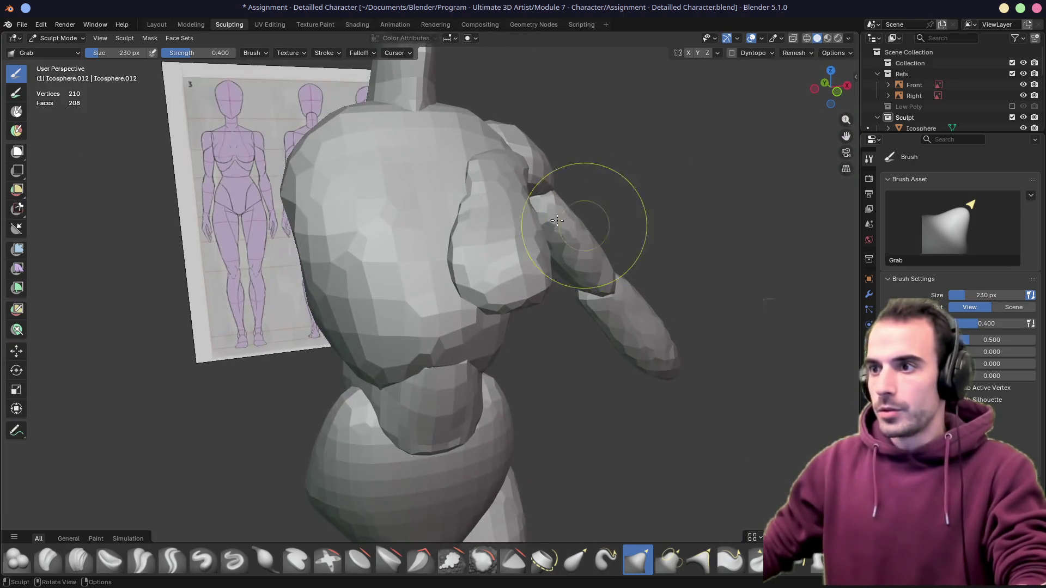
key("KP_1")
left_click_drag(533, 269, 556, 257)
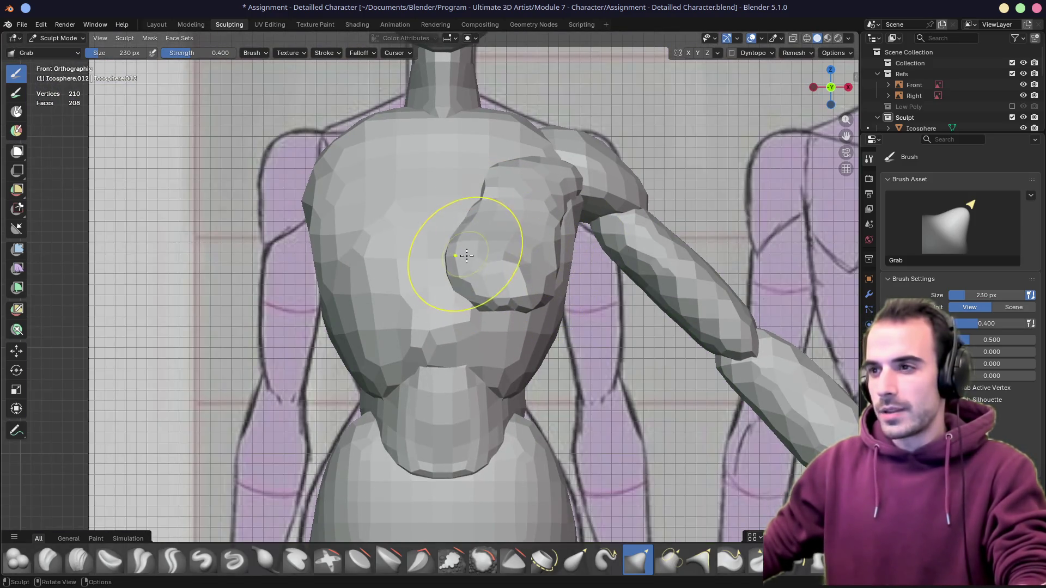
left_click_drag(467, 257, 481, 245)
left_click_drag(483, 209, 513, 187)
mouse_move(513, 187)
middle_mouse_down()
mouse_move(432, 252)
mouse_move(504, 215)
mouse_move(467, 280)
mouse_move(578, 294)
middle_mouse_up()
scroll(467, 280, "down", 5)
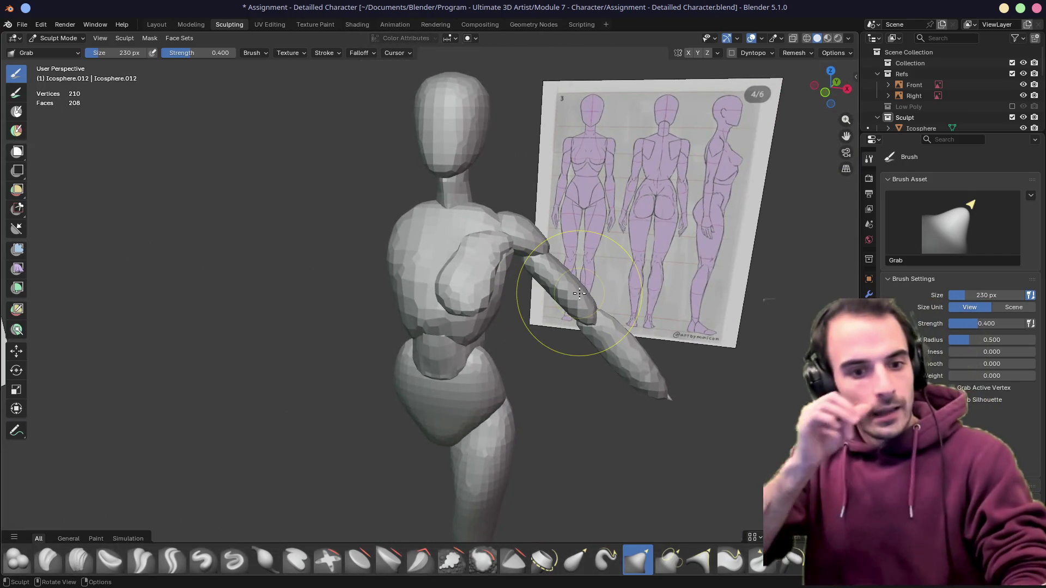
mouse_move(443, 175)
middle_mouse_down()
mouse_move(444, 234)
mouse_move(409, 234)
middle_mouse_up()
Return to Object Mode and add a UV sphere on the shoulder, scaled down
left_click(56, 38)
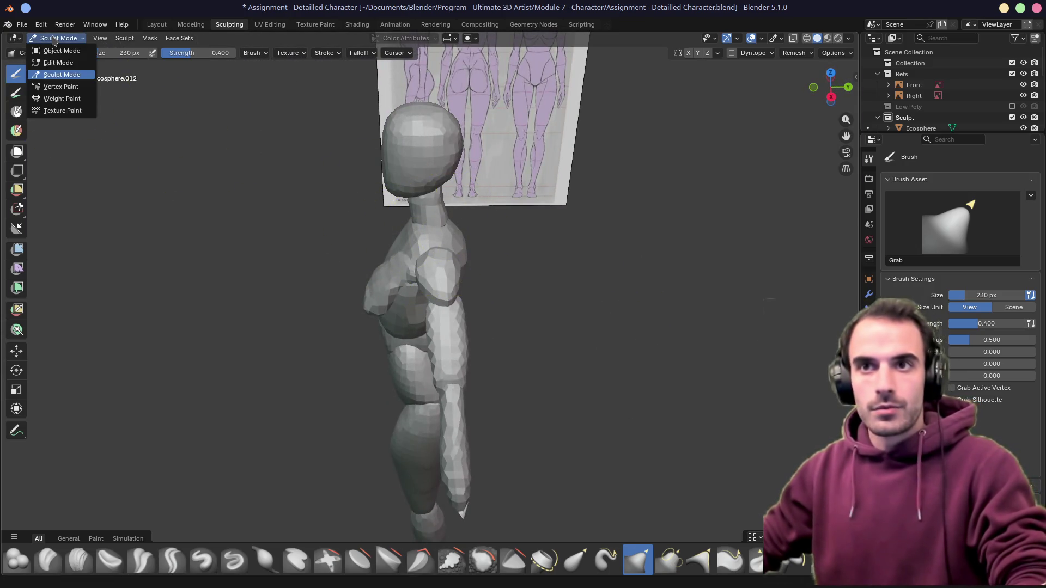
left_click(60, 50)
left_click(56, 38)
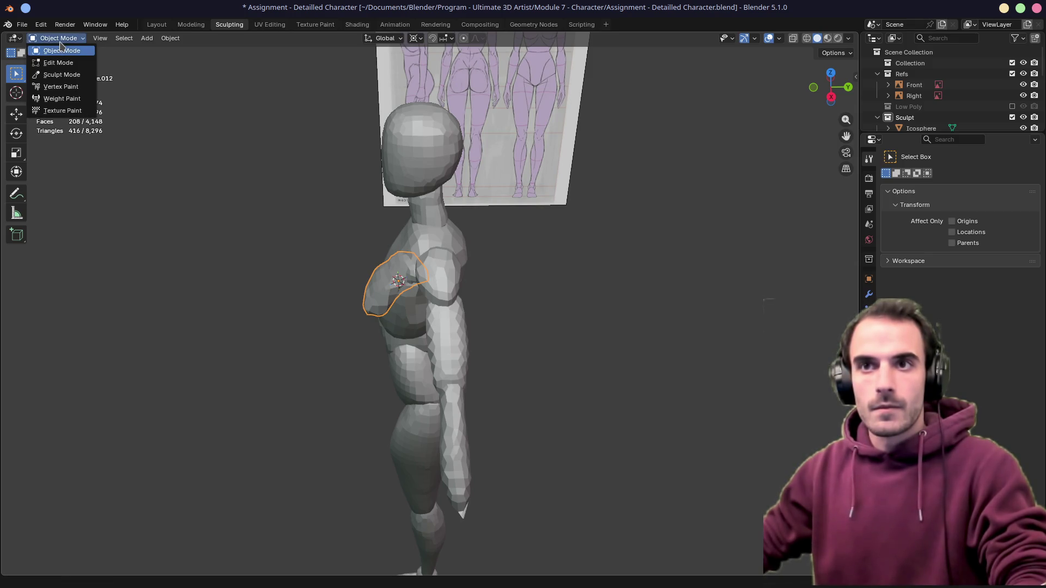
middle_click_drag(478, 246, 468, 235)
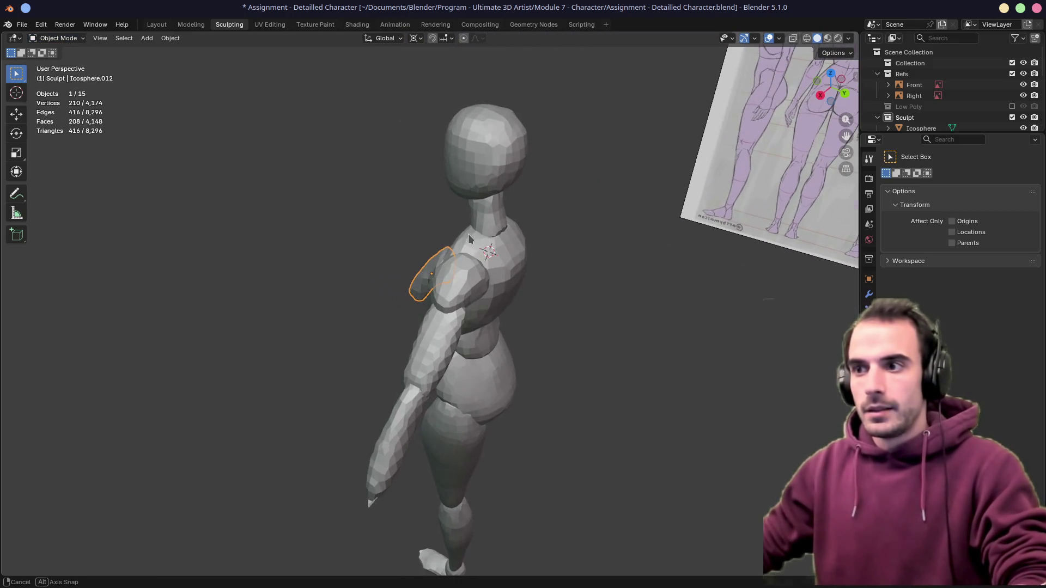
key("shift+a")
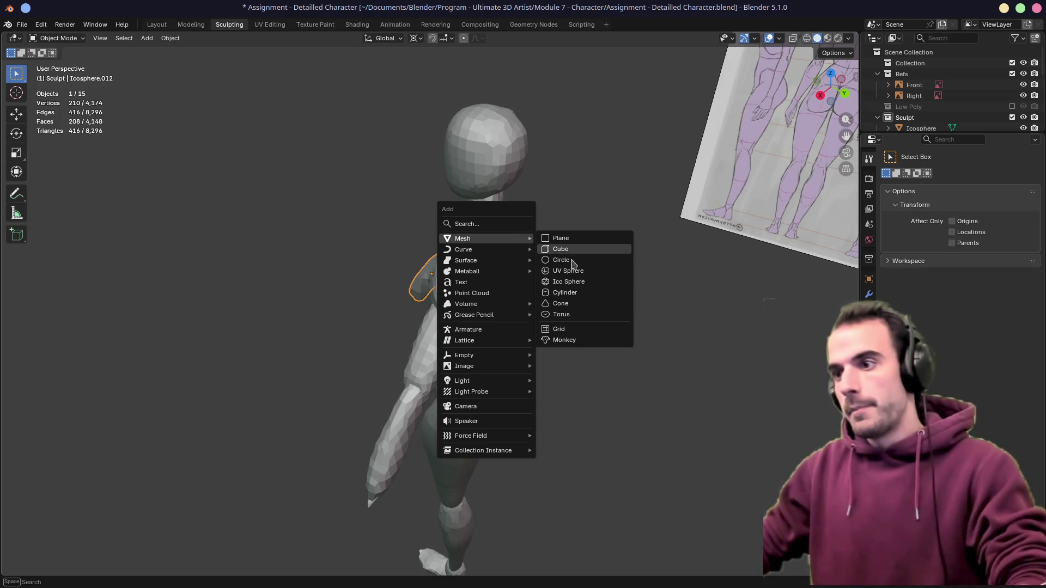
left_click(572, 277)
key("s")
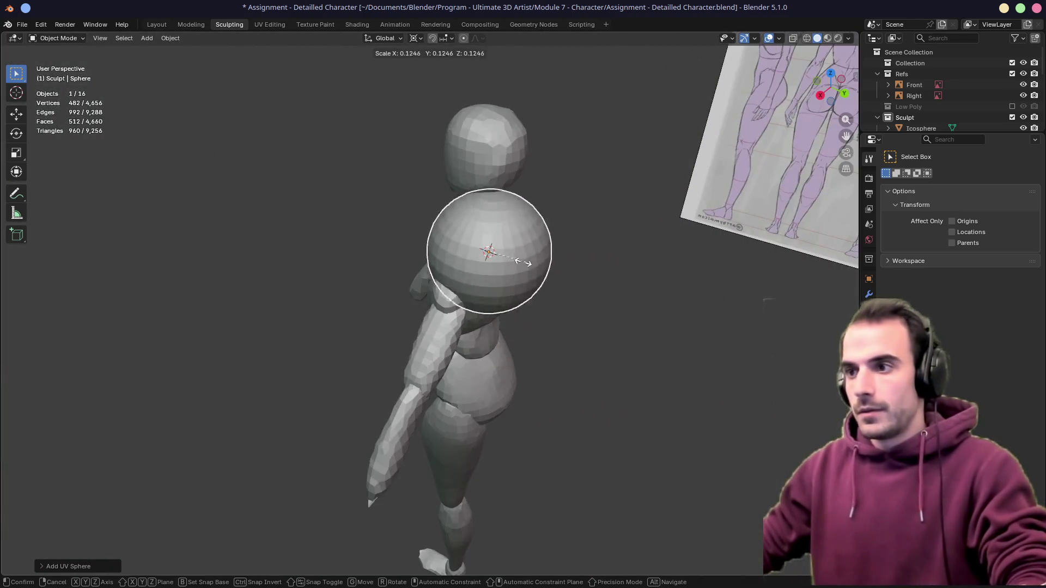
left_click(511, 259)
Flatten and narrow the sphere to fit the shoulder and tilt it about the Z axis
key("z")
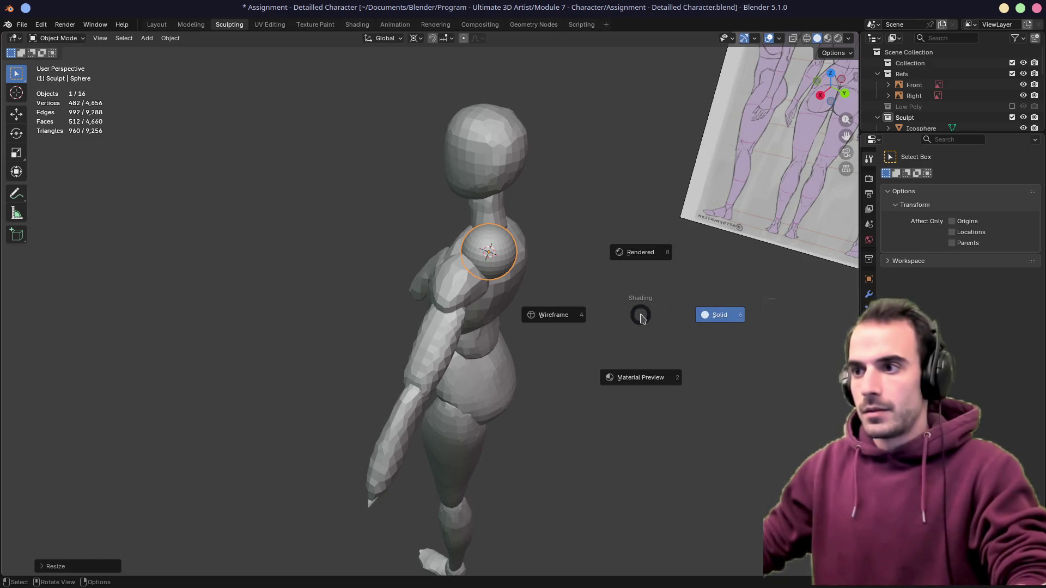
key("s")
key("z")
middle_click_drag(577, 300, 589, 292, "alt")
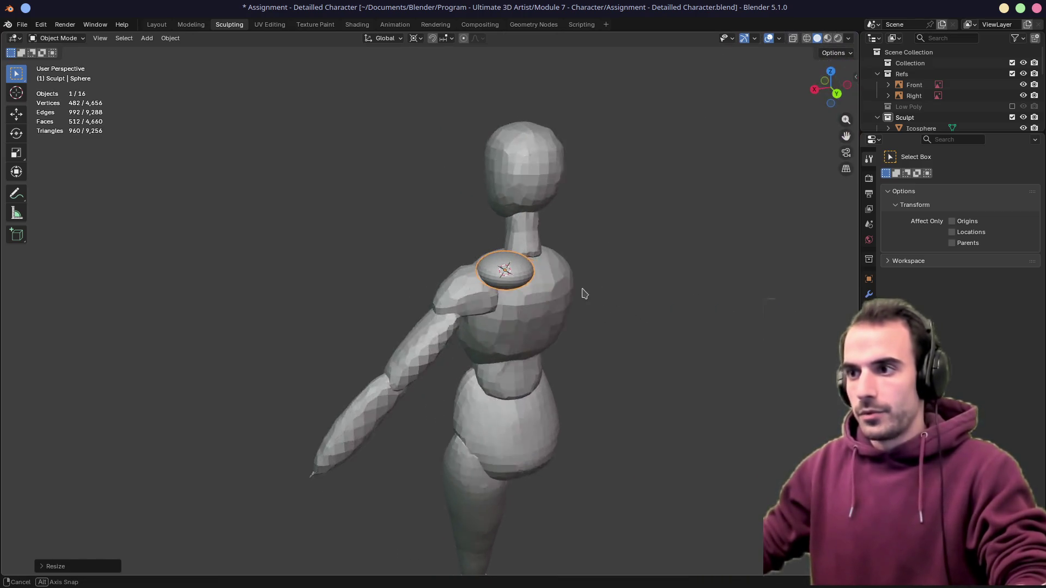
key("x")
key("y")
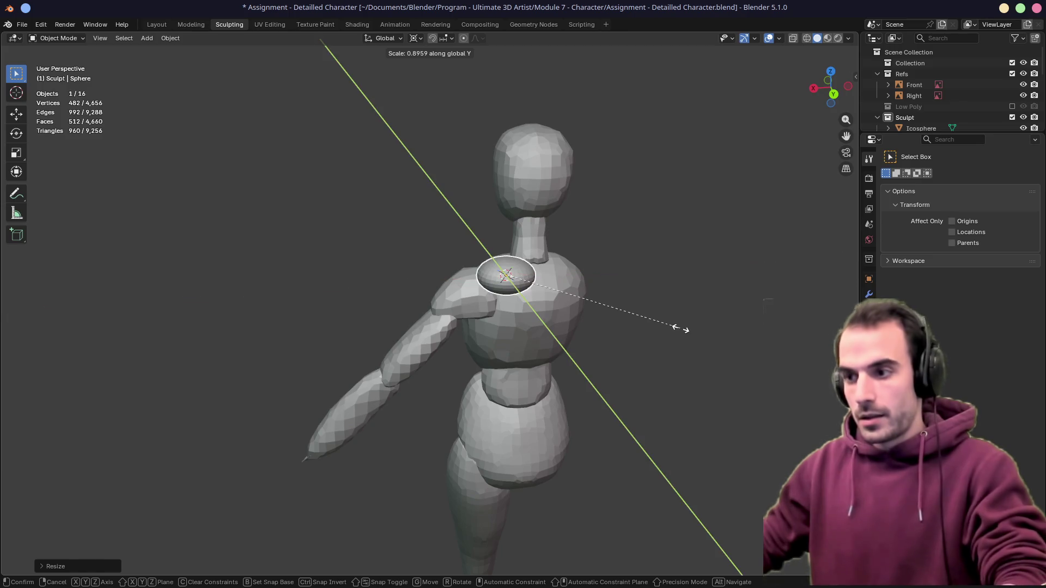
key("y")
middle_click_drag(612, 311, 662, 339, "alt")
key("r")
key("z")
key("z")
left_click(671, 270)
Apply the sphere's rotation and scale and enter Sculpt Mode on it
middle_click_drag(642, 280, 664, 274)
key("ctrl+a")
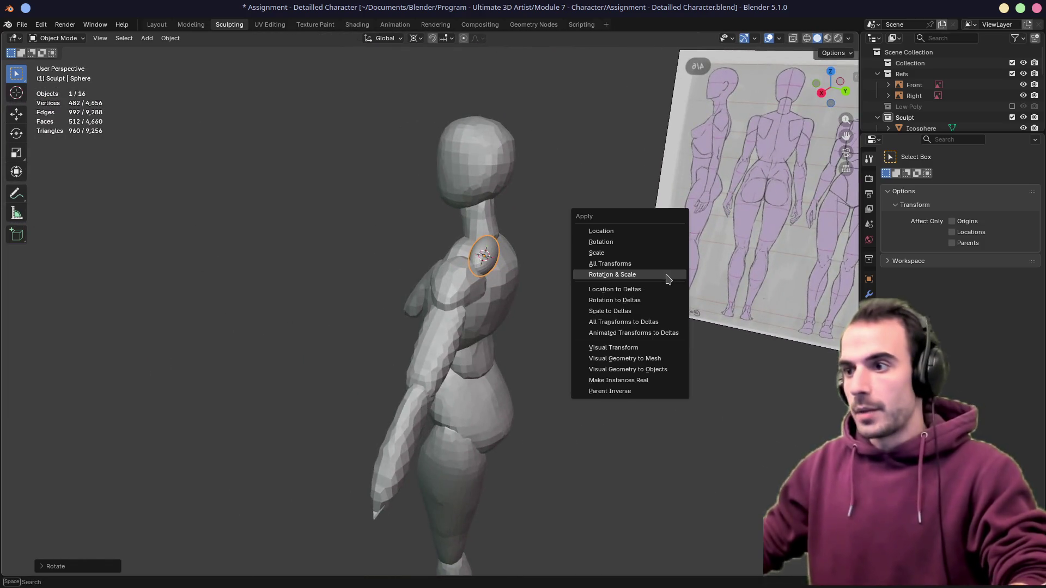
left_click(667, 276)
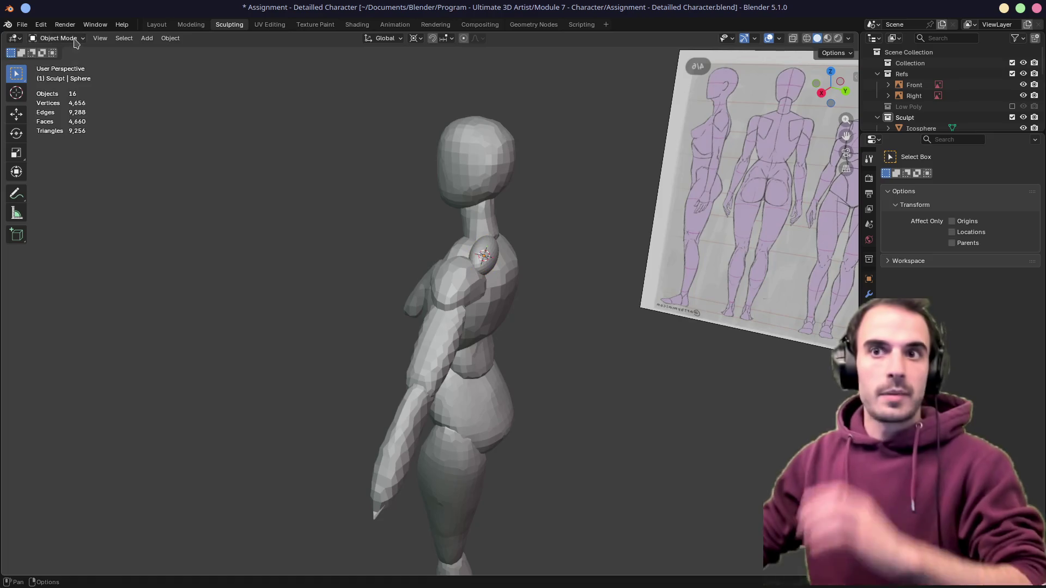
left_click(57, 38)
left_click(58, 74)
scroll(554, 256, "up", 4)
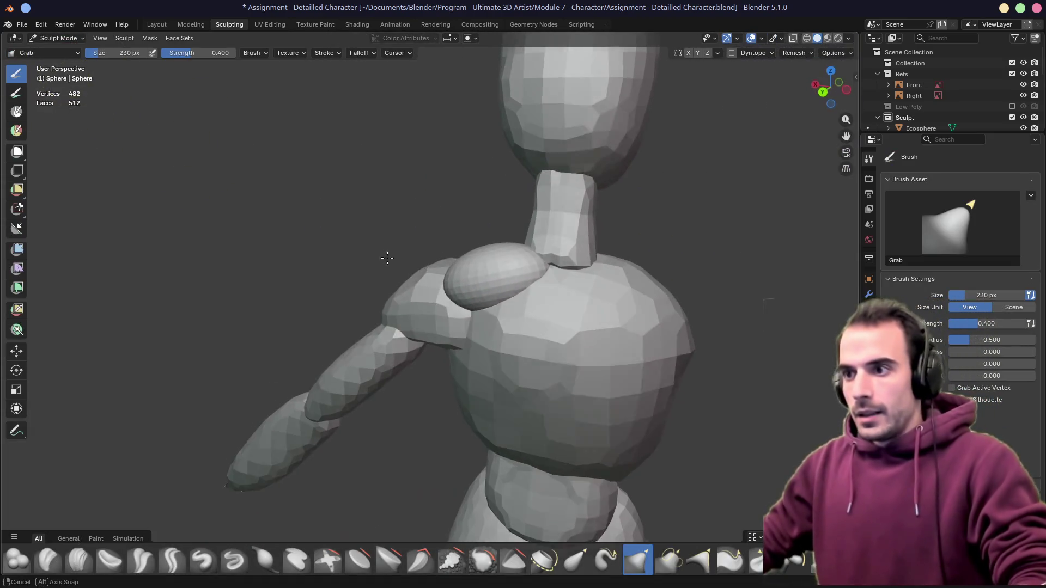
Grab-stretch the shoulder blob into a capsule, checking it against the reference
middle_click_drag(495, 261, 563, 264)
left_click_drag(562, 264, 546, 246)
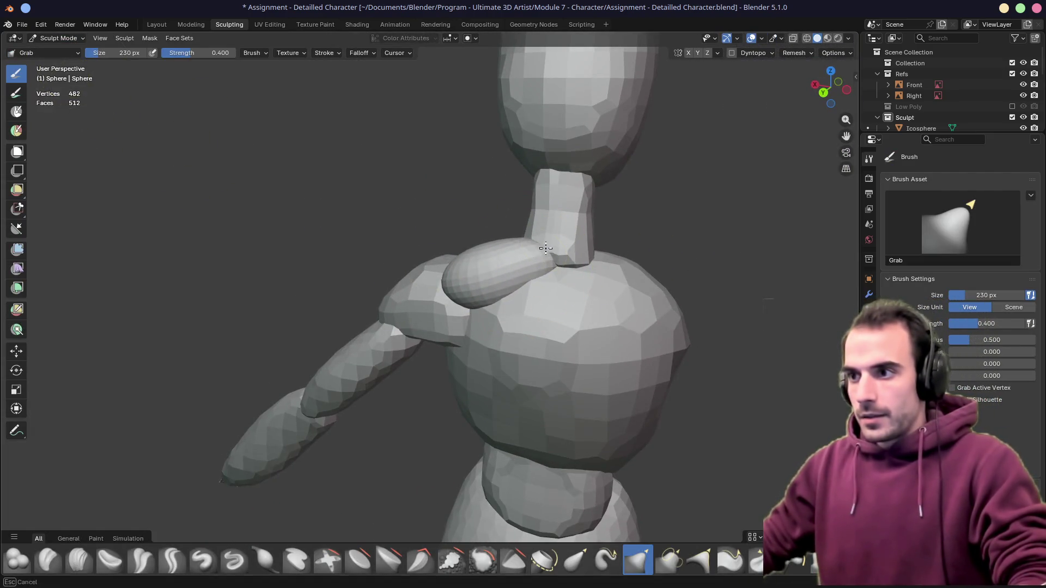
middle_click_drag(474, 280, 491, 270)
left_click_drag(491, 269, 437, 280)
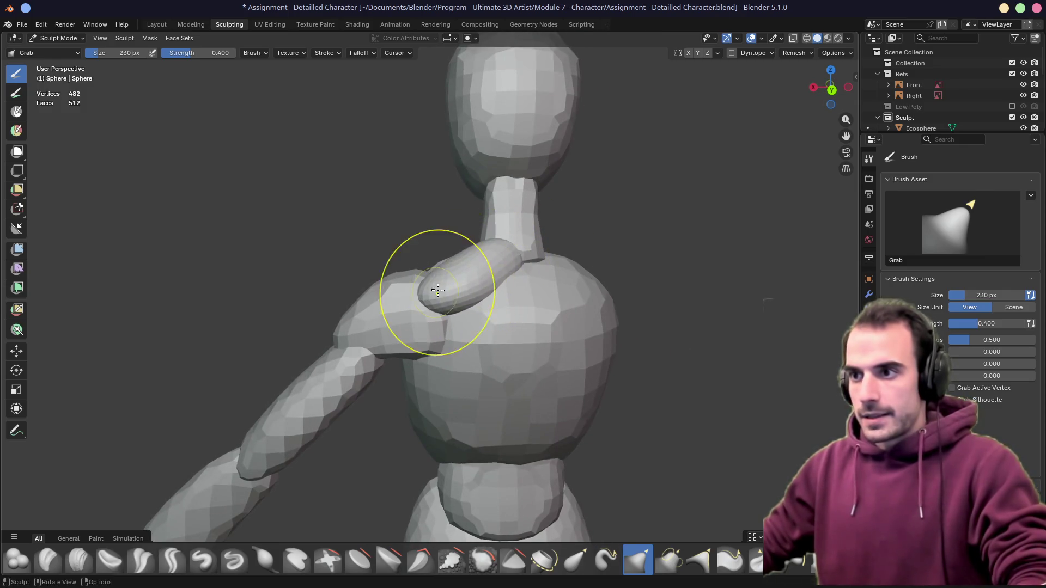
middle_click_drag(426, 295, 454, 298)
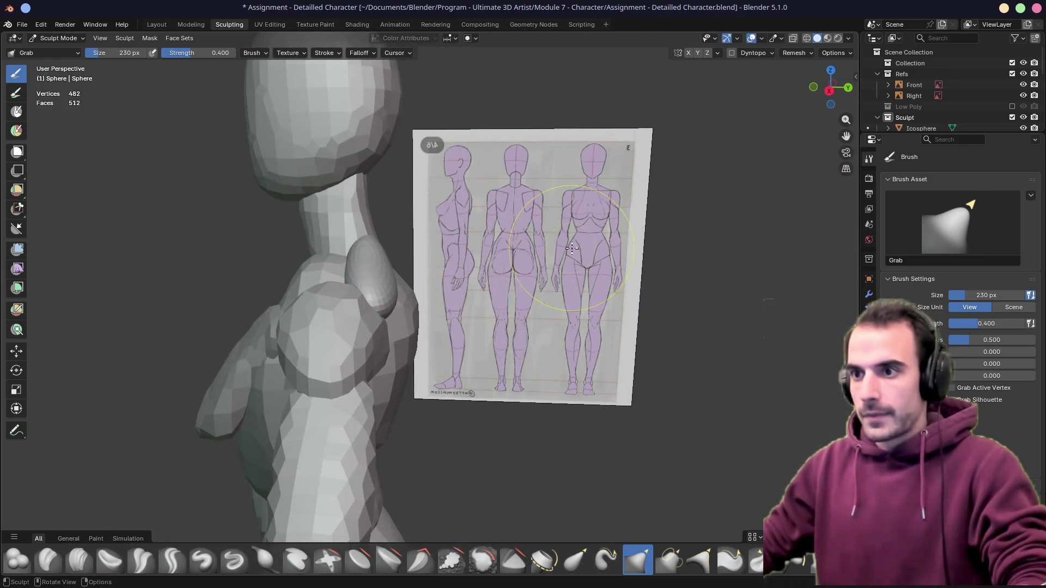
middle_click_drag(571, 250, 564, 234)
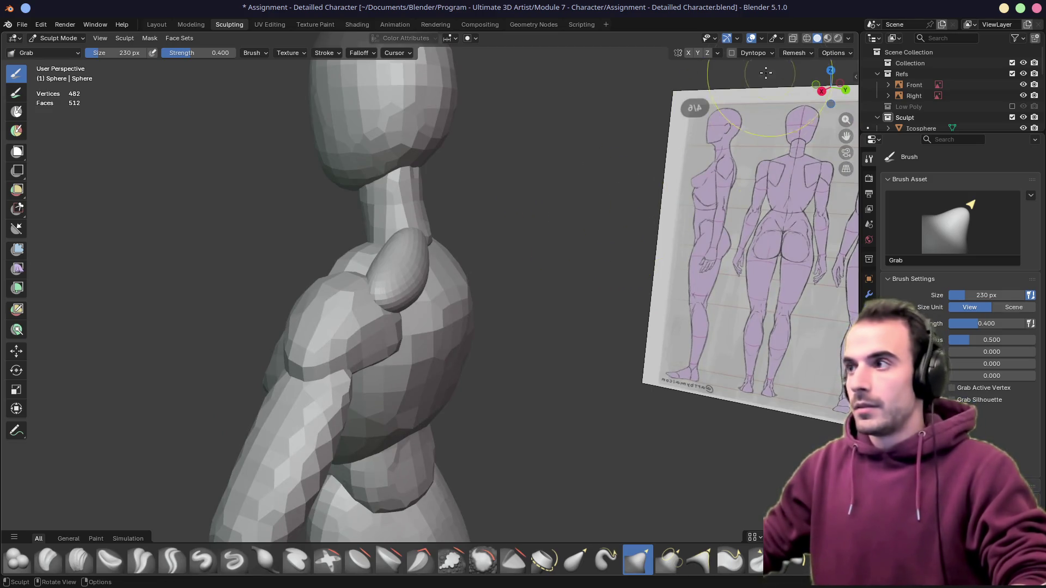
Remesh the shoulder sphere to fewer vertices and pull it into a trapezius shape toward the neck
left_click(791, 54)
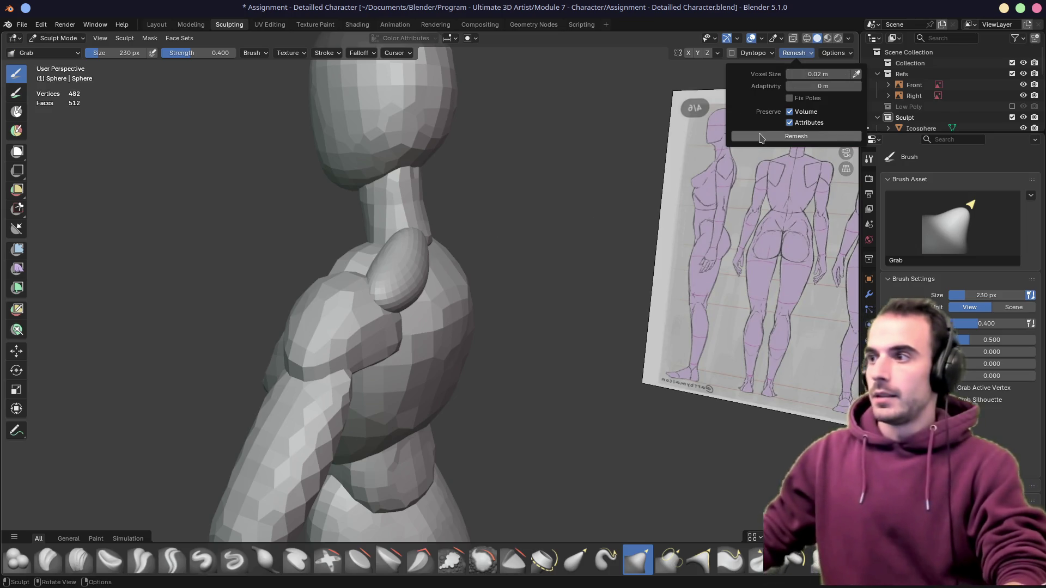
key("ctrl+r")
mouse_move(409, 271)
left_mouse_down()
mouse_move(392, 287)
mouse_move(385, 269)
left_mouse_up()
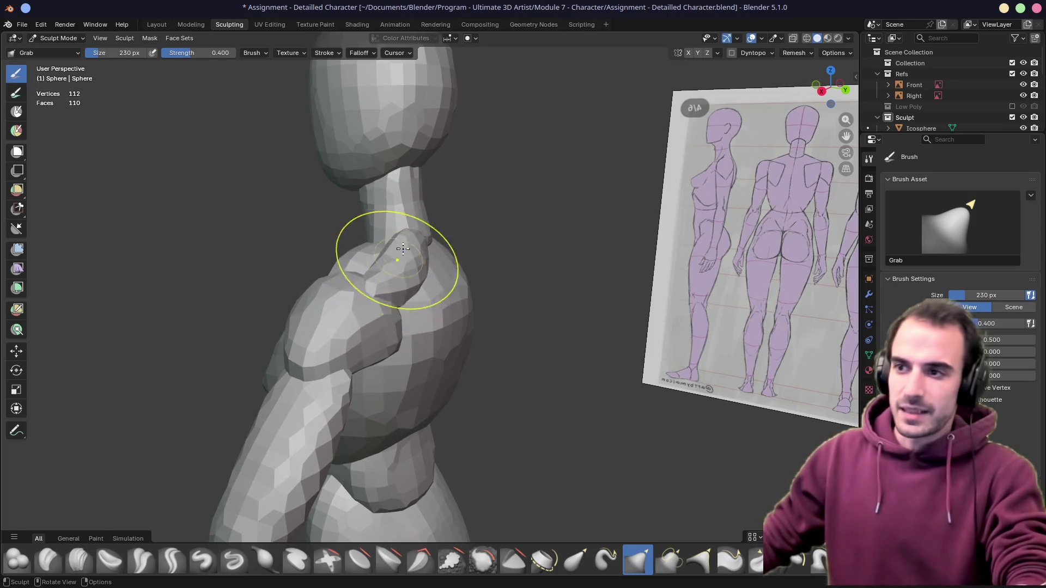
middle_click_drag(385, 269, 497, 292)
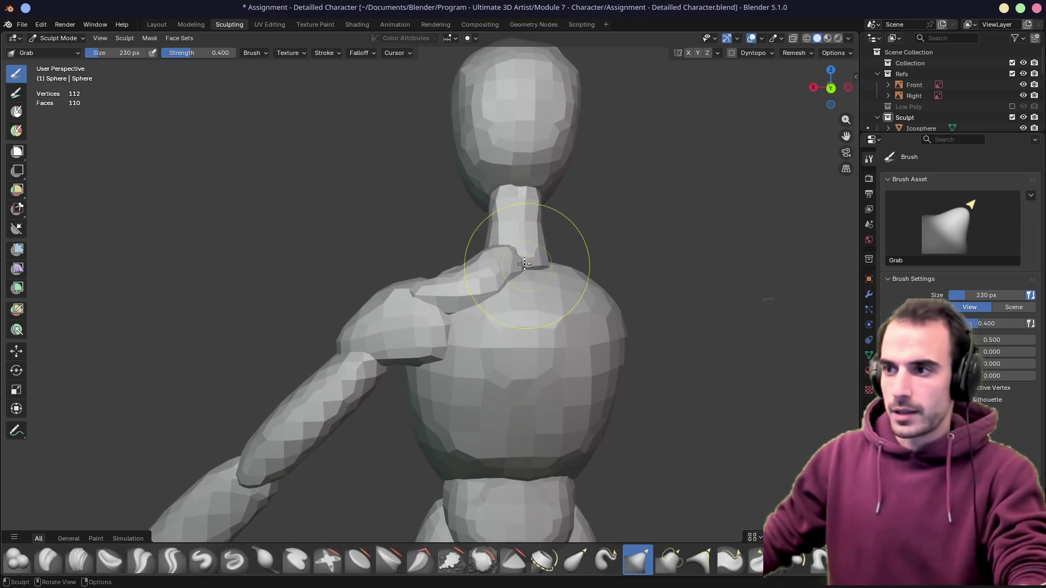
mouse_move(493, 291)
middle_mouse_down()
mouse_move(527, 266)
mouse_move(496, 286)
mouse_move(459, 291)
mouse_move(438, 278)
middle_mouse_up()
scroll(509, 202, "up", 3)
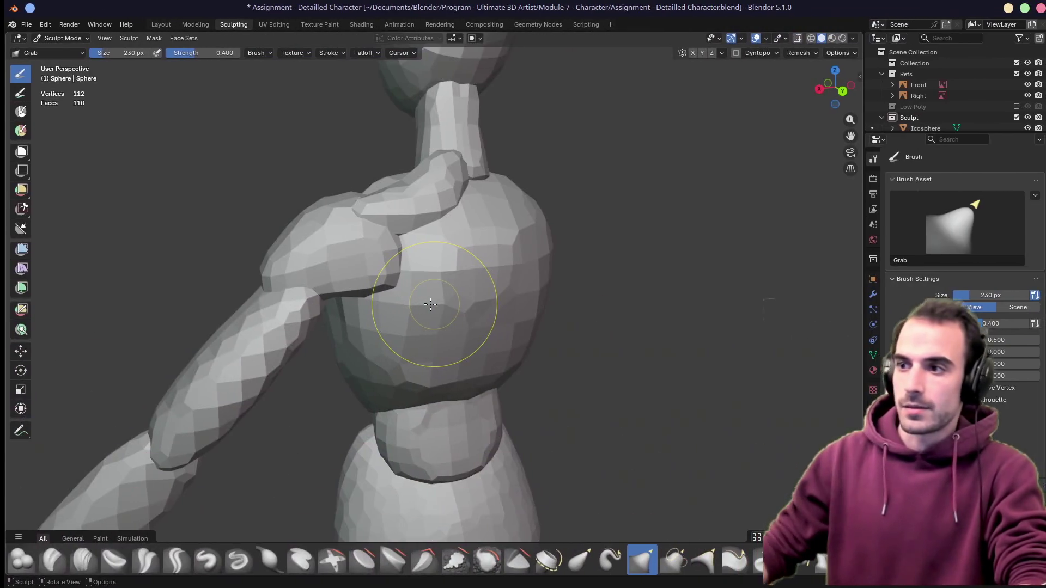
scroll(429, 304, "down", 2)
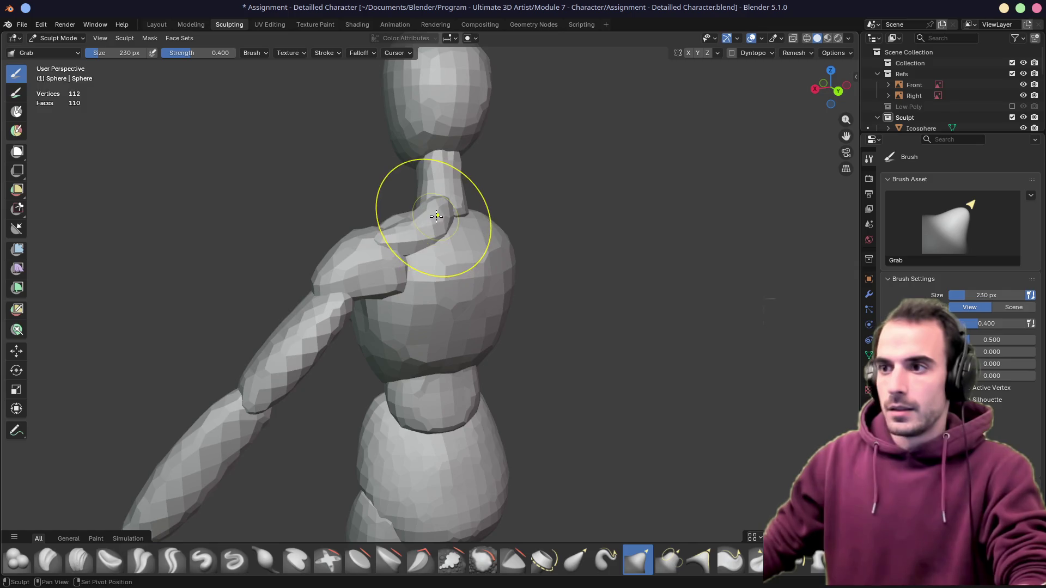
left_click_drag(435, 216, 406, 228)
mouse_move(407, 228)
middle_mouse_down()
mouse_move(303, 228)
mouse_move(471, 214)
mouse_move(623, 221)
mouse_move(471, 225)
middle_mouse_up()
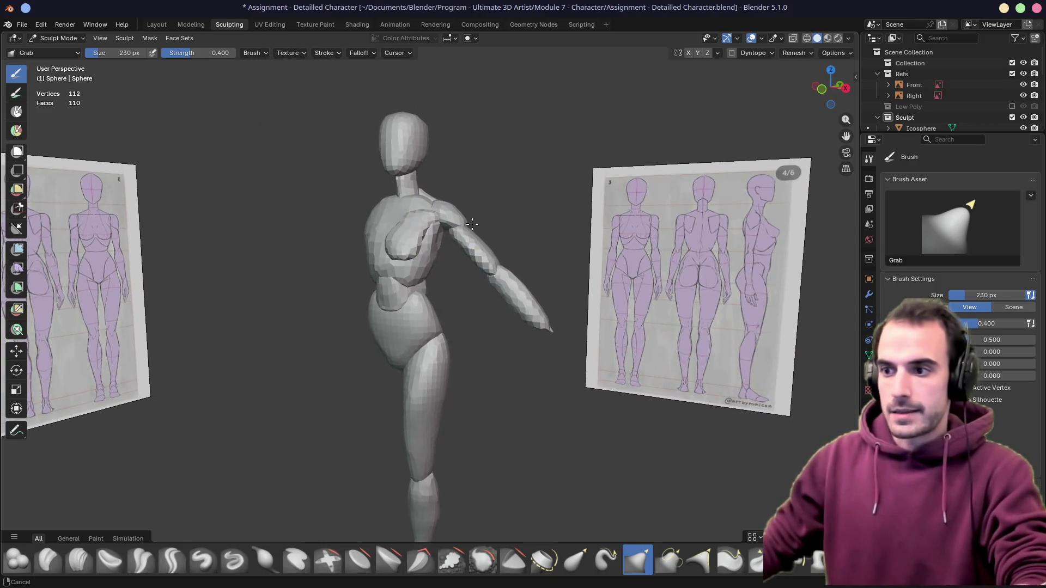
Return to Object Mode and add a Mirror modifier to the shoulder sphere
left_click(37, 39)
left_click(73, 53)
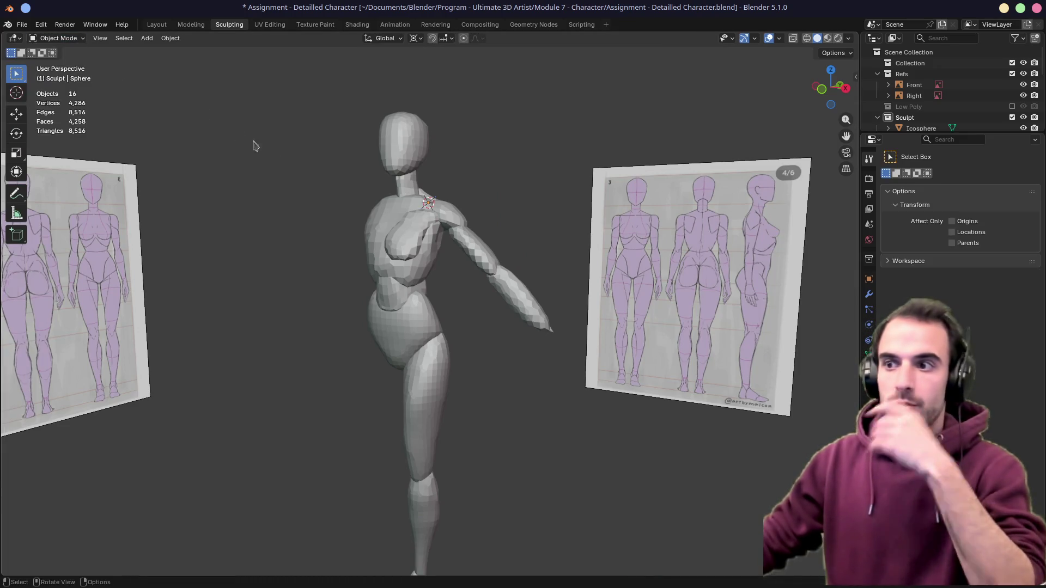
mouse_move(436, 140)
middle_mouse_down()
mouse_move(436, 243)
mouse_move(410, 223)
middle_mouse_up()
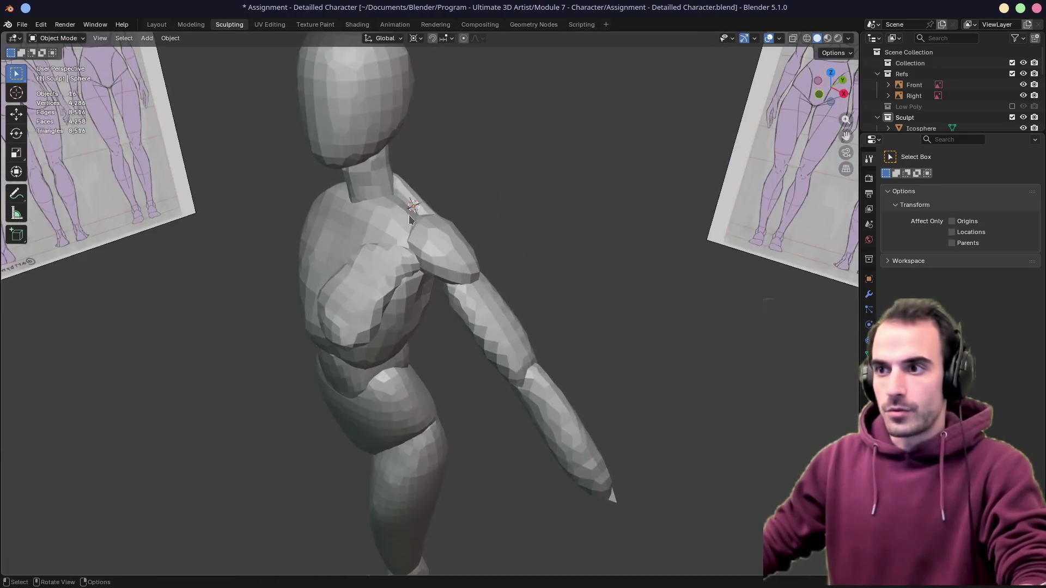
left_click(869, 294)
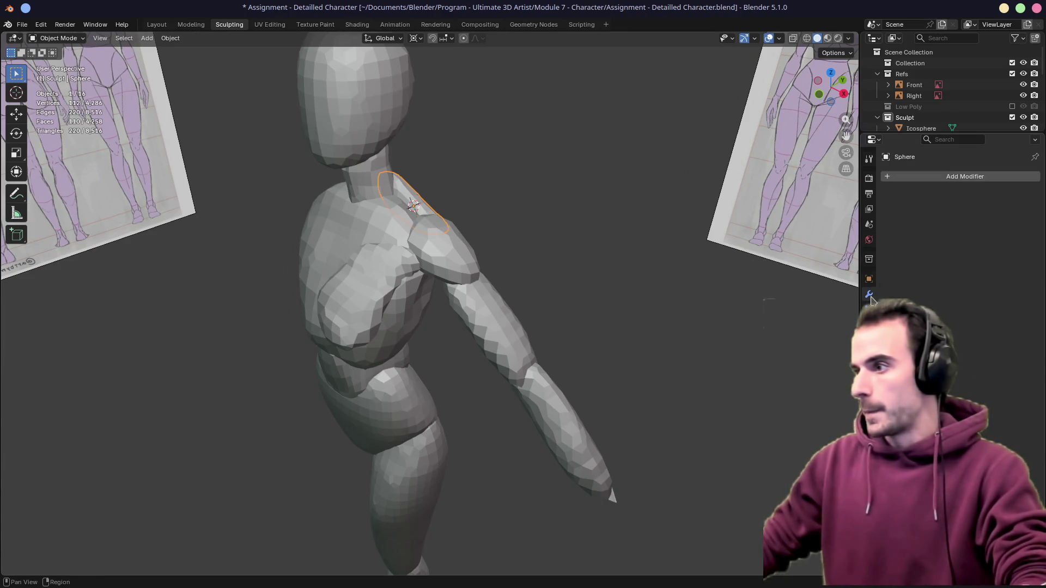
left_click(935, 174)
type("mir")
key("Return")
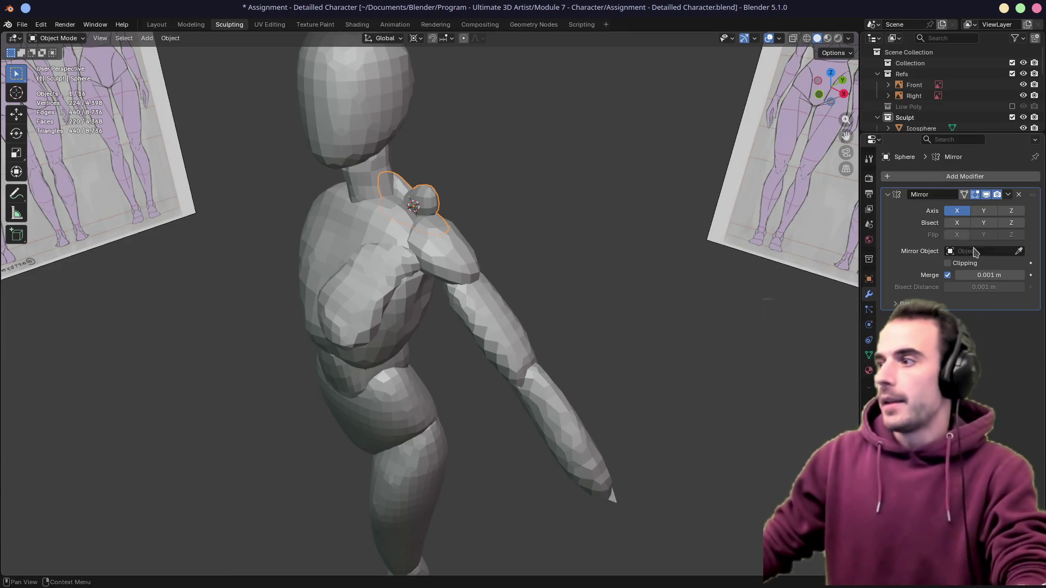
Select the arm, foot and other parts, then copy the Mirror modifier from the shoulder sphere via Ctrl+L
mouse_move(344, 237)
middle_mouse_down()
mouse_move(668, 196)
mouse_move(402, 215)
mouse_move(415, 222)
middle_mouse_up()
left_click(451, 319, "shift")
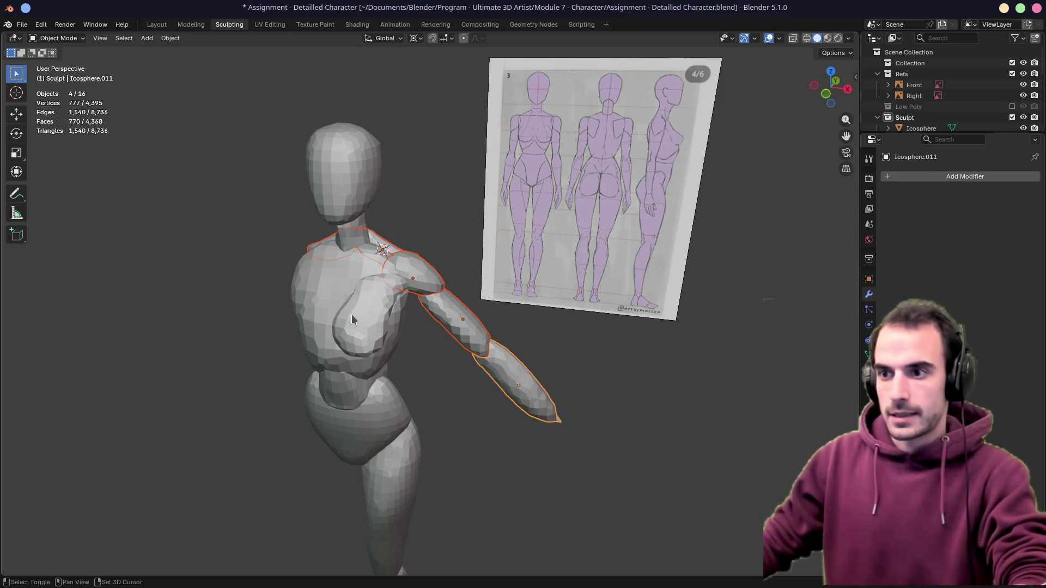
middle_click_drag(400, 478, 427, 425, "shift")
left_click(415, 540, "shift")
mouse_move(414, 540)
middle_mouse_down()
mouse_move(479, 381)
mouse_move(533, 502)
middle_mouse_up()
mouse_move(564, 238)
middle_mouse_down()
mouse_move(350, 234)
mouse_move(517, 281)
middle_mouse_up()
left_click(518, 281, "shift")
scroll(517, 281, "up", 1)
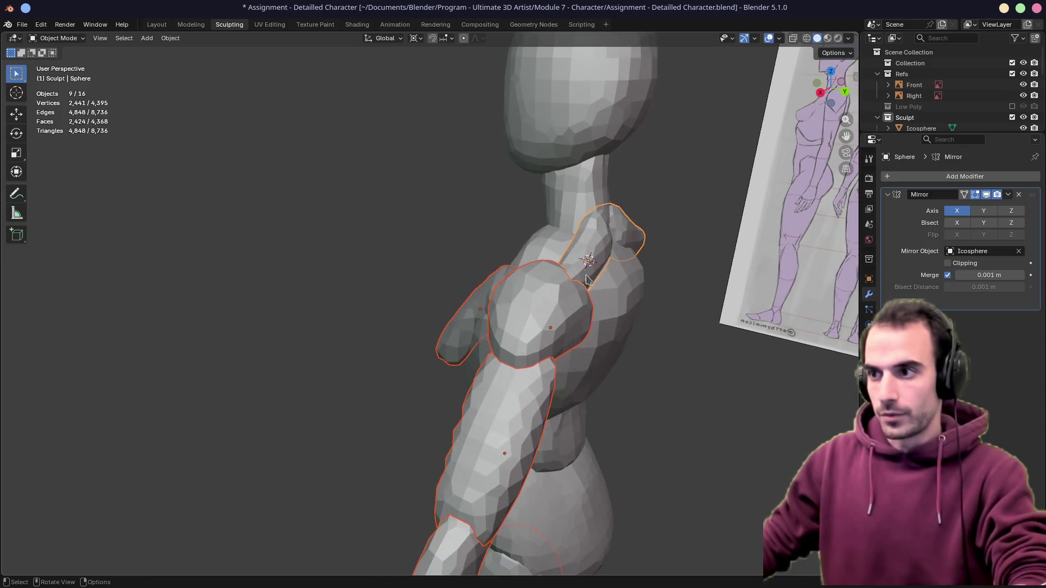
scroll(518, 281, "up", 2)
scroll(517, 282, "up", 1)
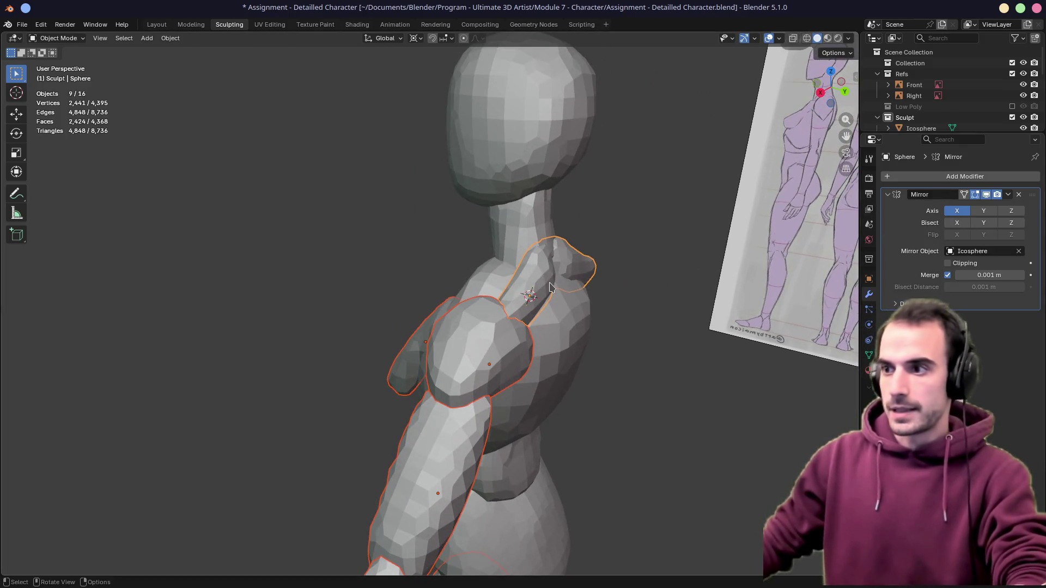
key("ctrl+l")
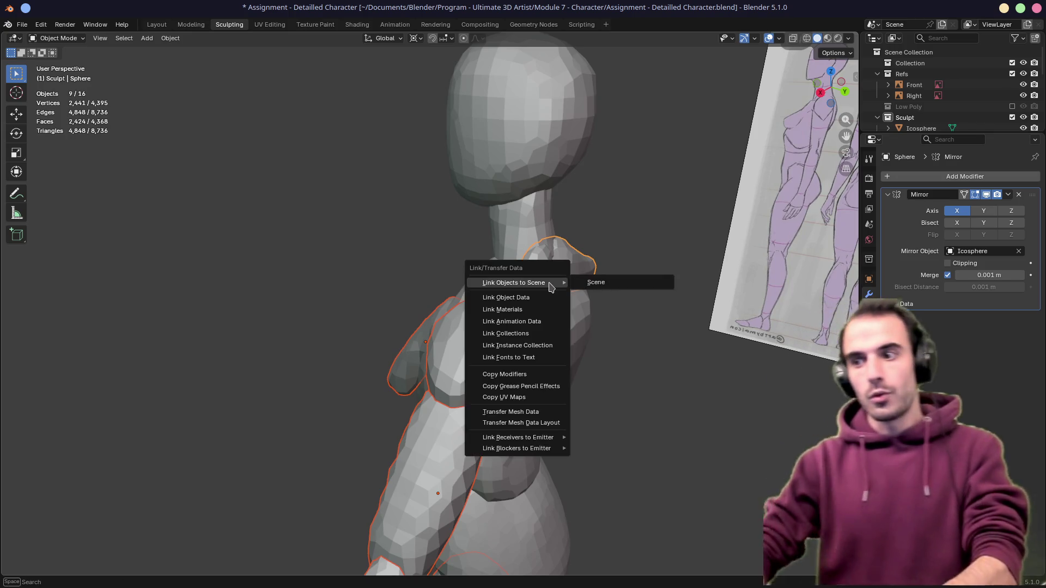
left_click(490, 374)
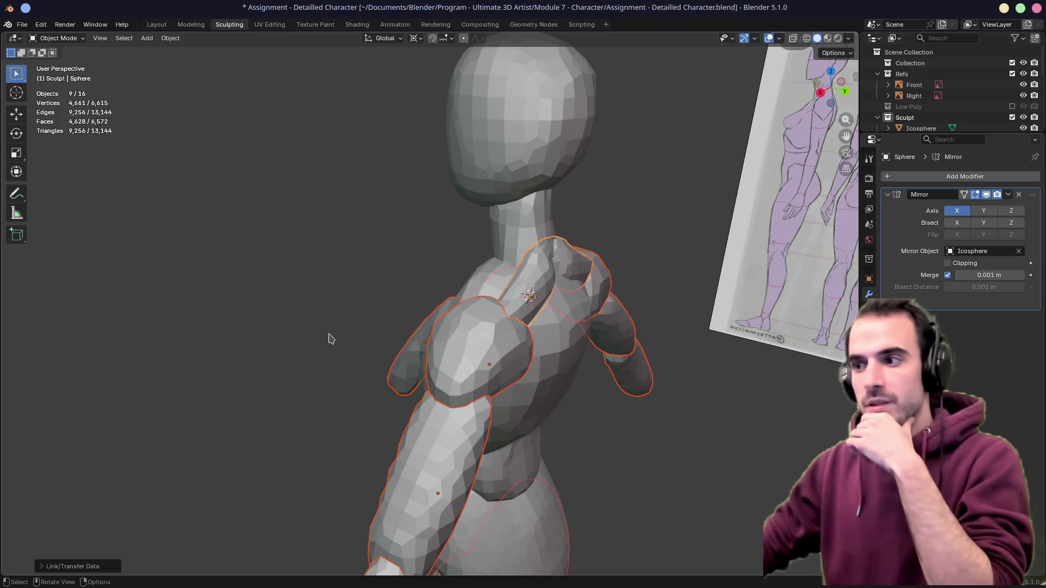
Orbit around the mirrored character from front, angled and side views to check it
middle_click_drag(330, 338, 472, 344)
scroll(420, 374, "down", 3)
scroll(420, 373, "down", 2)
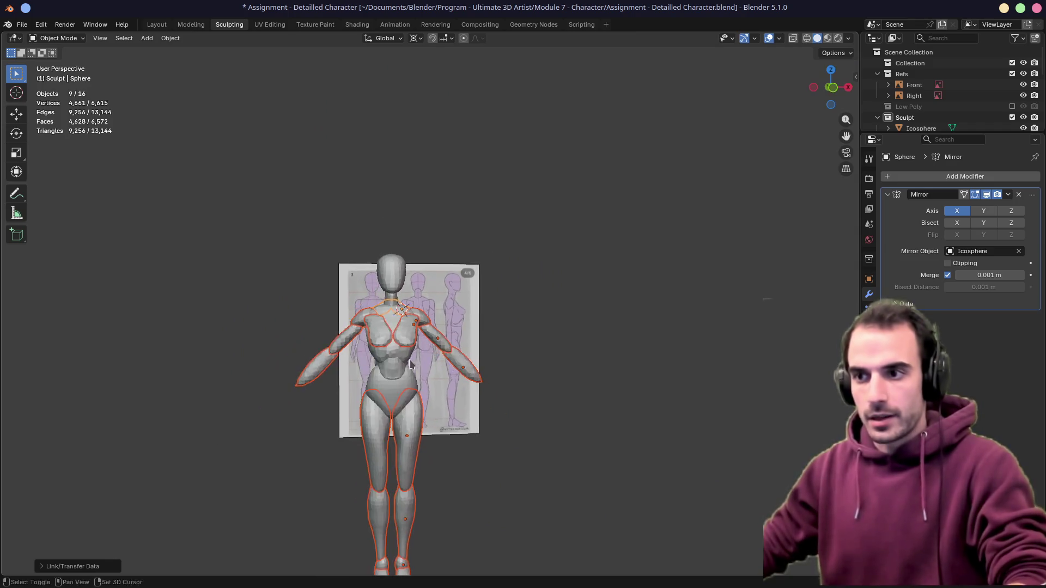
middle_click_drag(409, 366, 355, 320)
scroll(355, 321, "up", 3)
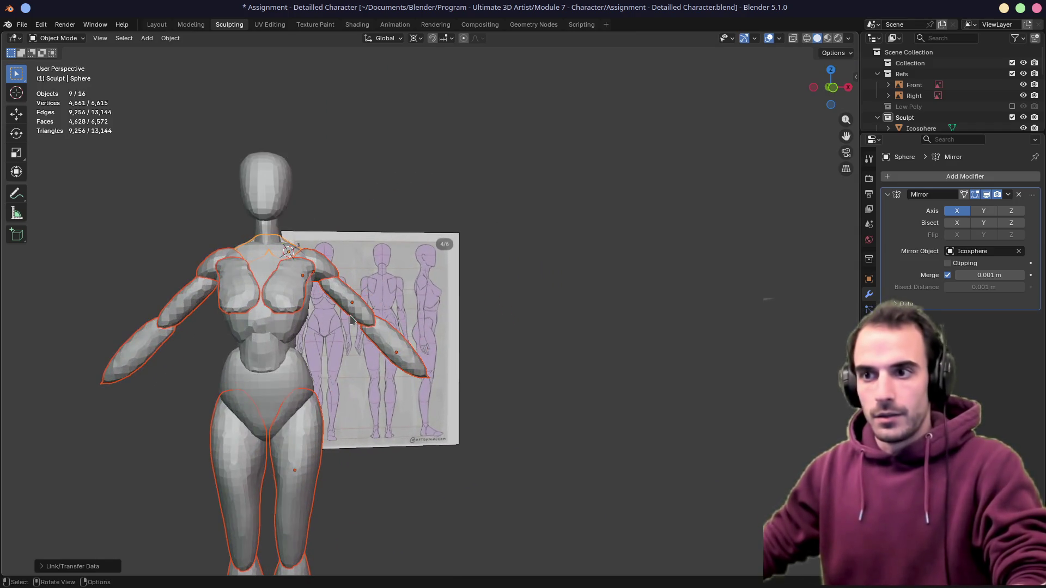
scroll(279, 310, "up", 3)
mouse_move(278, 310)
middle_mouse_down()
mouse_move(463, 285)
mouse_move(525, 239)
middle_mouse_up()
middle_click_drag(437, 329, 297, 329)
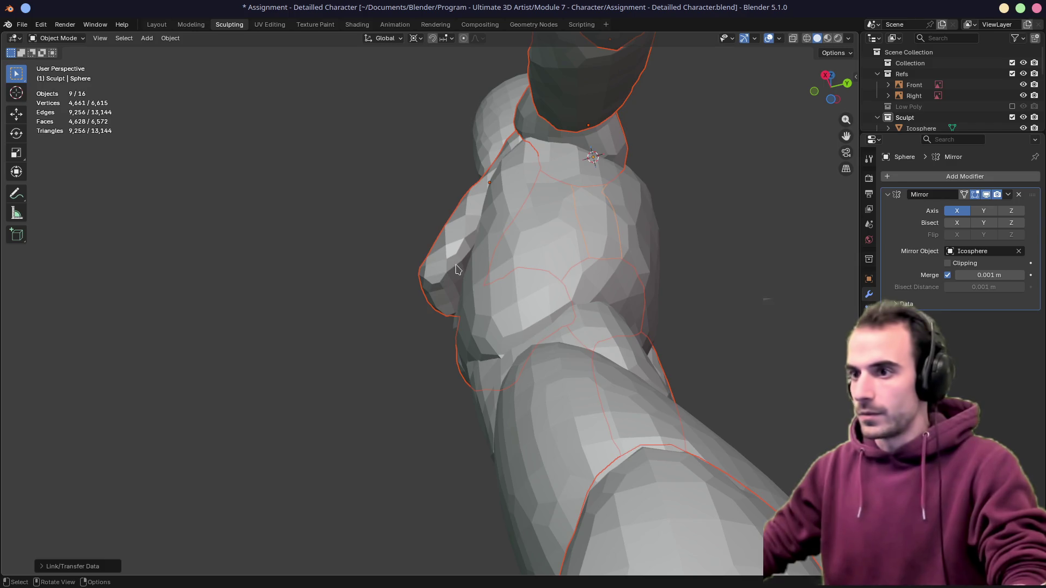
left_click(50, 38)
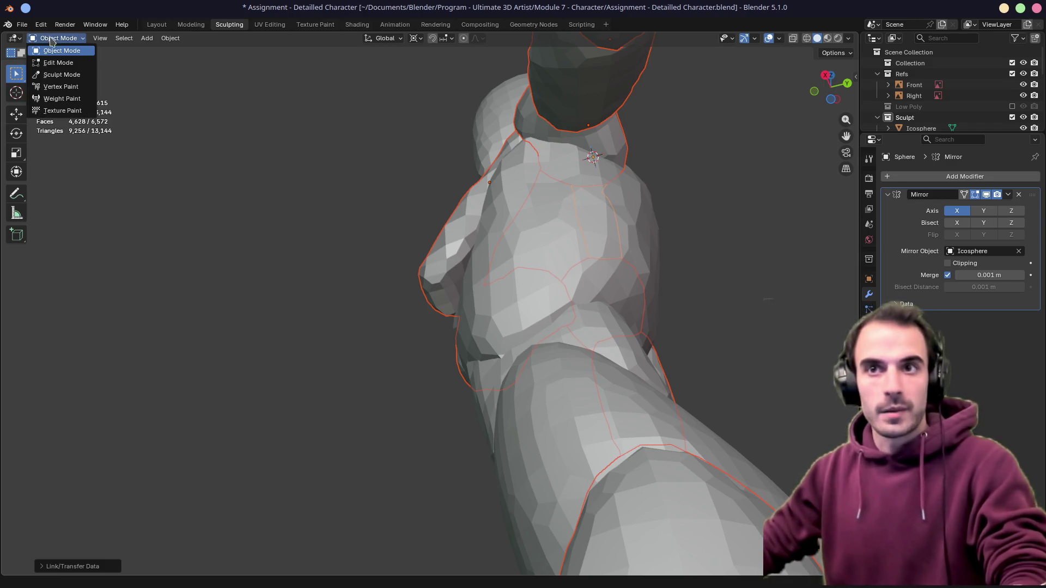
Enter Sculpt Mode and Alt+Q through the parts until the upper arm is the active sculpt object
left_click(56, 63)
left_click(50, 38)
left_click(61, 74)
scroll(491, 281, "up", 3)
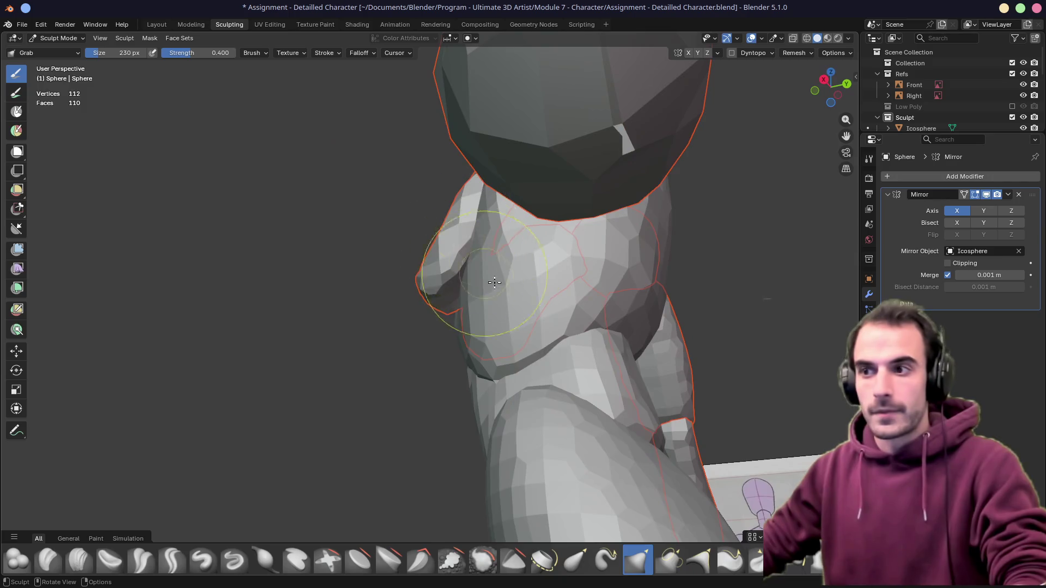
key("alt+q")
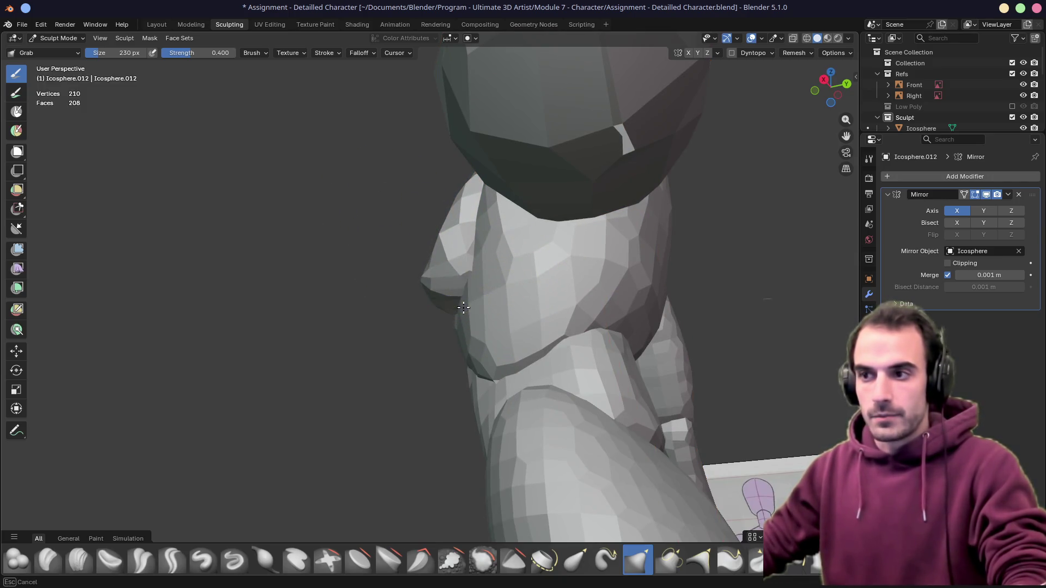
scroll(476, 264, "down", 5)
mouse_move(476, 264)
middle_mouse_down()
mouse_move(456, 339)
mouse_move(607, 140)
mouse_move(550, 169)
mouse_move(465, 189)
mouse_move(458, 245)
middle_mouse_up()
key("alt+q")
scroll(607, 142, "down", 4)
scroll(458, 245, "up", 3)
key("alt+q")
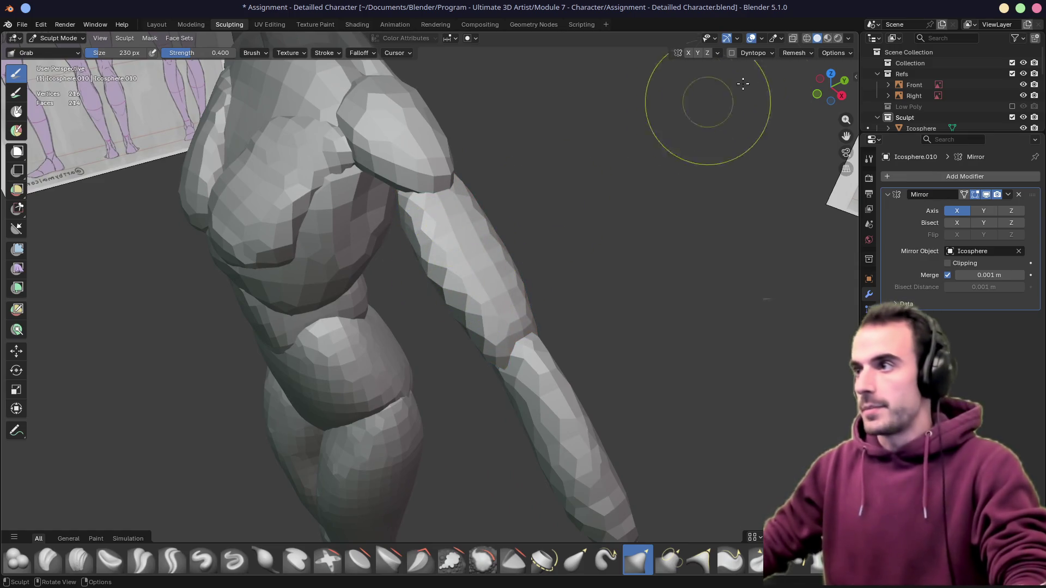
Set the Remesh voxel size to 0.003 m and voxel-remesh the upper arm into a dense mesh
left_click(794, 53)
left_click(802, 73)
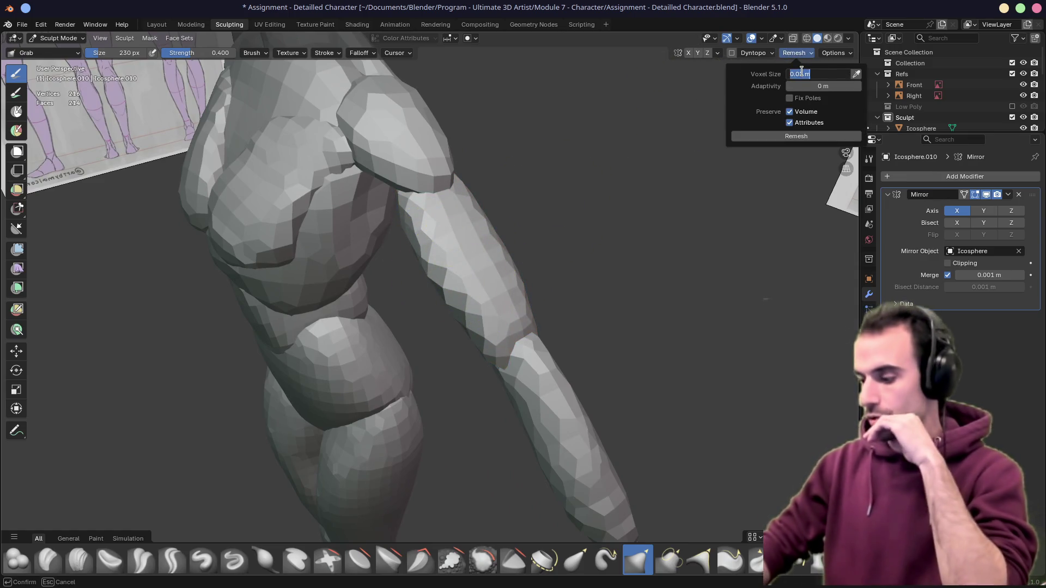
key("Return")
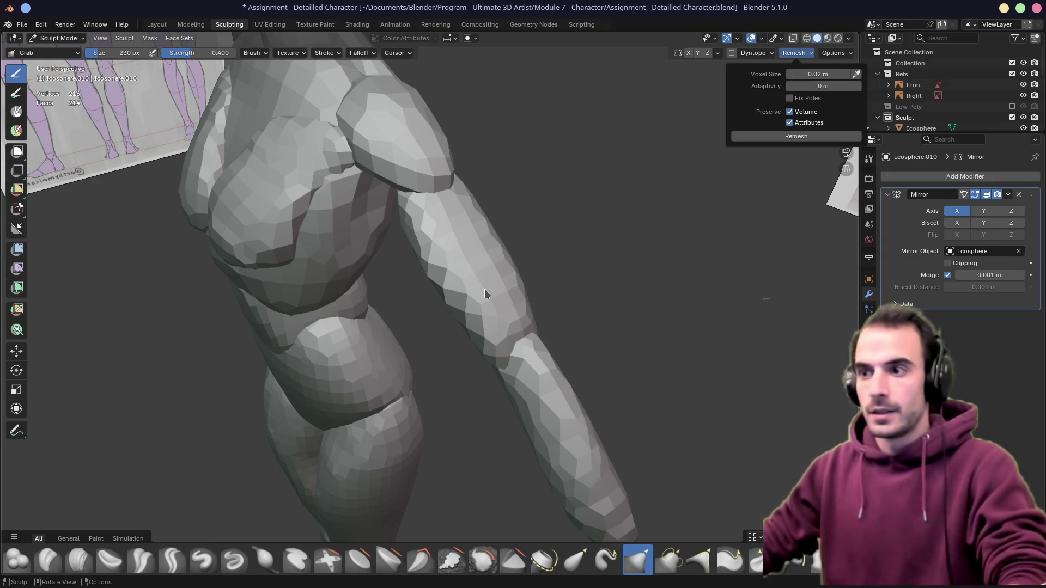
left_click(521, 283)
key("r")
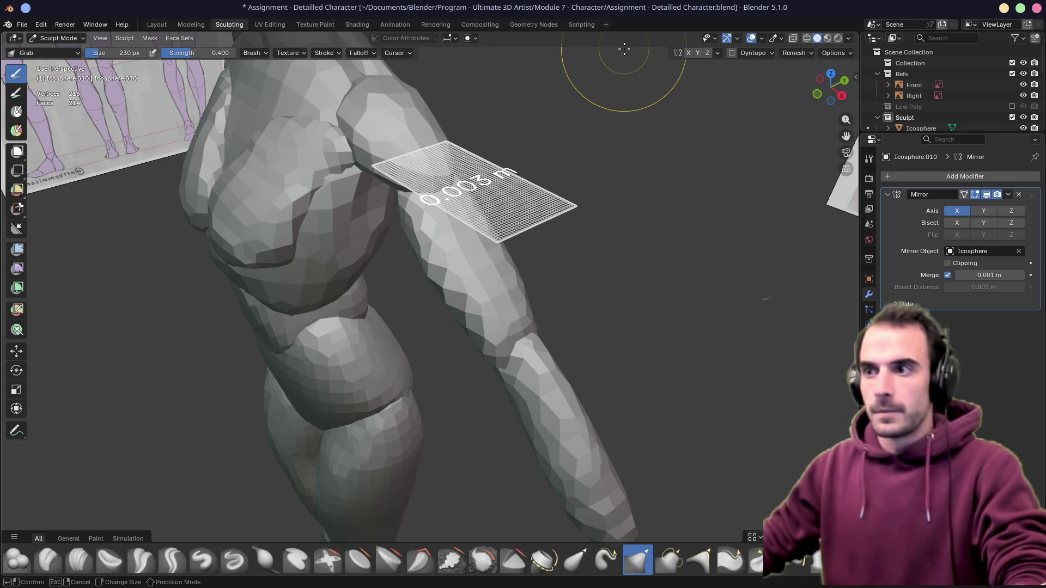
key("Escape")
key("ctrl+r")
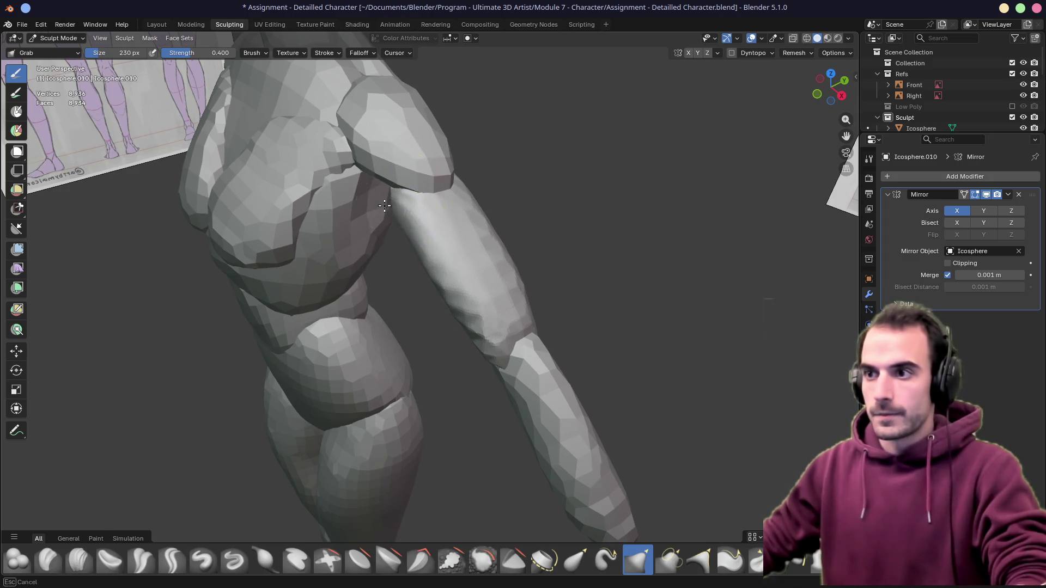
With the Grab brush enlarged to 326 px, pull the upper arm's top out from under the shoulder
left_click_drag(467, 315, 469, 350)
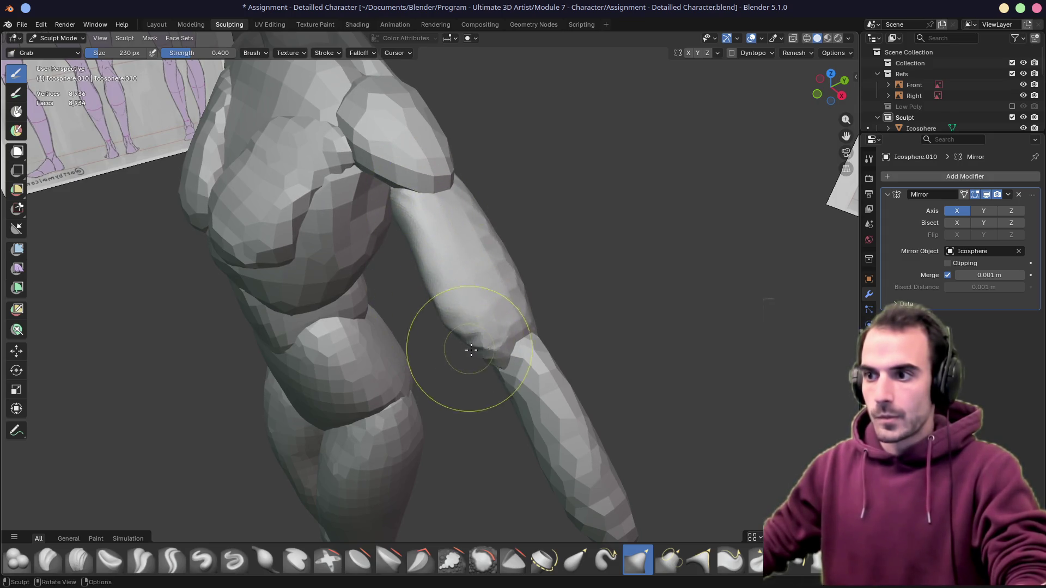
middle_click_drag(524, 301, 491, 243)
key("f")
left_click(511, 253)
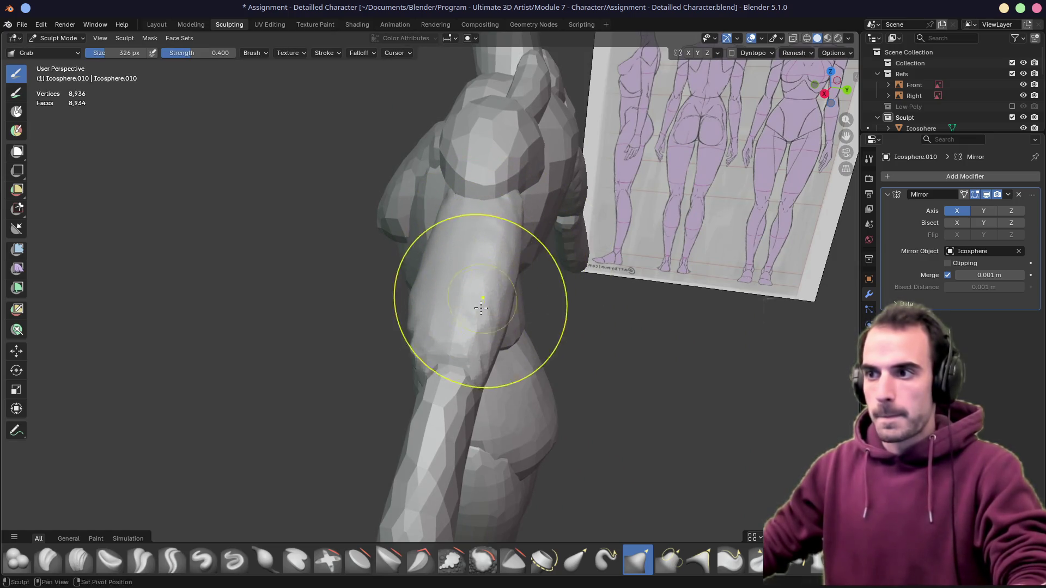
middle_click_drag(527, 202, 512, 226)
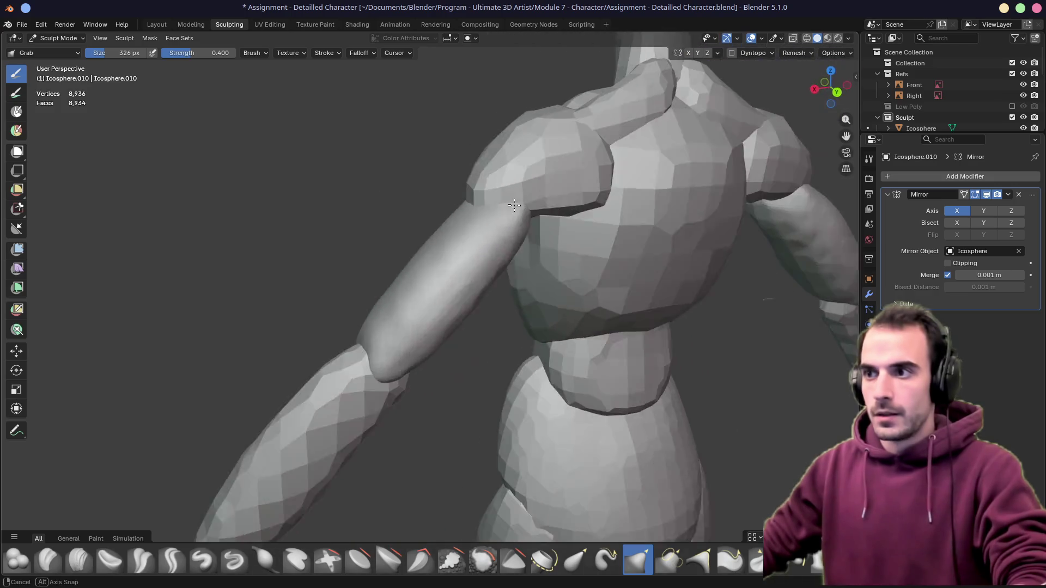
left_click_drag(515, 218, 443, 310)
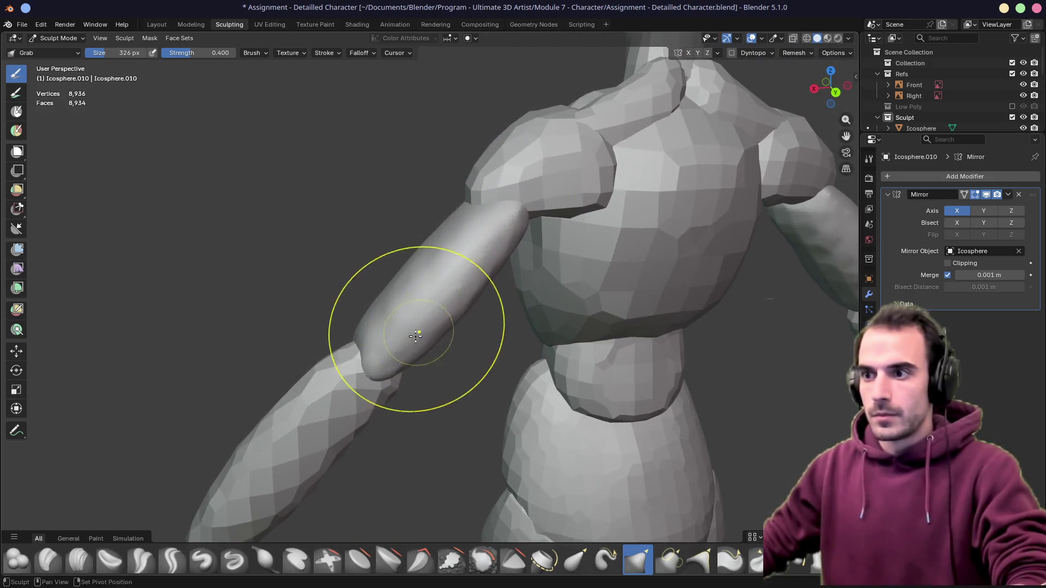
Stretch the upper arm down toward the elbow and compare it against the reference sheet from several angles
middle_click_drag(417, 334, 500, 331)
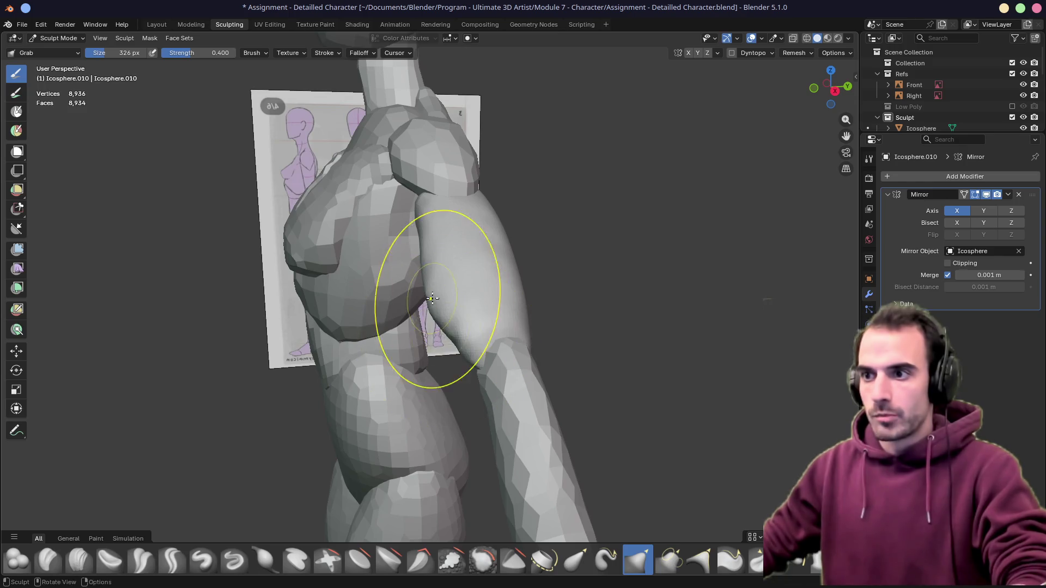
middle_click_drag(431, 299, 544, 304)
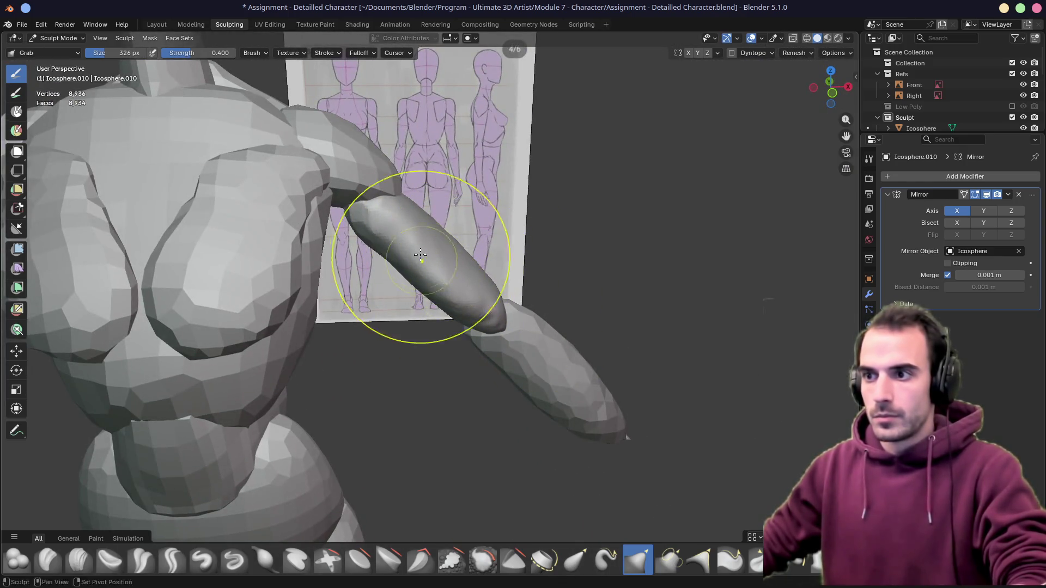
middle_click_drag(420, 255, 450, 277)
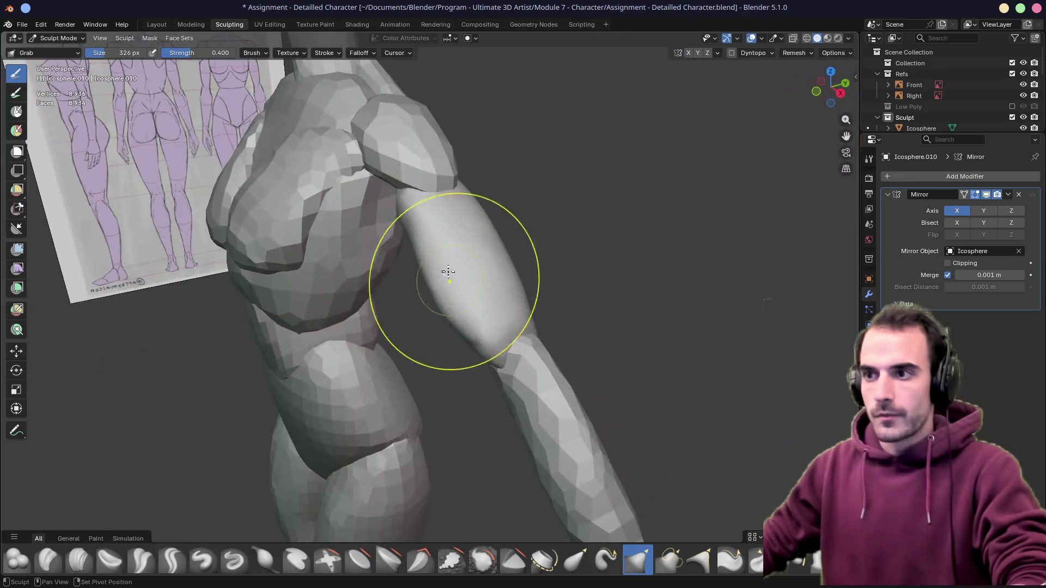
left_click_drag(438, 260, 456, 323)
middle_click_drag(486, 351, 455, 362)
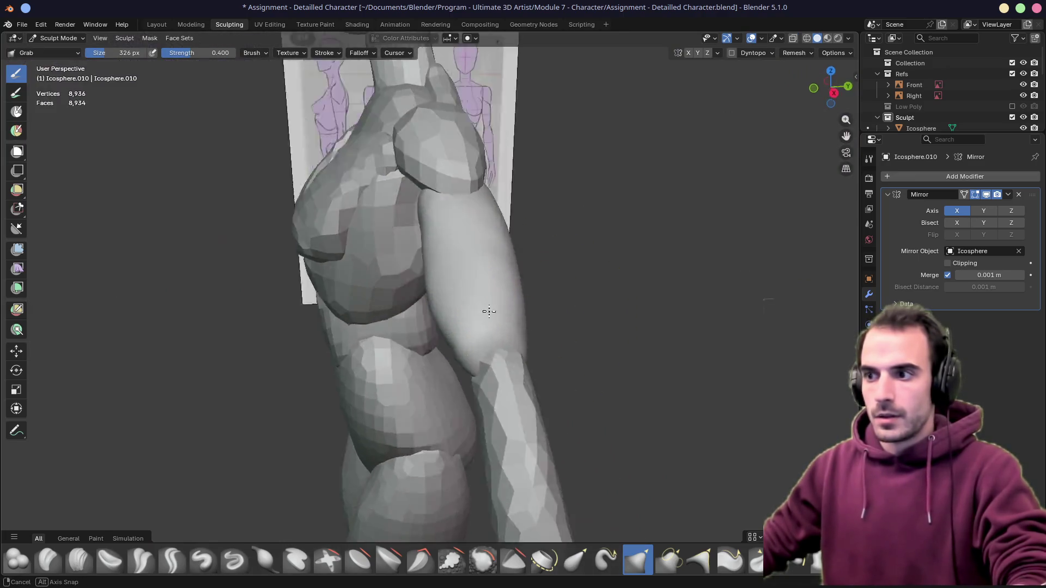
mouse_move(467, 315)
middle_mouse_down()
mouse_move(477, 260)
mouse_move(564, 250)
mouse_move(467, 211)
middle_mouse_up()
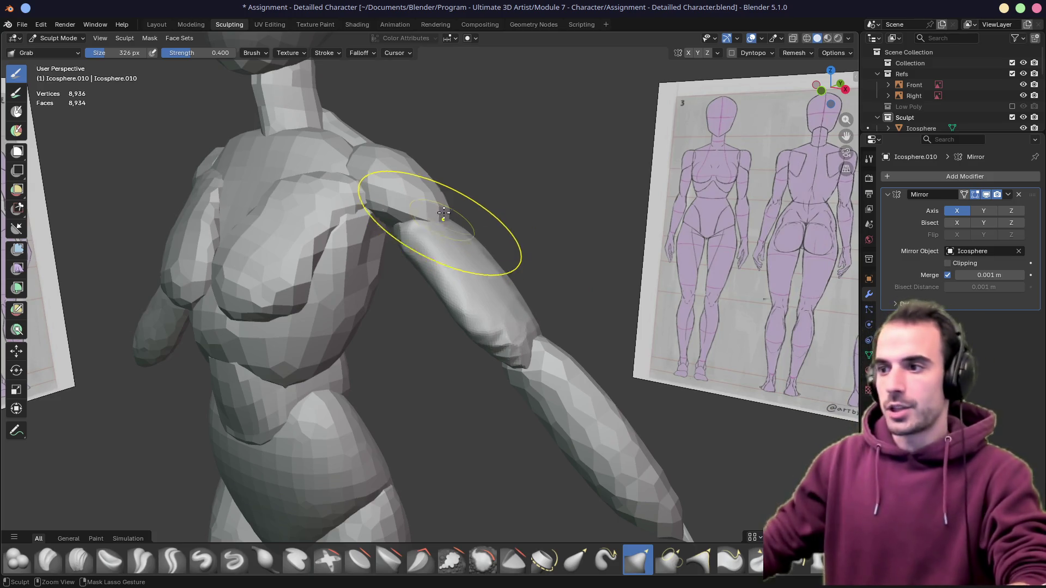
mouse_move(568, 245)
middle_mouse_down()
mouse_move(489, 250)
mouse_move(581, 232)
middle_mouse_up()
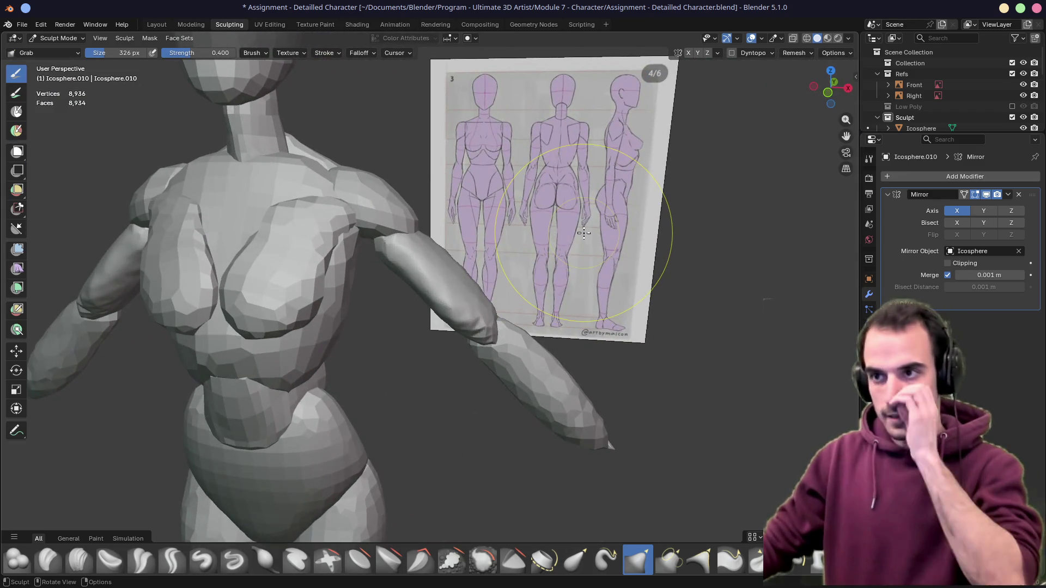
left_click(50, 39)
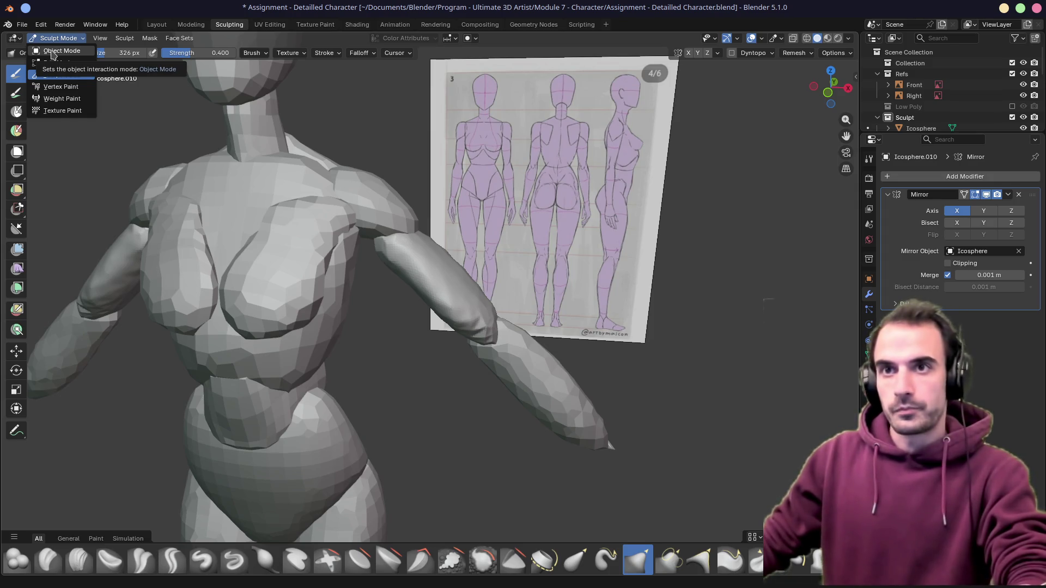
Show the scene in wireframe, look over the arm and return to Object Mode
left_click(806, 38)
mouse_move(573, 193)
middle_mouse_down()
mouse_move(380, 201)
mouse_move(475, 258)
middle_mouse_up()
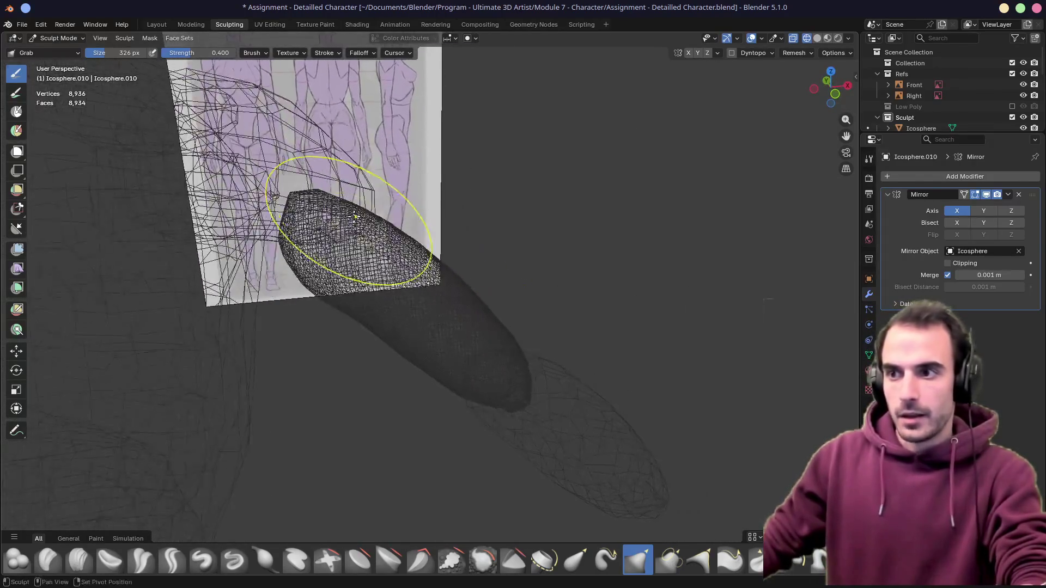
middle_click_drag(475, 259, 444, 198)
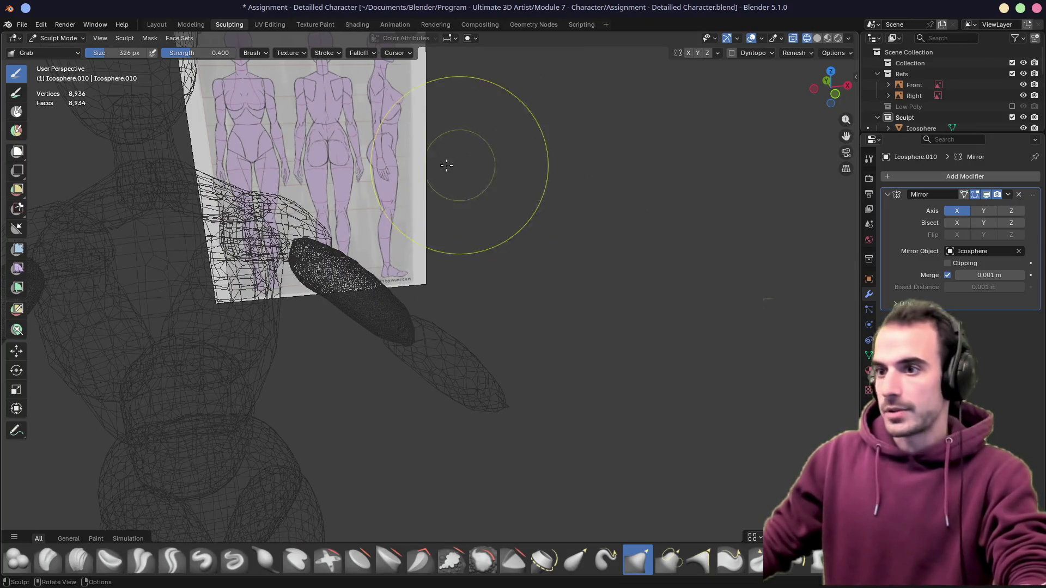
left_click(70, 39)
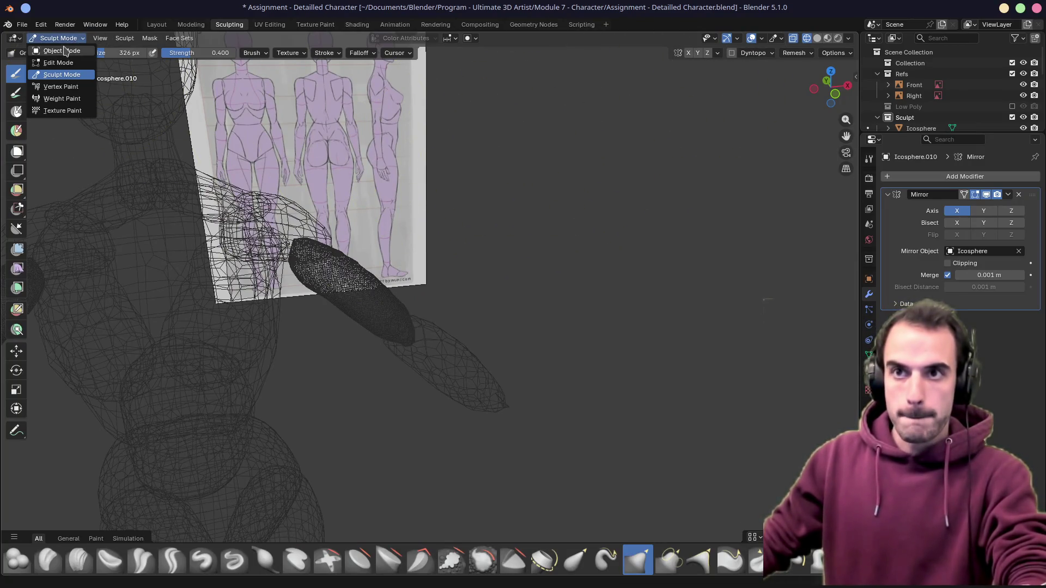
Select the forearm, upper arm and shoulder sphere and join them into one object with Ctrl+J
left_click(424, 349)
left_click(381, 299, "shift")
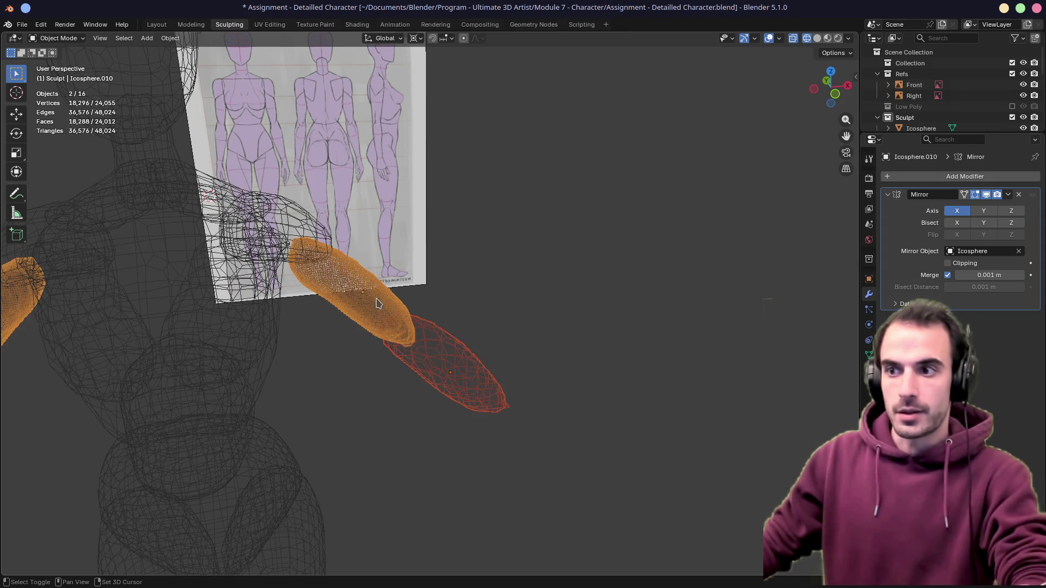
left_click(282, 218, "shift")
key("ctrl+j")
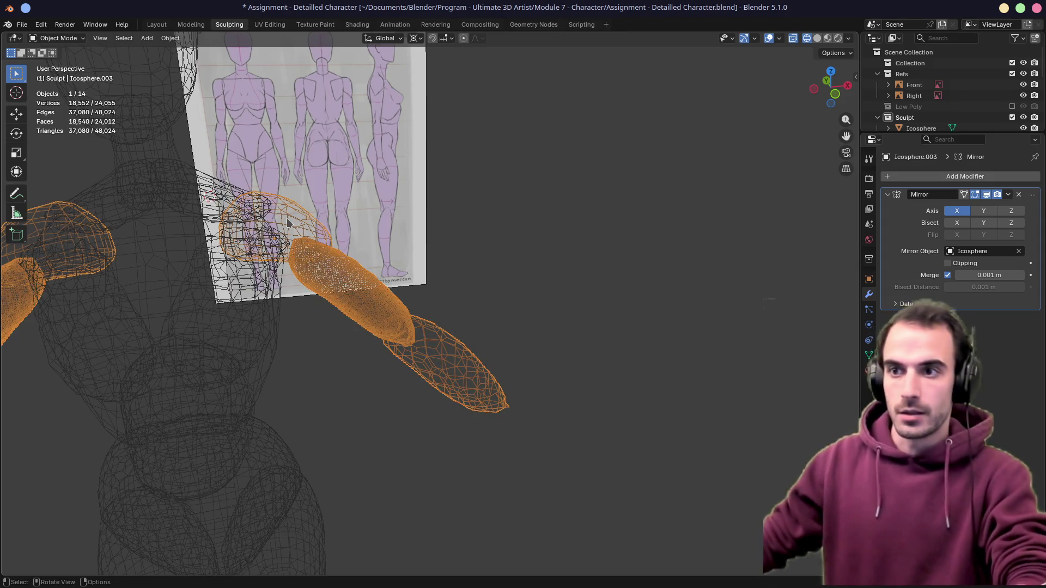
middle_click_drag(405, 270, 444, 258)
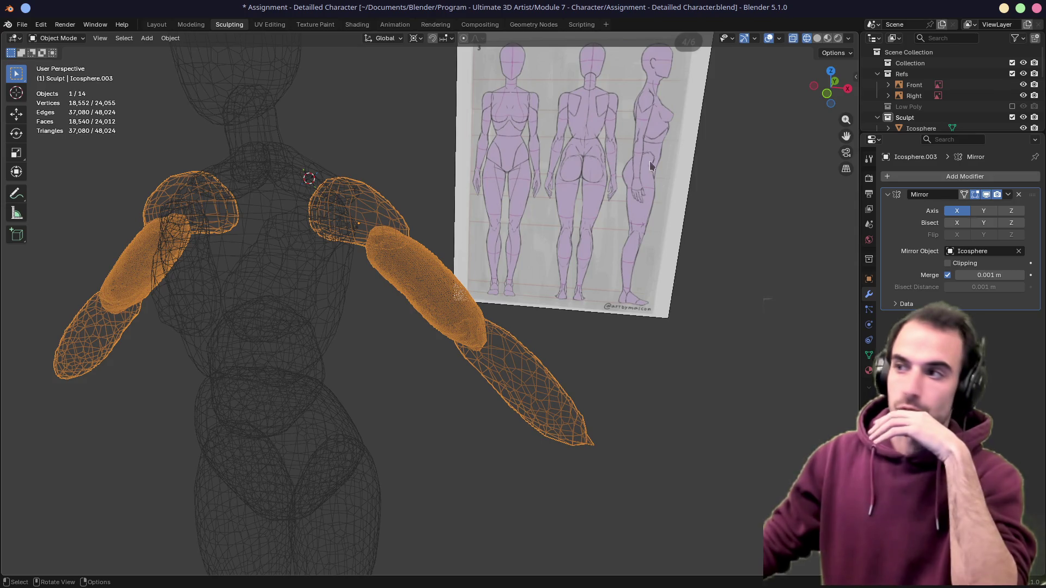
left_click(62, 38)
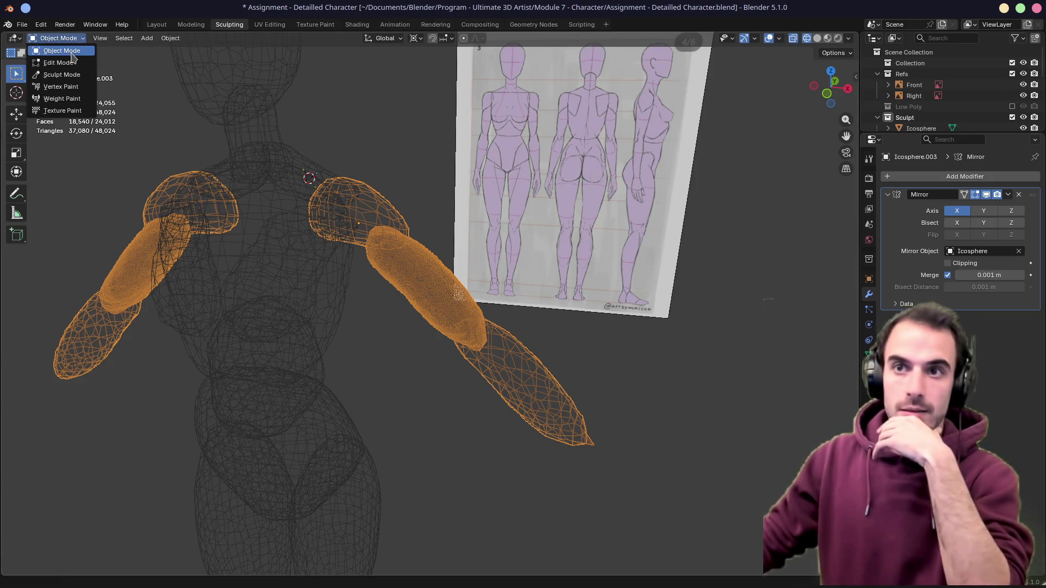
In Sculpt Mode, voxel-remesh the joined arm at 0.003 m into a single dense mesh and inspect it
left_click(60, 75)
left_click(794, 52)
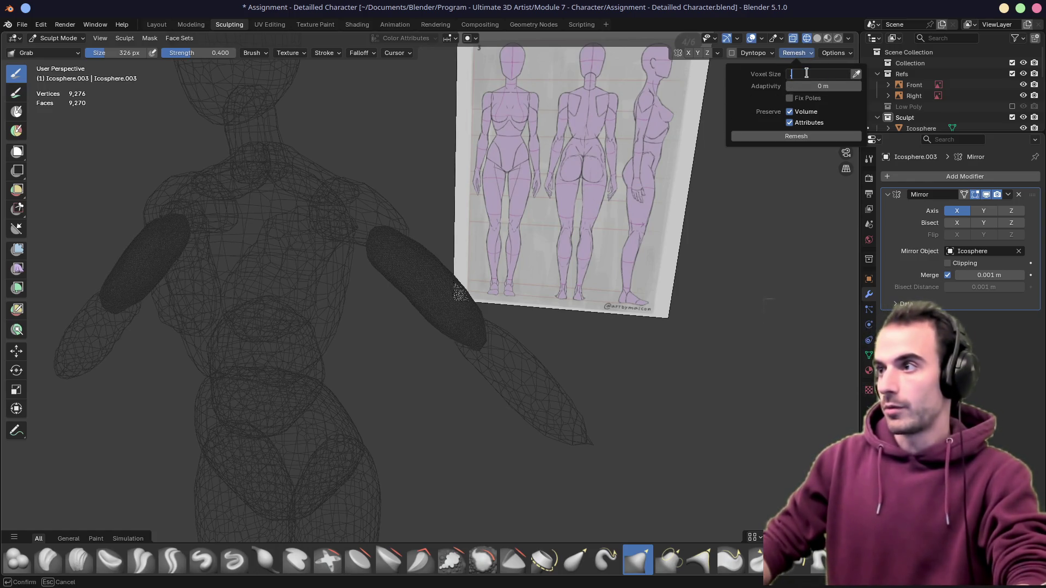
mouse_move(795, 52)
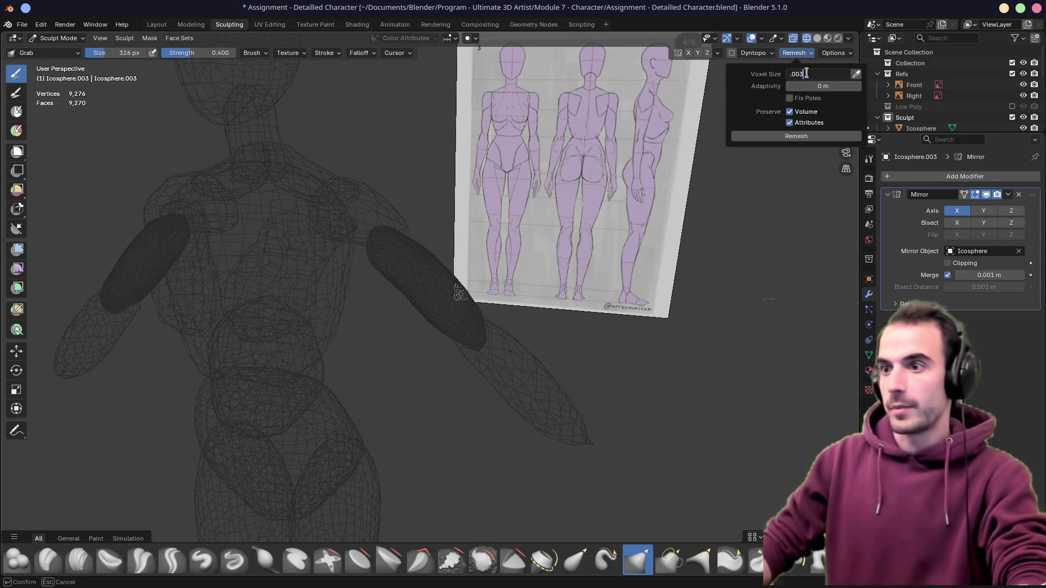
left_click(840, 54)
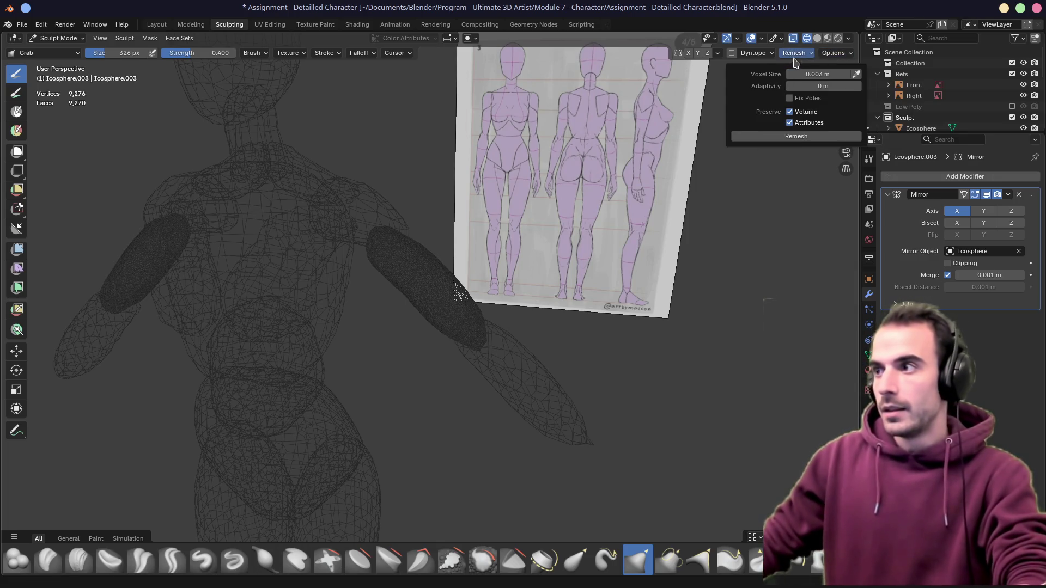
left_click(791, 137)
mouse_move(411, 258)
middle_mouse_down()
mouse_move(385, 245)
mouse_move(385, 292)
mouse_move(376, 282)
mouse_move(367, 325)
mouse_move(427, 329)
middle_mouse_up()
mouse_move(450, 381)
middle_mouse_down()
mouse_move(446, 276)
mouse_move(414, 285)
mouse_move(408, 303)
middle_mouse_up()
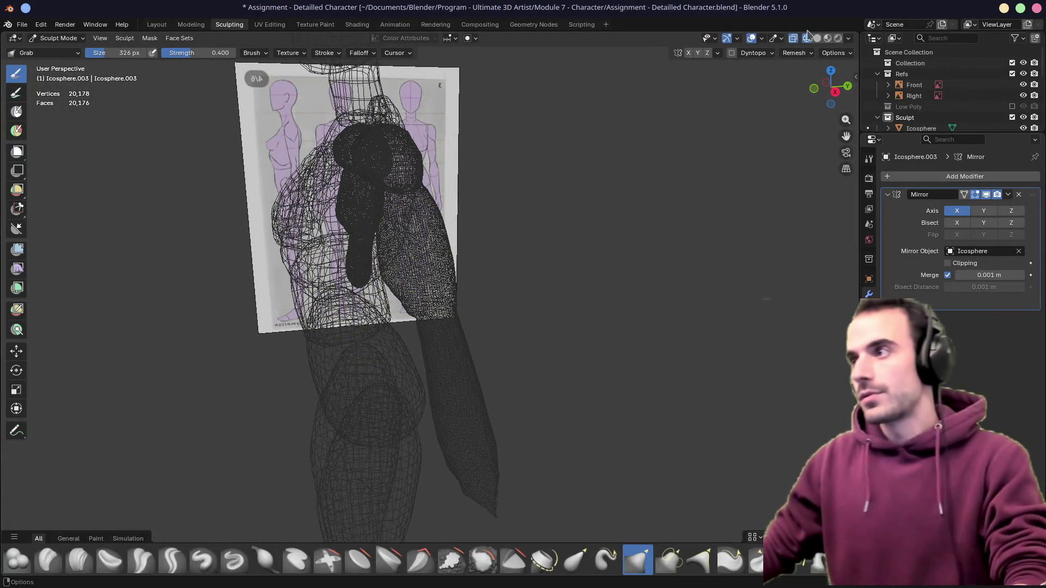
Switch to solid shading and grab-pull the shoulder mass down and outward, checking against the reference
left_click(817, 38)
mouse_move(510, 204)
middle_mouse_down()
mouse_move(579, 245)
mouse_move(391, 268)
mouse_move(439, 261)
mouse_move(565, 307)
middle_mouse_up()
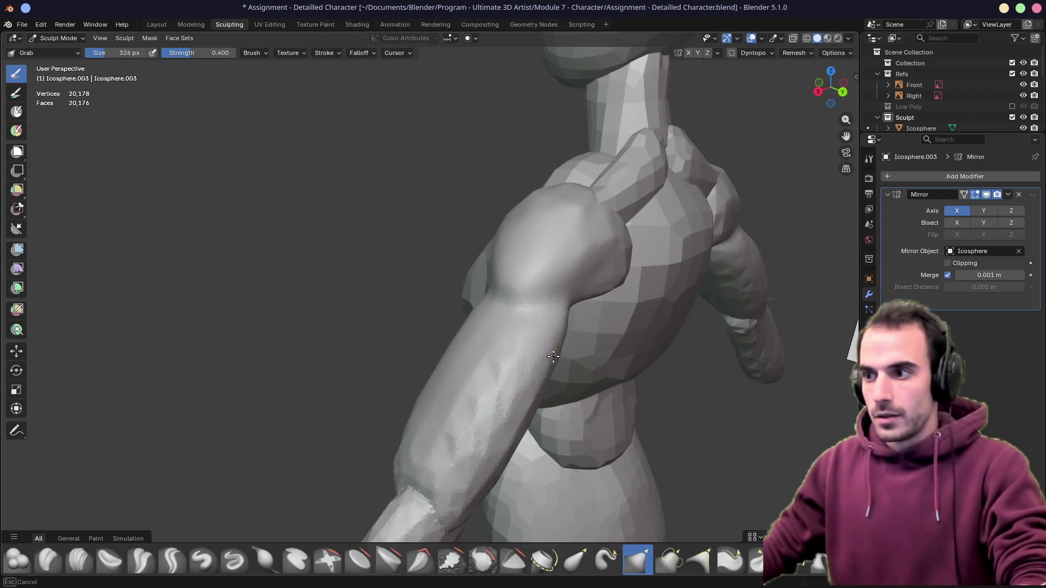
middle_click_drag(552, 355, 532, 299)
left_click_drag(702, 238, 593, 317)
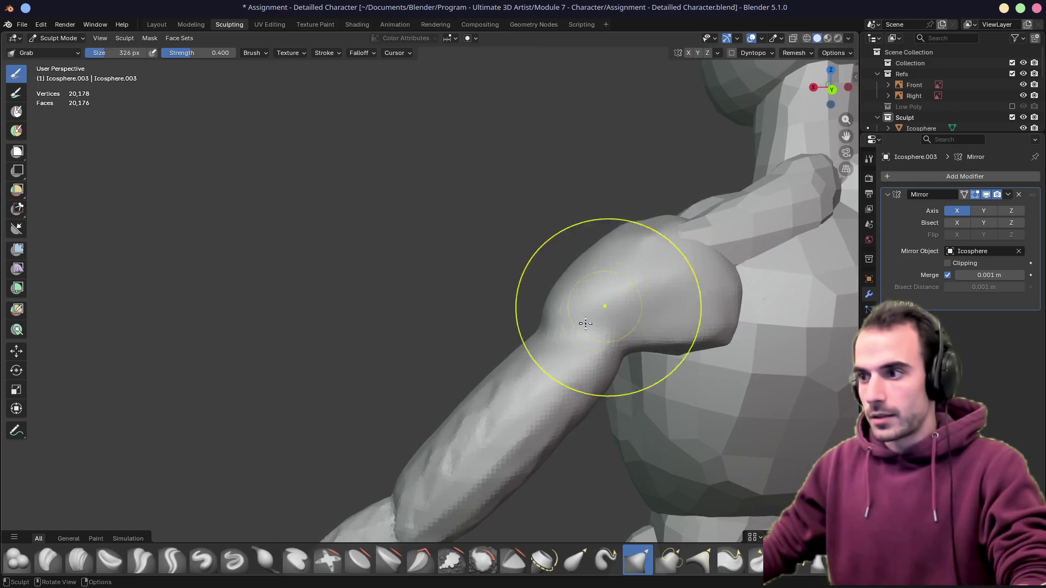
middle_click_drag(468, 371, 540, 368)
mouse_move(386, 411)
middle_mouse_down()
mouse_move(419, 282)
mouse_move(397, 242)
middle_mouse_up()
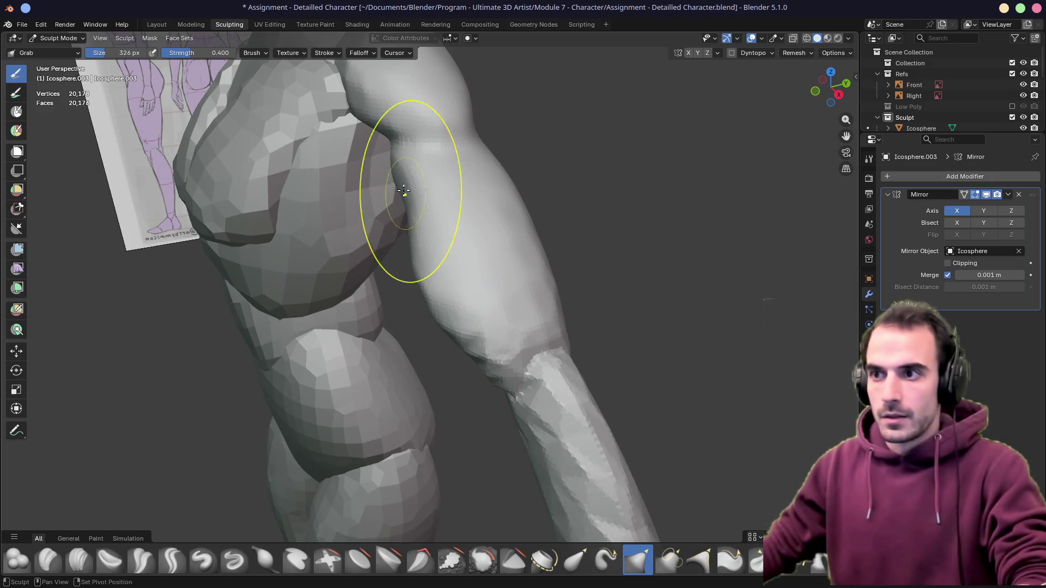
middle_click_drag(440, 290, 440, 291)
Grab-pull the thigh down and outward, then orbit around the arm, forearm and torso to review the shapes
middle_click_drag(555, 284, 534, 339)
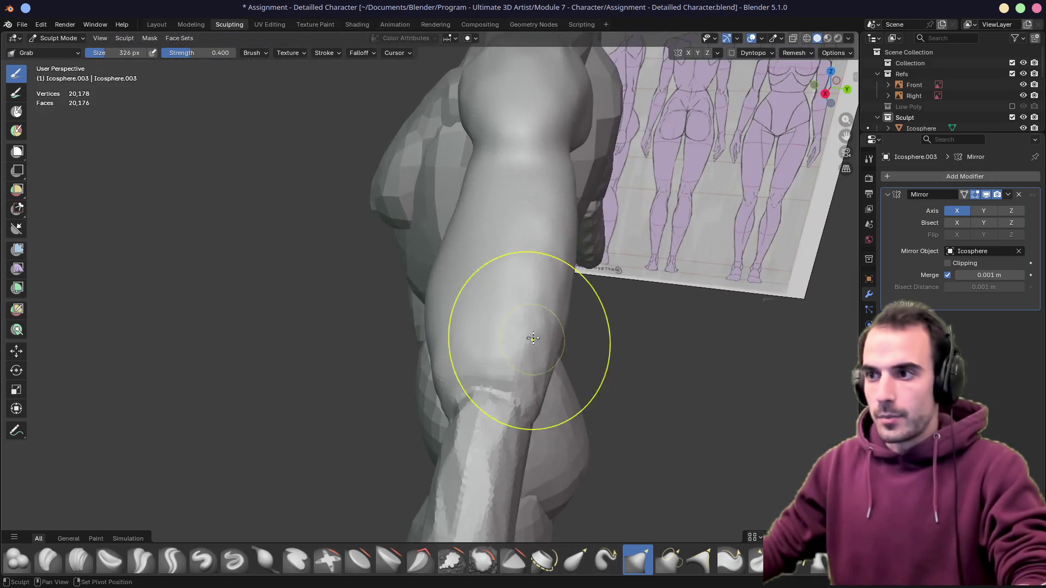
middle_click_drag(559, 242, 610, 234)
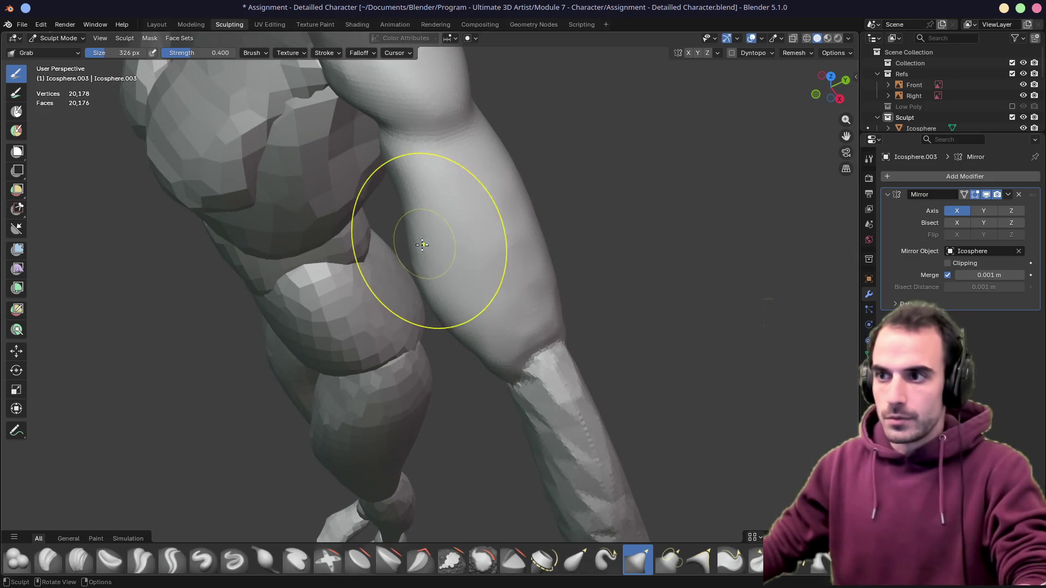
mouse_move(400, 201)
left_mouse_down()
mouse_move(461, 319)
mouse_move(500, 326)
left_mouse_up()
mouse_move(502, 210)
middle_mouse_down()
mouse_move(538, 204)
mouse_move(466, 93)
middle_mouse_up()
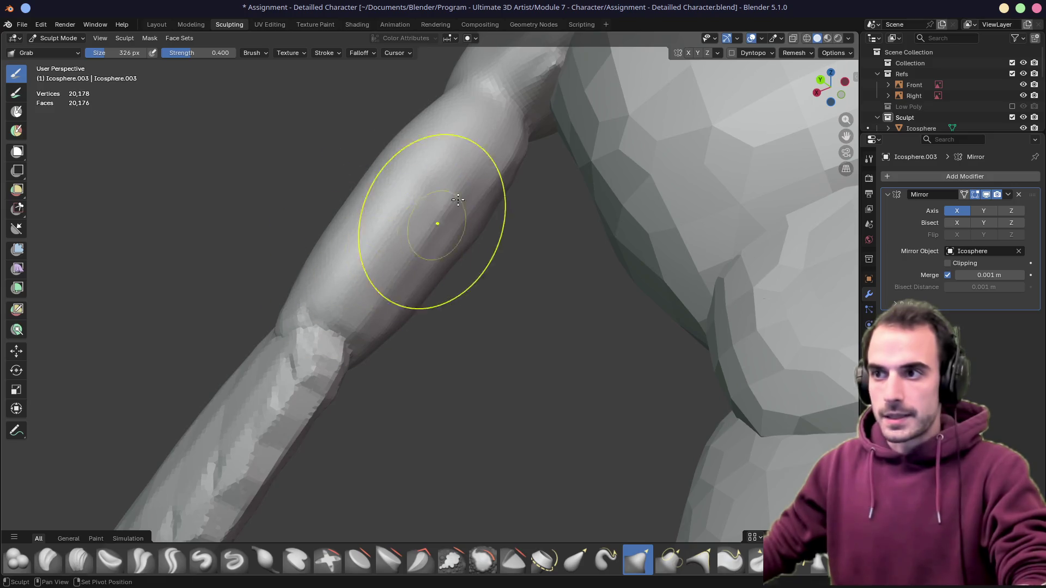
mouse_move(416, 260)
middle_mouse_down()
mouse_move(371, 283)
mouse_move(400, 268)
middle_mouse_up()
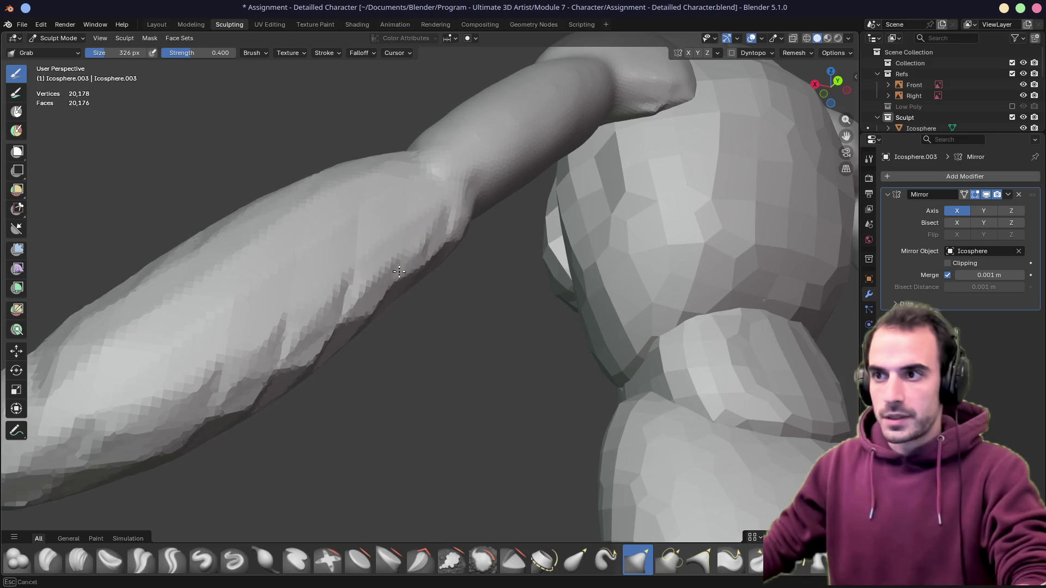
mouse_move(303, 315)
middle_mouse_down()
mouse_move(536, 284)
mouse_move(555, 291)
middle_mouse_up()
middle_click_drag(634, 282, 516, 290)
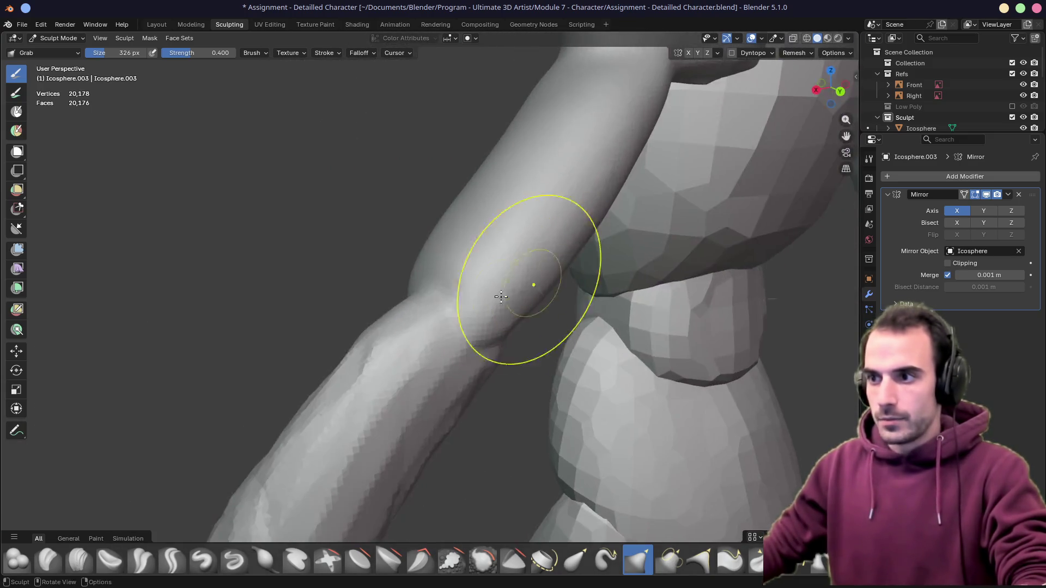
middle_click_drag(424, 379, 403, 307)
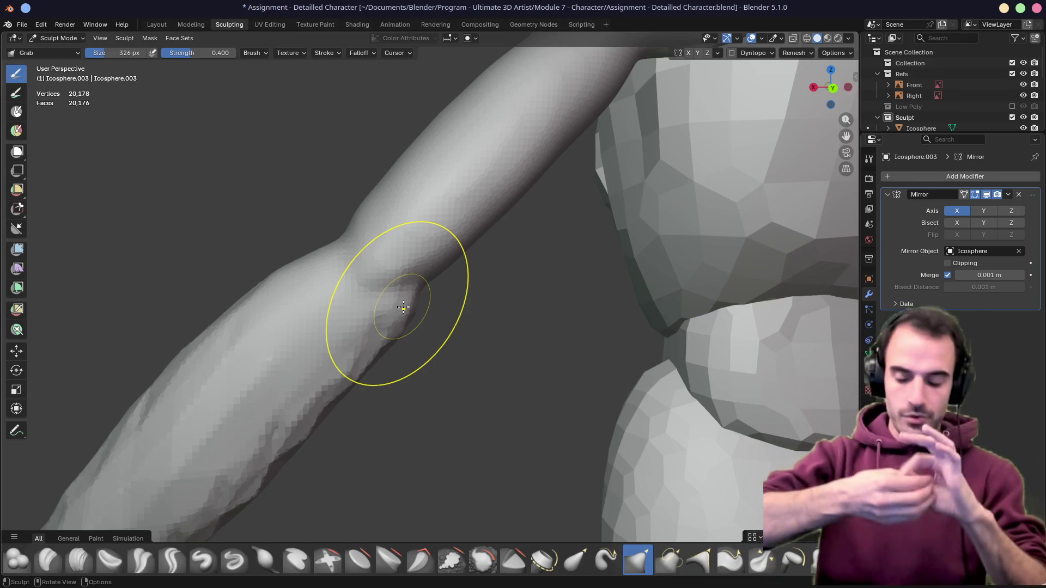
mouse_move(437, 175)
middle_mouse_down()
mouse_move(461, 324)
mouse_move(491, 187)
mouse_move(561, 256)
middle_mouse_up()
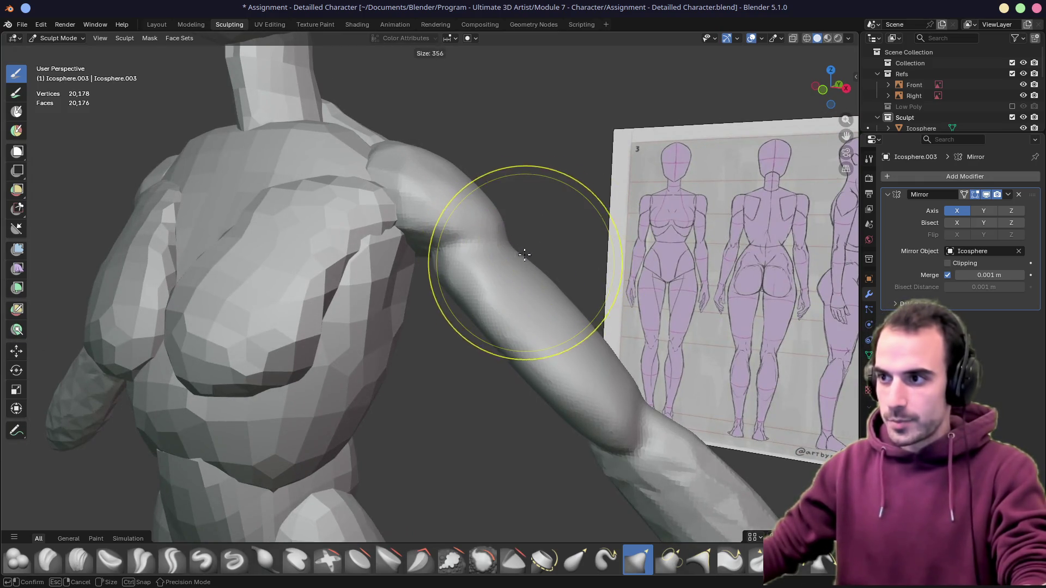
With a smaller Grab brush, reshape the upper arm just below the shoulder and review it from several angles
left_click(527, 249)
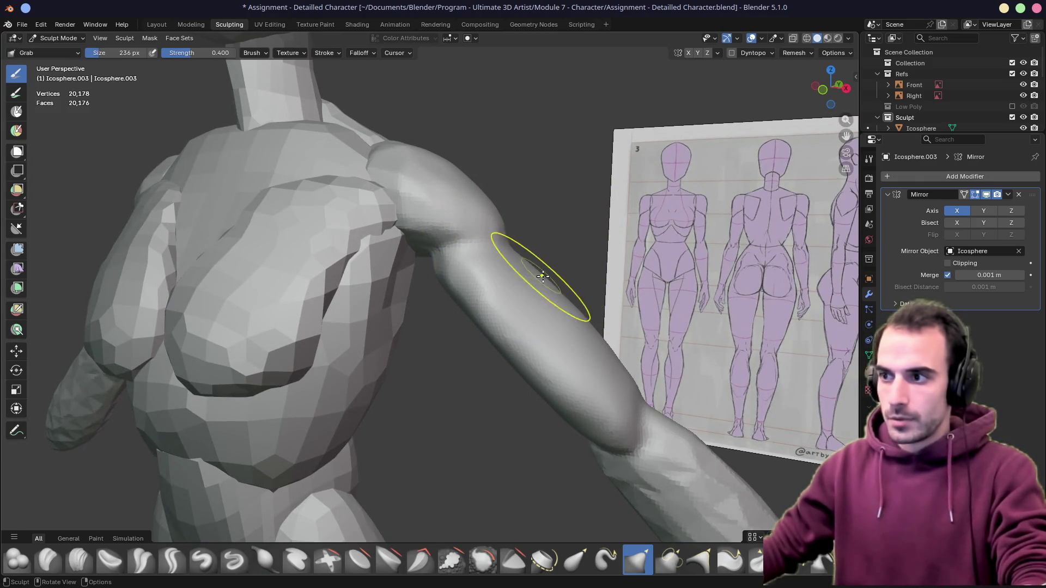
left_click_drag(550, 288, 467, 235)
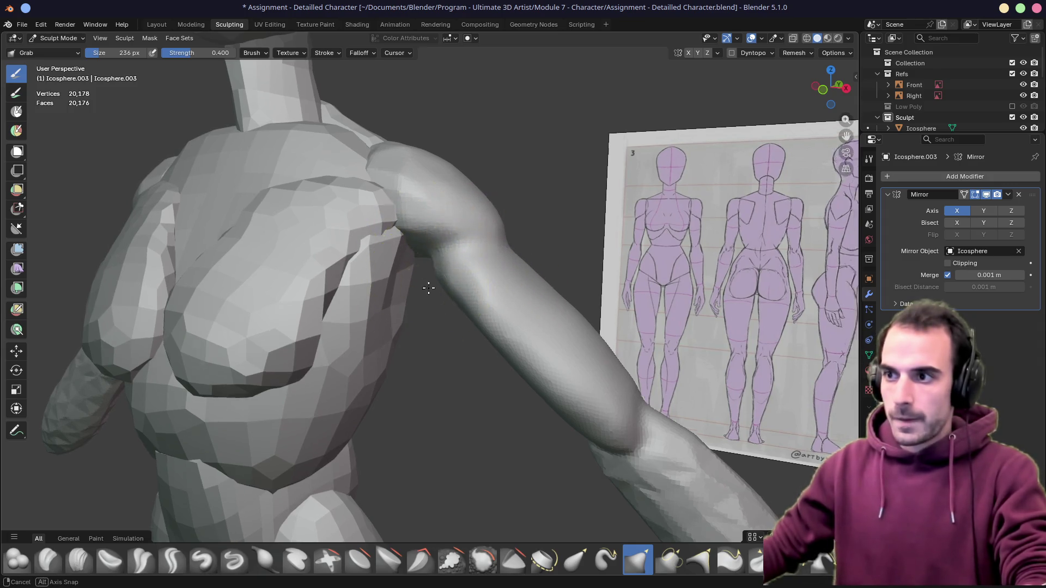
middle_click_drag(423, 292, 461, 258)
mouse_move(396, 340)
middle_mouse_down()
mouse_move(477, 275)
mouse_move(292, 198)
mouse_move(351, 222)
middle_mouse_up()
middle_click_drag(362, 175, 400, 269)
Enlarge the brush again and line the arm up against the front reference in Front Orthographic view
key("f")
left_click(420, 292)
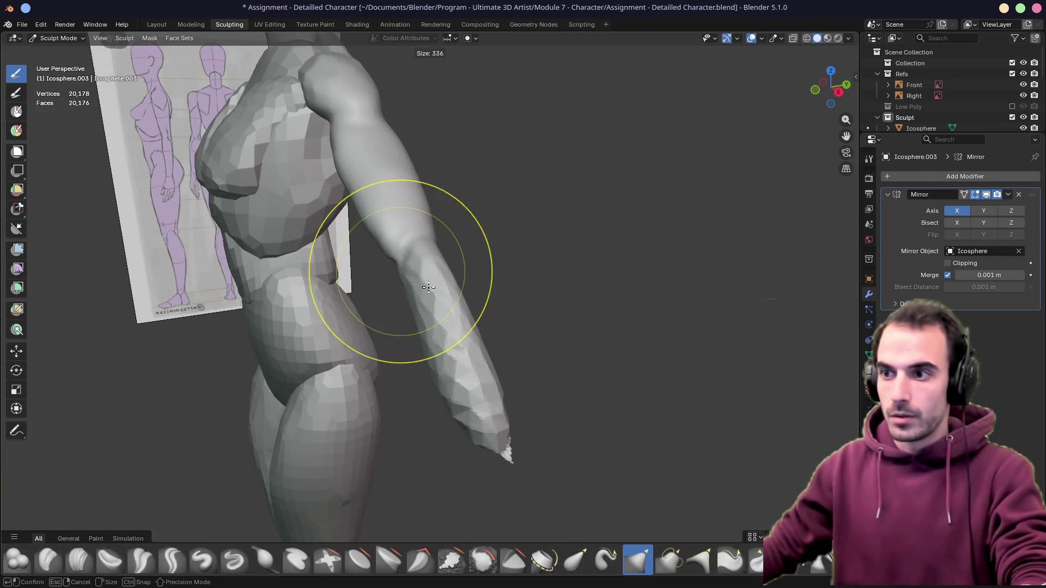
mouse_move(472, 379)
middle_mouse_down()
mouse_move(530, 306)
mouse_move(410, 293)
middle_mouse_up()
mouse_move(311, 374)
middle_mouse_down()
mouse_move(559, 398)
mouse_move(528, 320)
middle_mouse_up()
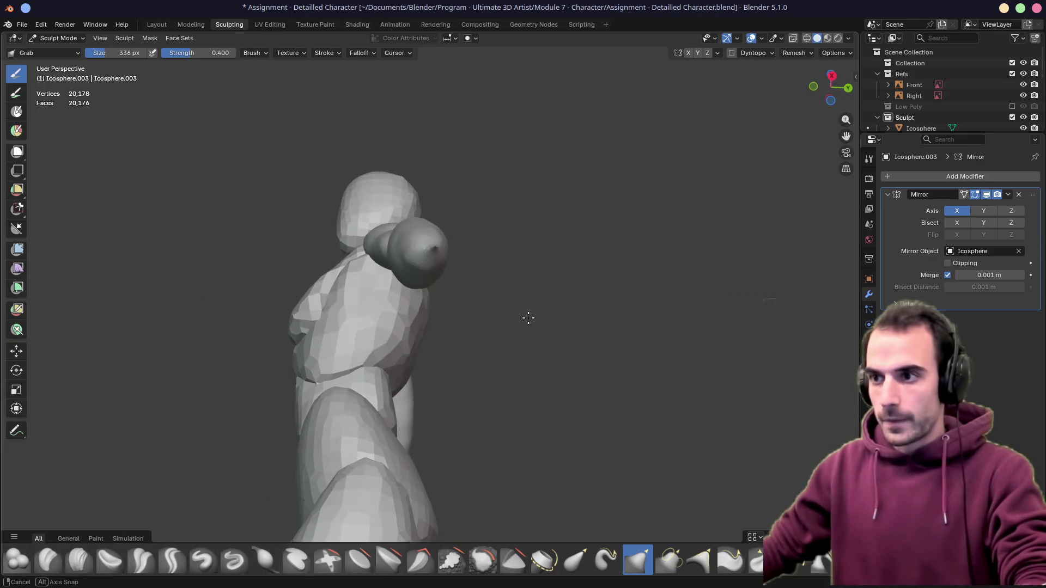
middle_click_drag(427, 250, 502, 266)
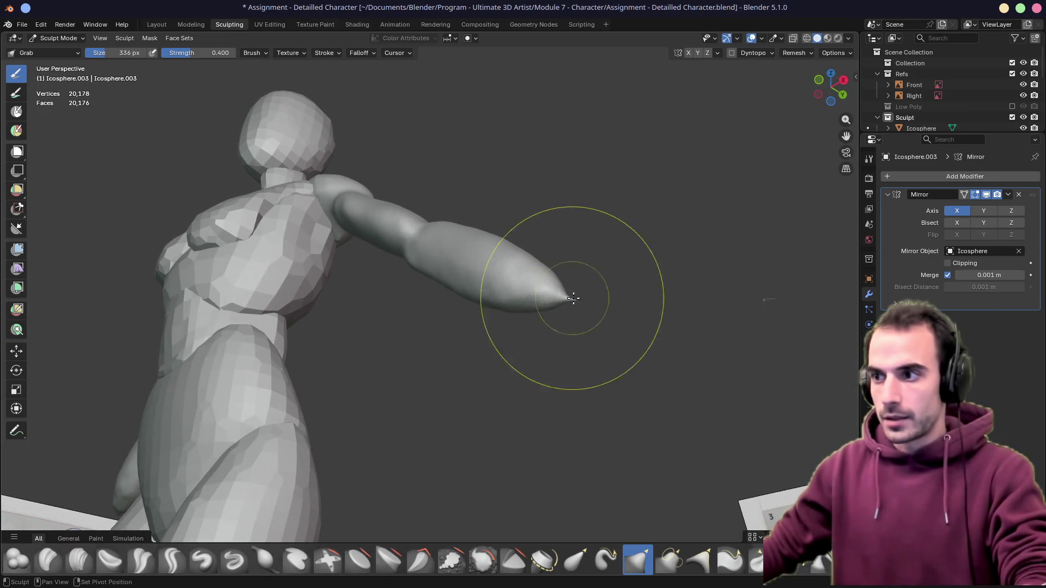
middle_click_drag(571, 296, 479, 246)
key("KP_1")
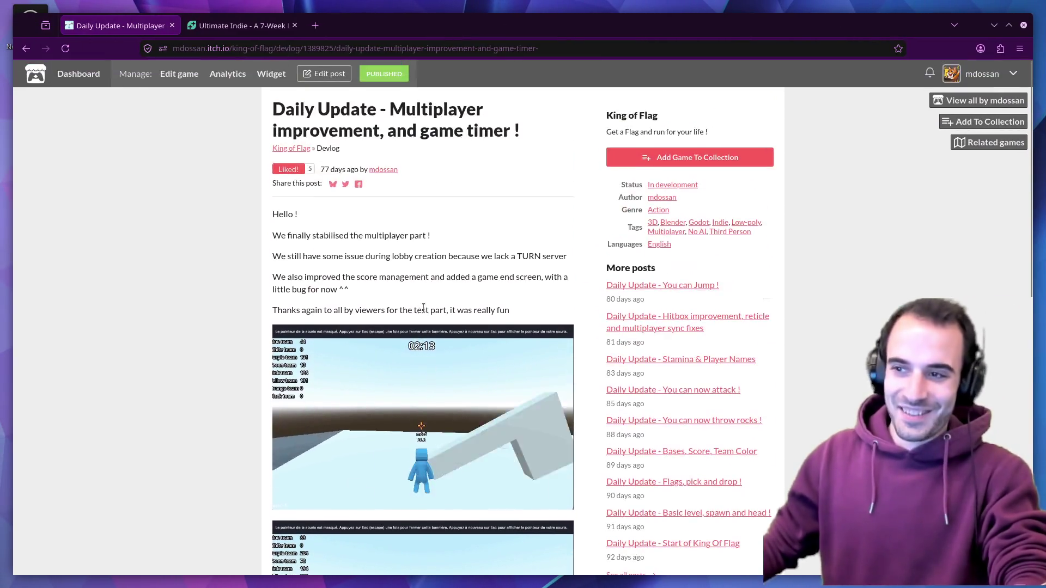
scroll(460, 276, "up", 3, "ctrl")
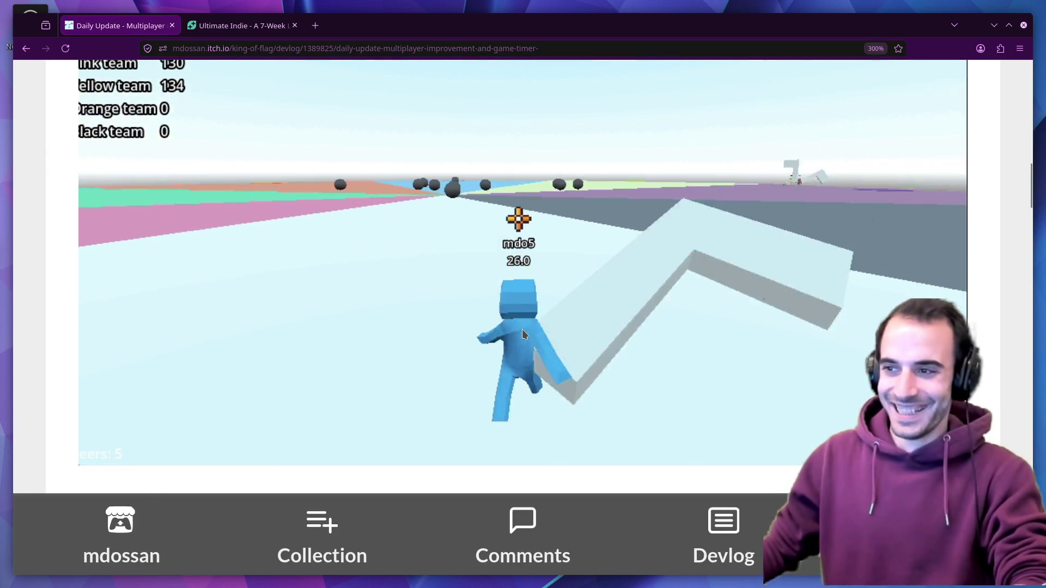
scroll(596, 347, "down", 2, "ctrl")
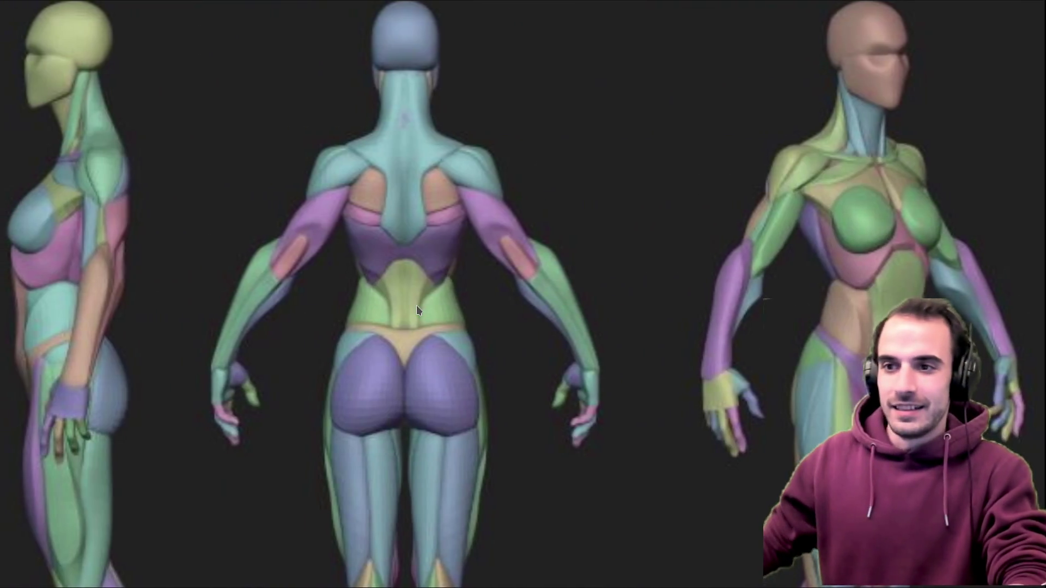
scroll(391, 262, "down", 4)
scroll(431, 271, "up", 2)
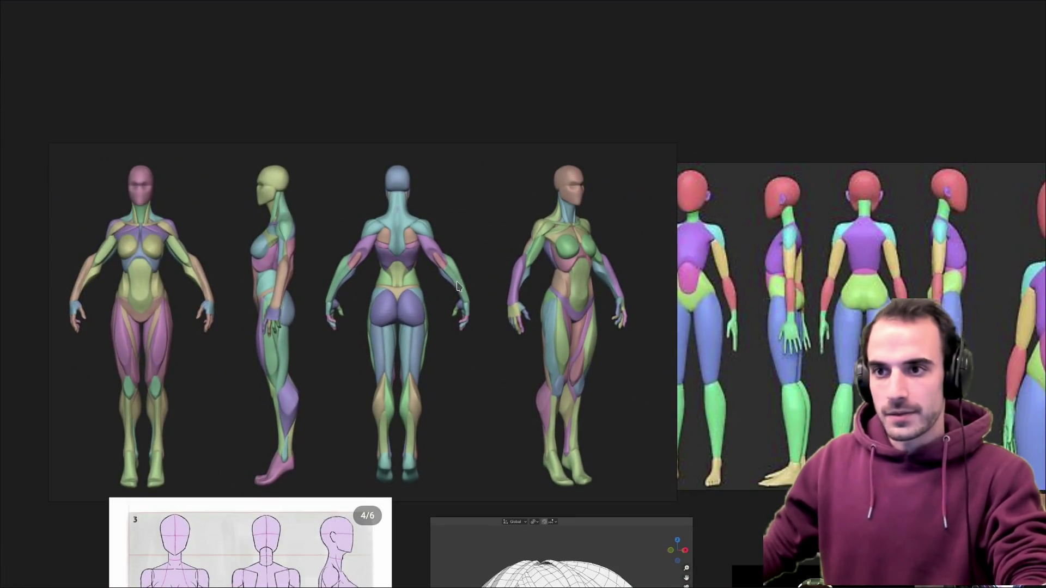
scroll(188, 280, "up", 3)
scroll(208, 212, "up", 3)
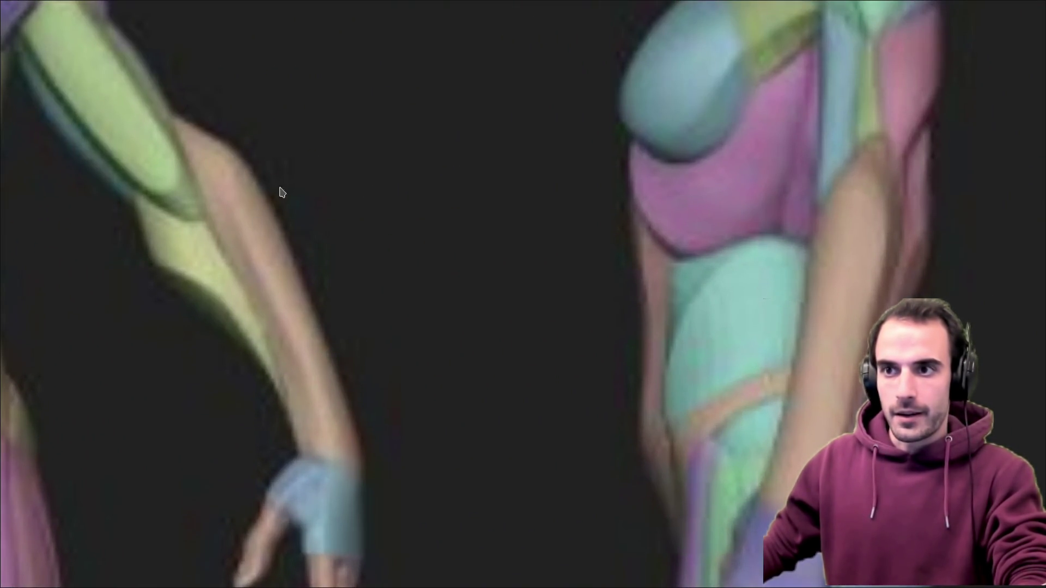
scroll(426, 327, "down", 3)
scroll(506, 327, "down", 2)
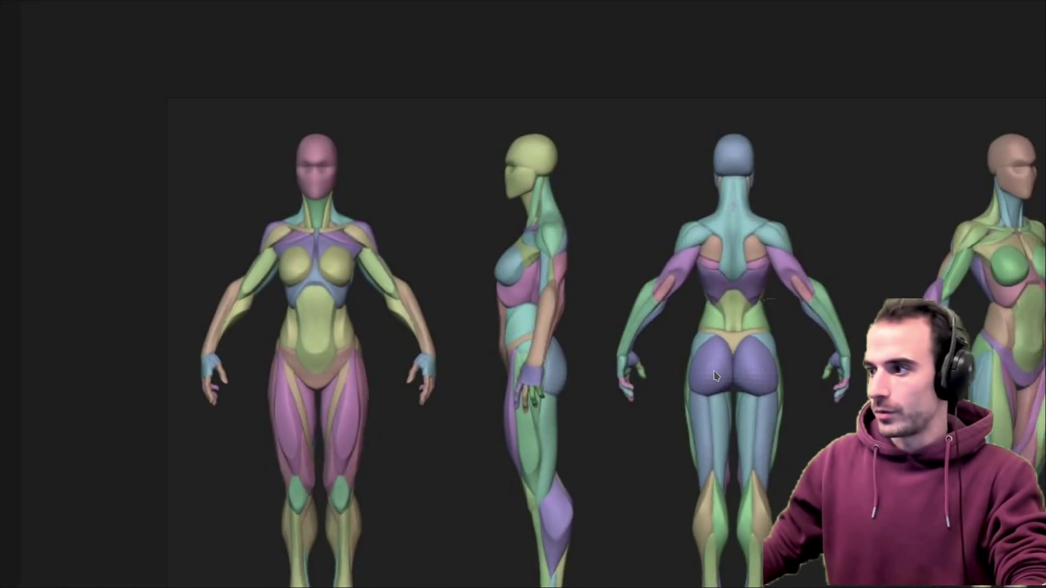
scroll(711, 344, "down", 2)
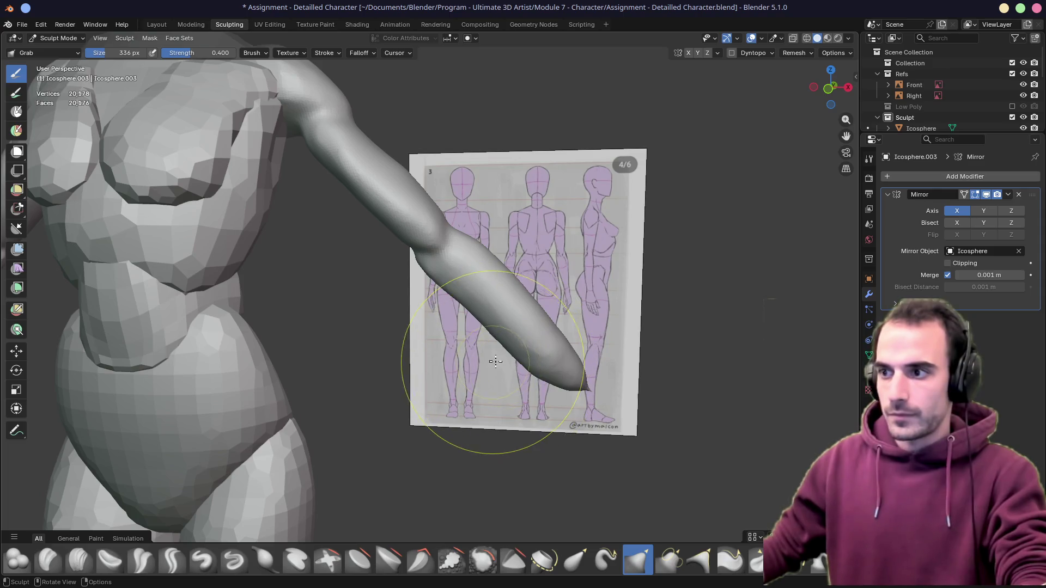
middle_click_drag(494, 361, 390, 322)
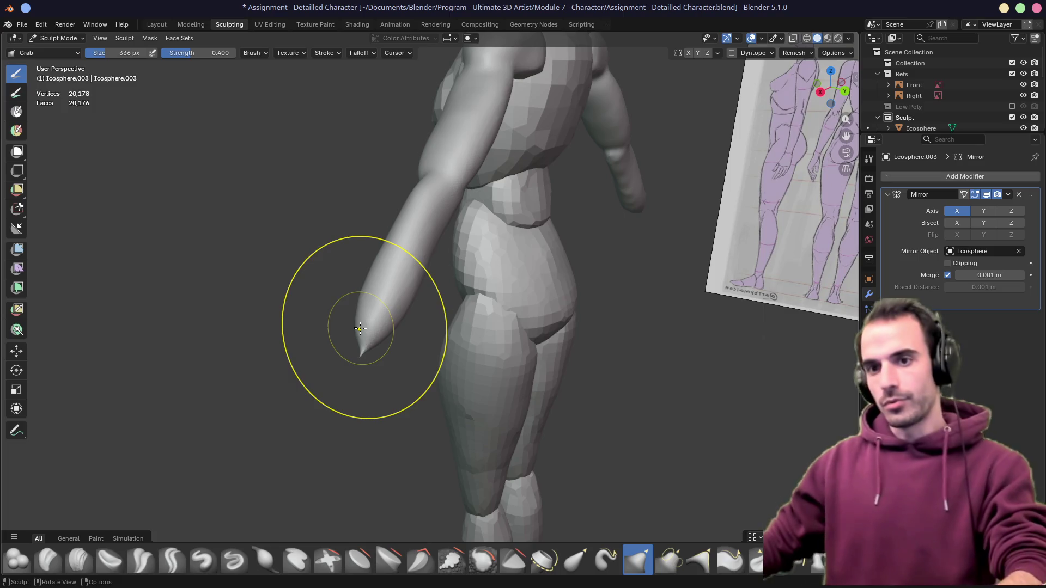
mouse_move(129, 317)
middle_mouse_down()
mouse_move(425, 259)
mouse_move(350, 303)
middle_mouse_up()
scroll(367, 311, "up", 2)
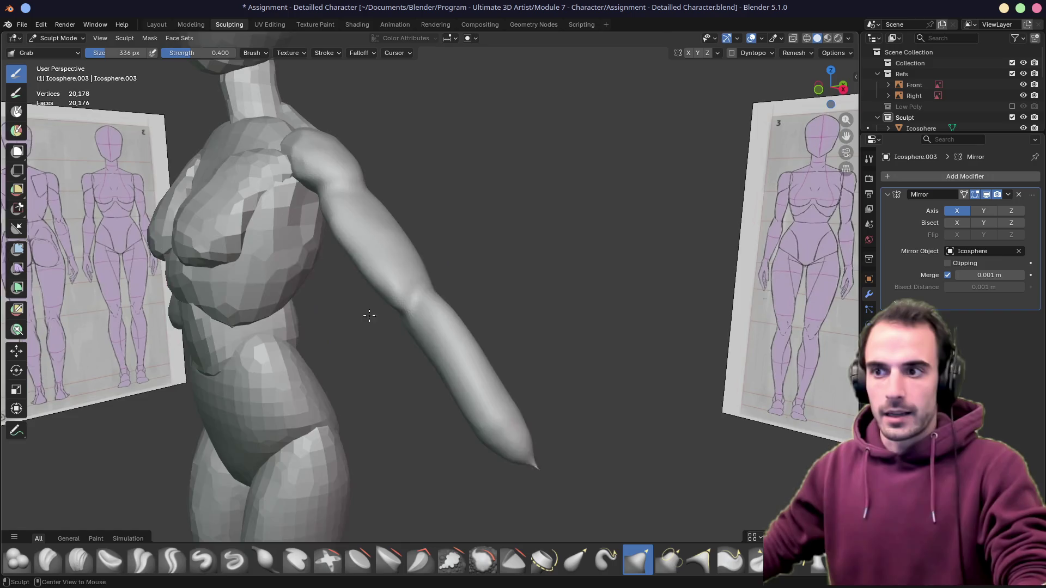
scroll(432, 320, "up", 3)
scroll(433, 320, "down", 3)
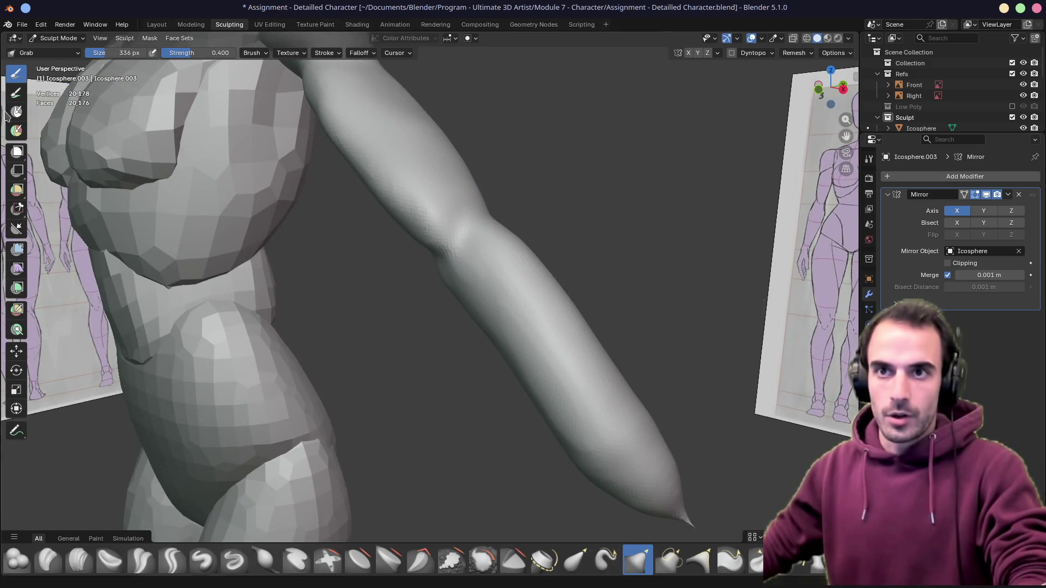
Switch to the Crease Polish brush shrunk to 192 px and frame the elbow beside the side reference for creasing
left_click(148, 567)
middle_click_drag(271, 490, 381, 385)
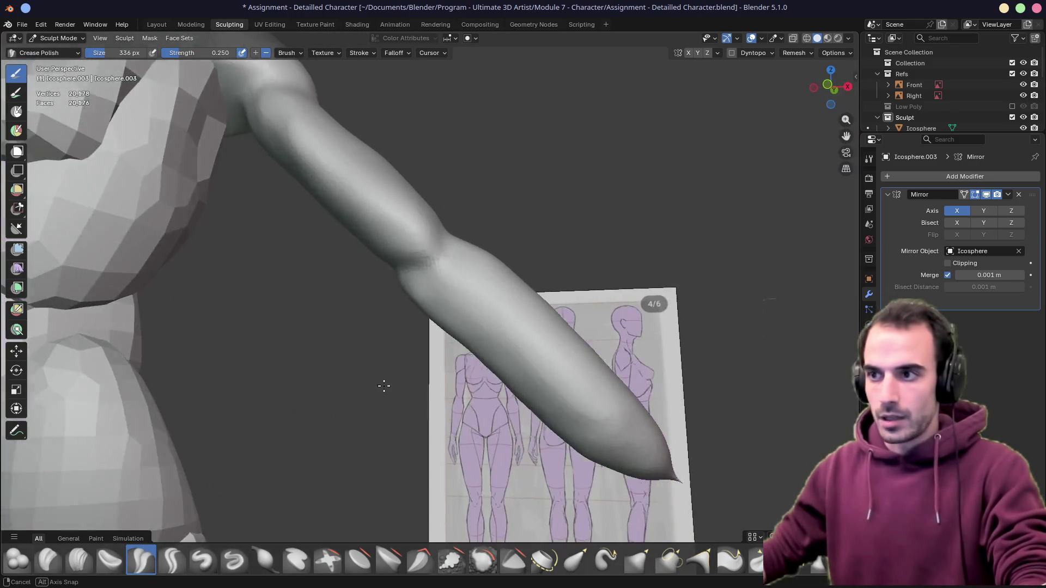
key("bracketleft")
key("bracketleft")
key("bracketleft")
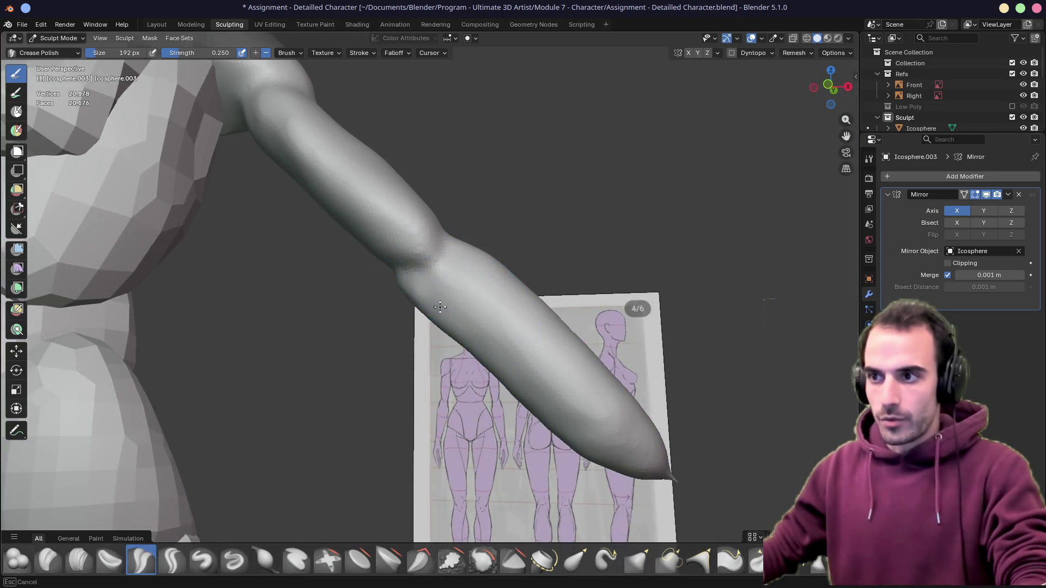
middle_click_drag(462, 254, 491, 276)
scroll(467, 257, "up", 3)
scroll(432, 280, "up", 2)
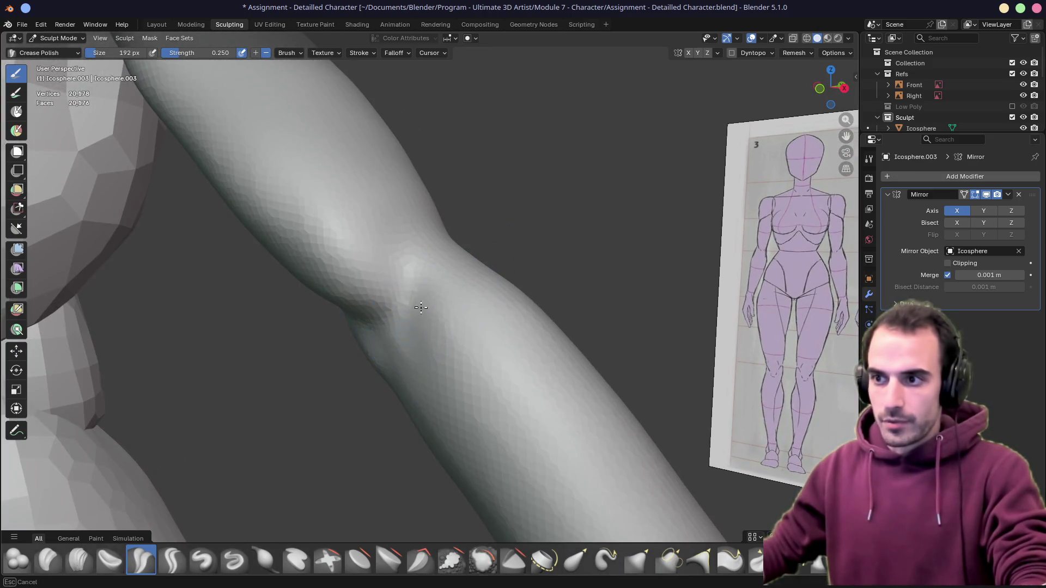
middle_click_drag(486, 225, 362, 356)
scroll(271, 294, "down", 3)
mouse_move(271, 294)
middle_mouse_down()
mouse_move(304, 281)
mouse_move(357, 300)
mouse_move(488, 297)
mouse_move(397, 322)
middle_mouse_up()
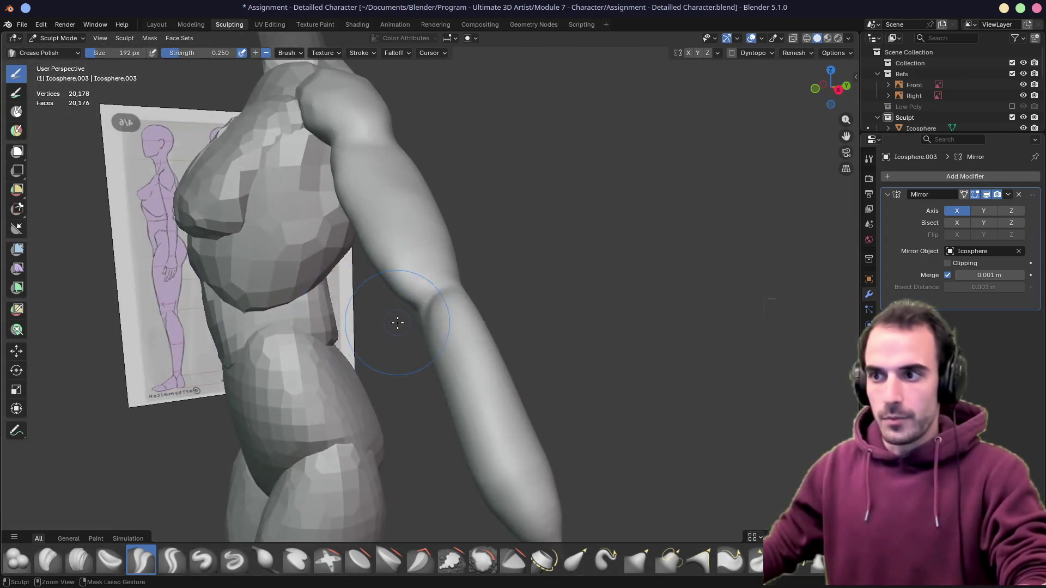
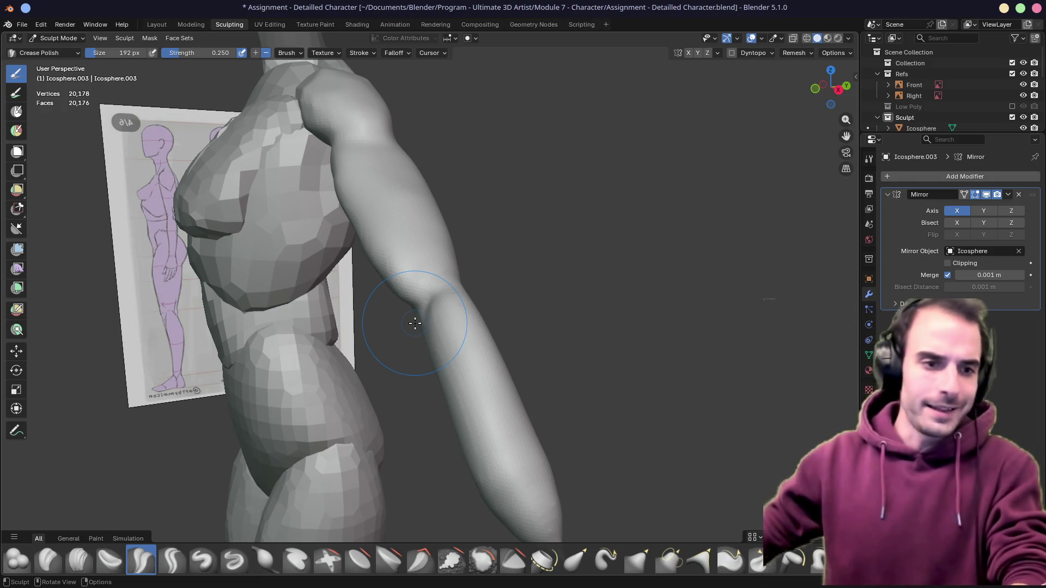
scroll(460, 231, "down", 3)
Pull the shoulder into a rounder form with the Grab brush, checking it from front and side
middle_click_drag(459, 232, 390, 273)
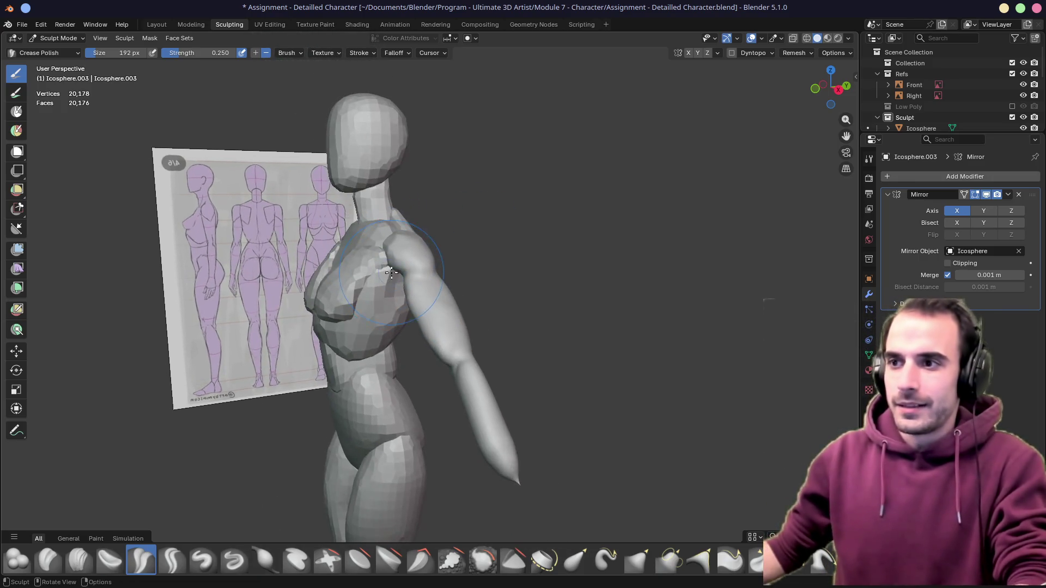
scroll(390, 273, "up", 3)
scroll(398, 276, "up", 2)
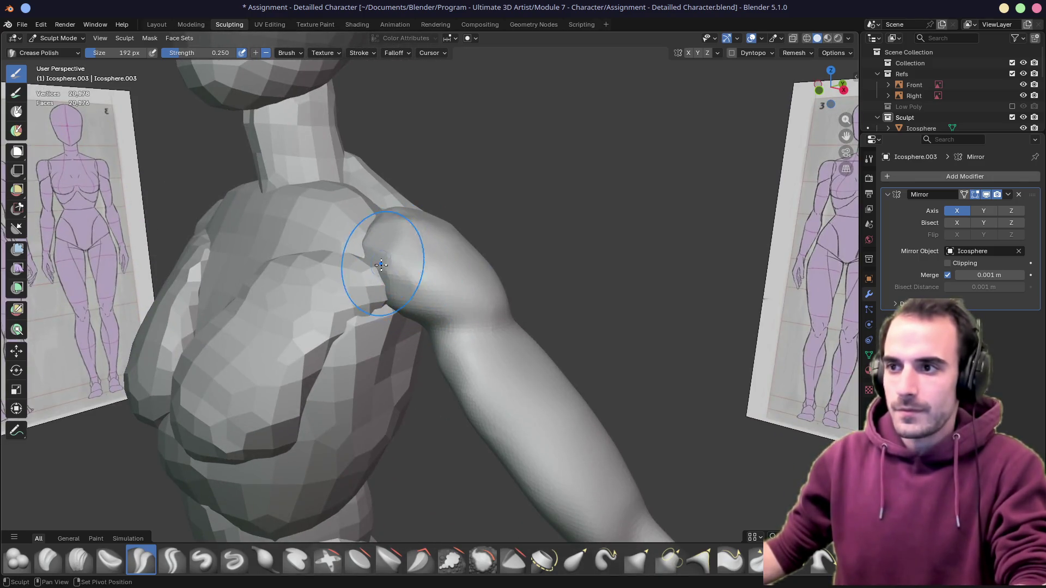
key("g")
middle_click_drag(402, 226, 452, 209)
middle_click_drag(526, 254, 493, 269)
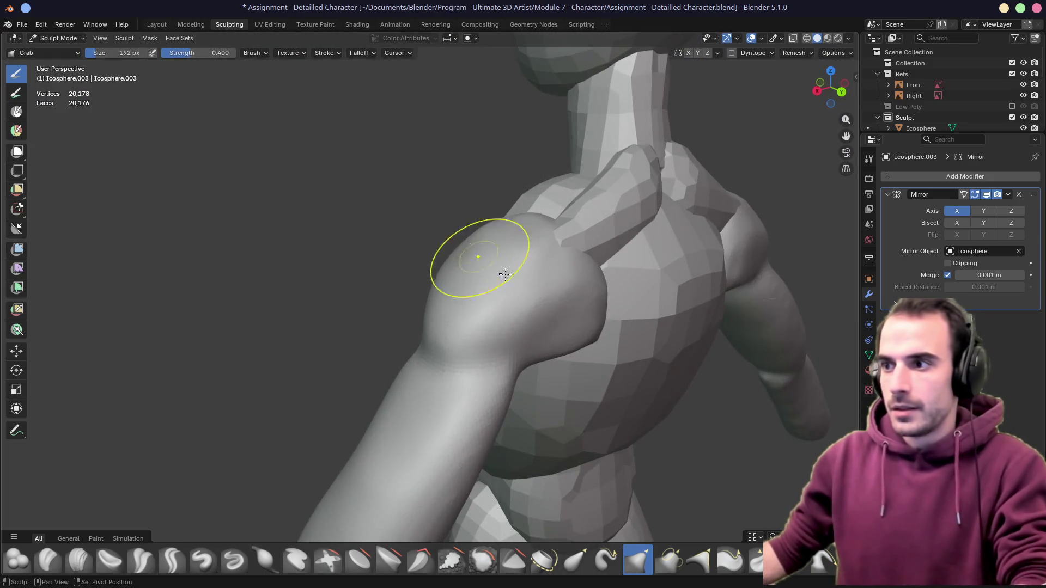
mouse_move(571, 325)
middle_mouse_down("shift")
mouse_move(542, 280)
mouse_move(460, 211)
mouse_move(442, 205)
mouse_move(380, 231)
middle_mouse_up("shift")
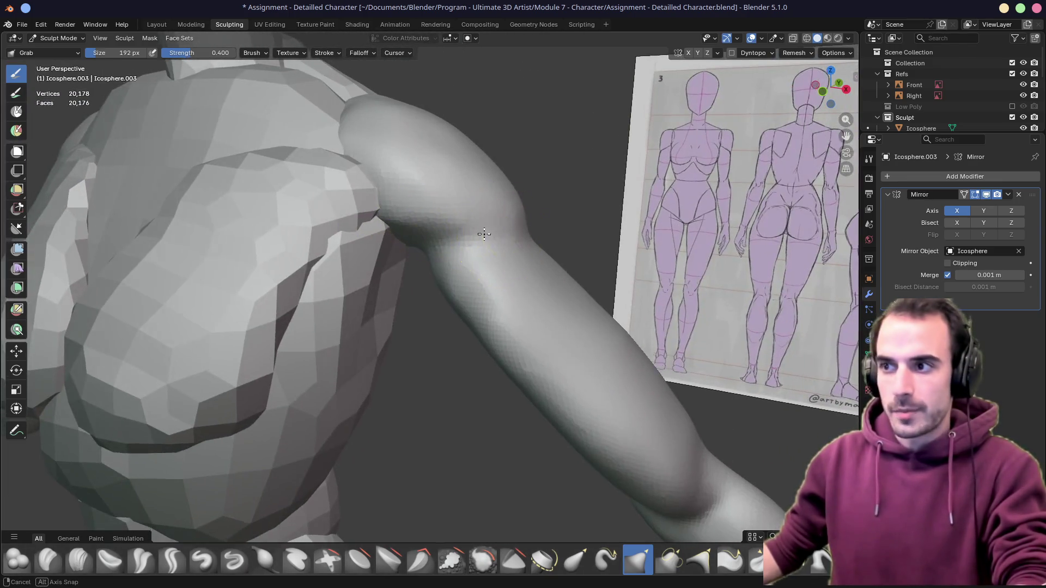
middle_click_drag(488, 233, 262, 374)
Carve a sharp crease where the arm meets the shoulder with Crease Sharp
left_click(172, 561)
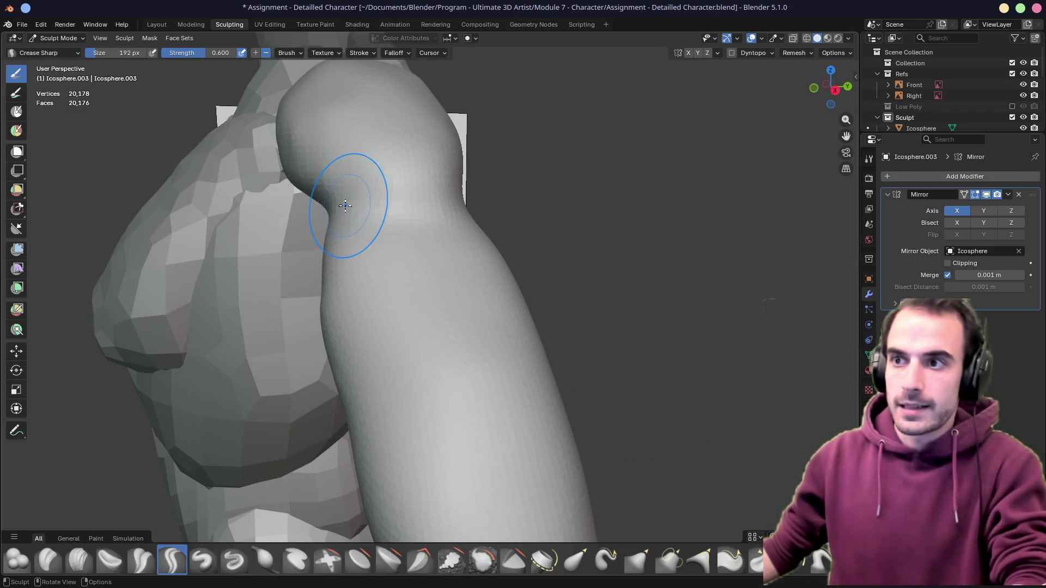
left_click_drag(344, 200, 444, 216)
middle_click_drag(402, 213, 488, 228)
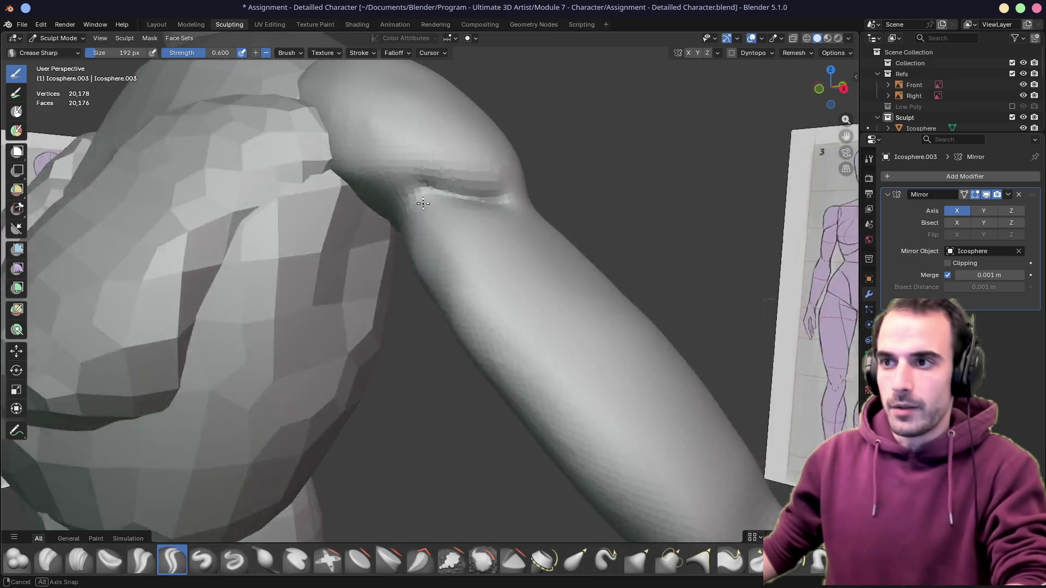
Soften the armpit crease with Crease Polish at strength 0.25 and review the joint from all sides
left_click(141, 560)
middle_click_drag(343, 368, 373, 276)
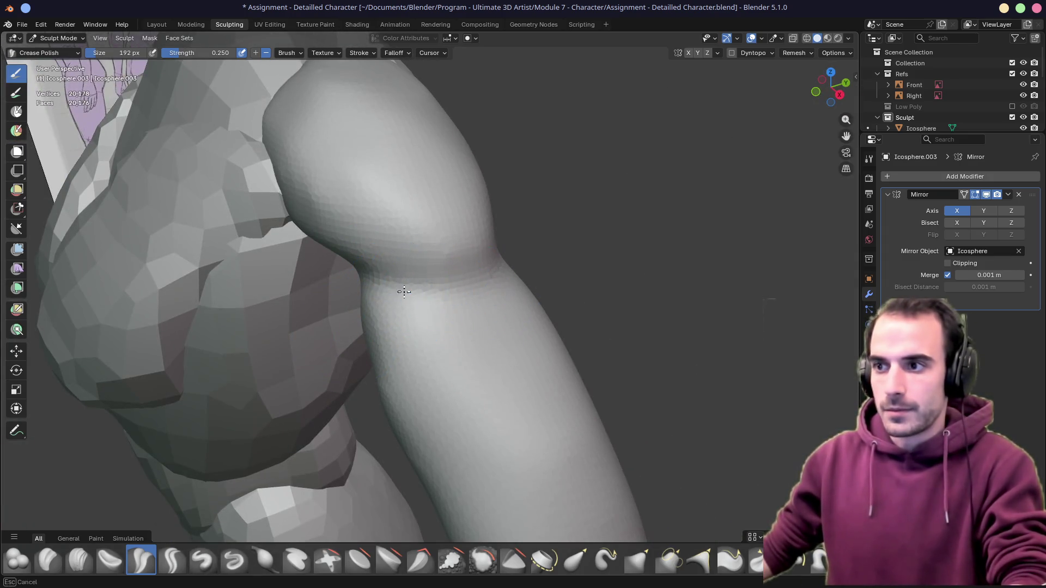
middle_click_drag(467, 277, 316, 179)
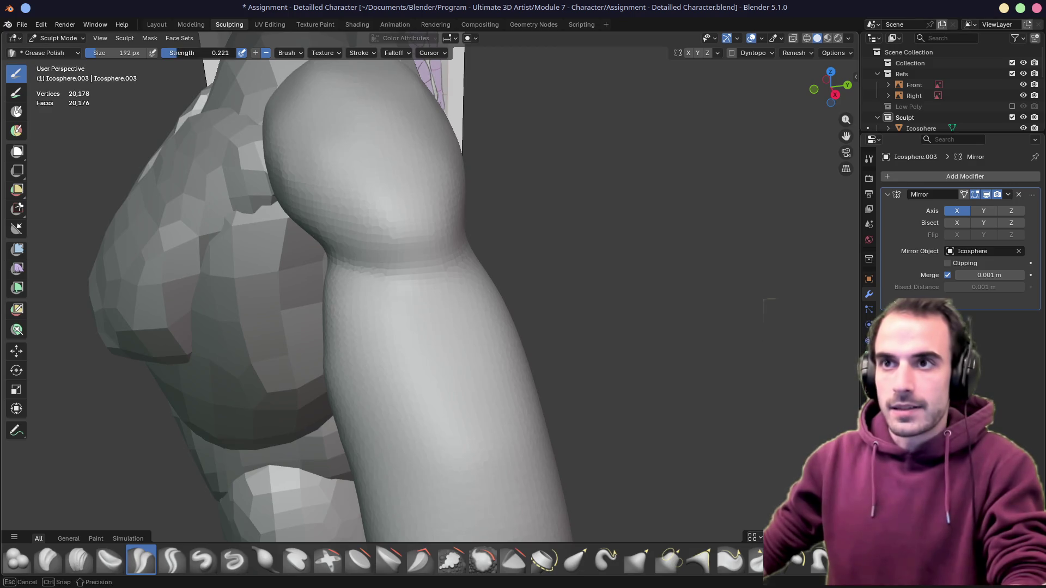
middle_click_drag(382, 228, 366, 215)
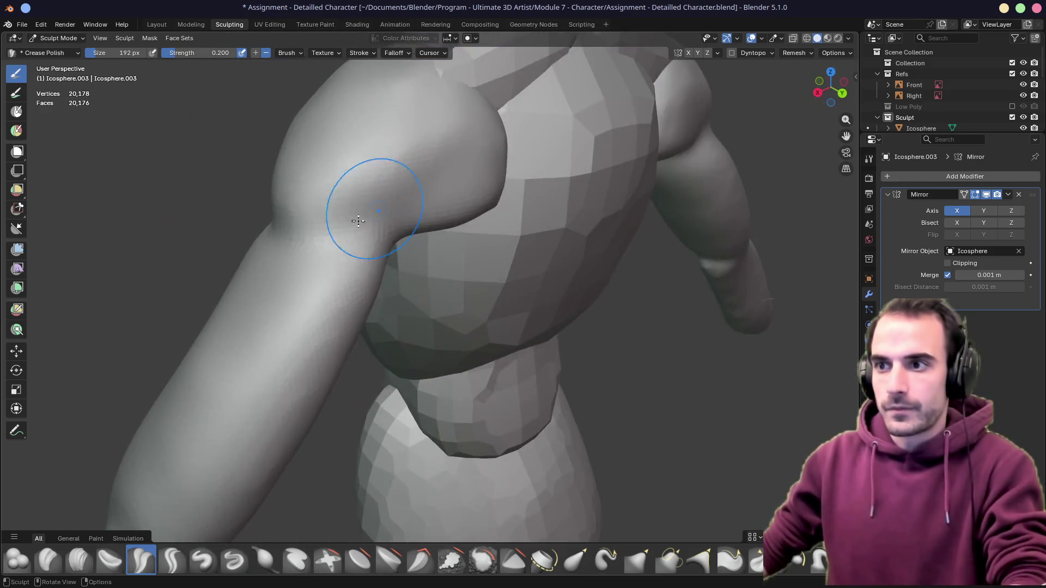
middle_click_drag(442, 172, 336, 222)
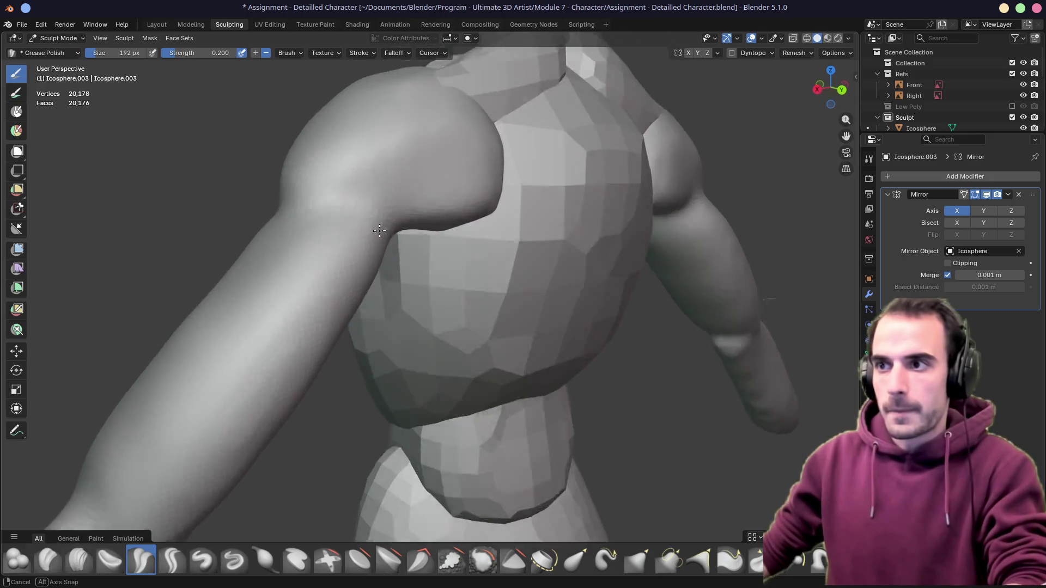
middle_click_drag(411, 262, 403, 283)
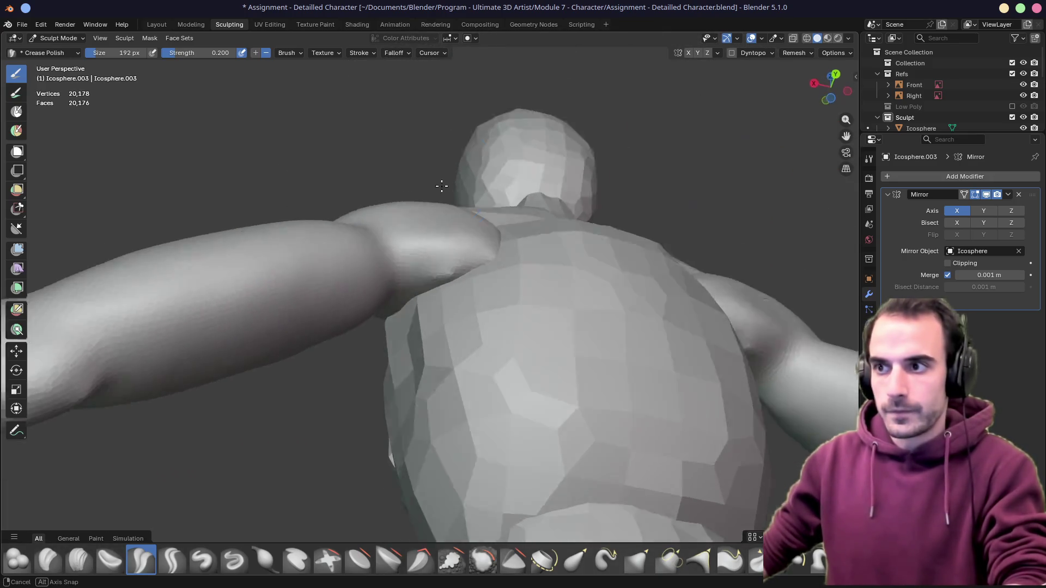
mouse_move(382, 317)
middle_mouse_down()
mouse_move(269, 273)
mouse_move(323, 285)
mouse_move(352, 270)
mouse_move(338, 238)
middle_mouse_up()
scroll(353, 271, "down", 4)
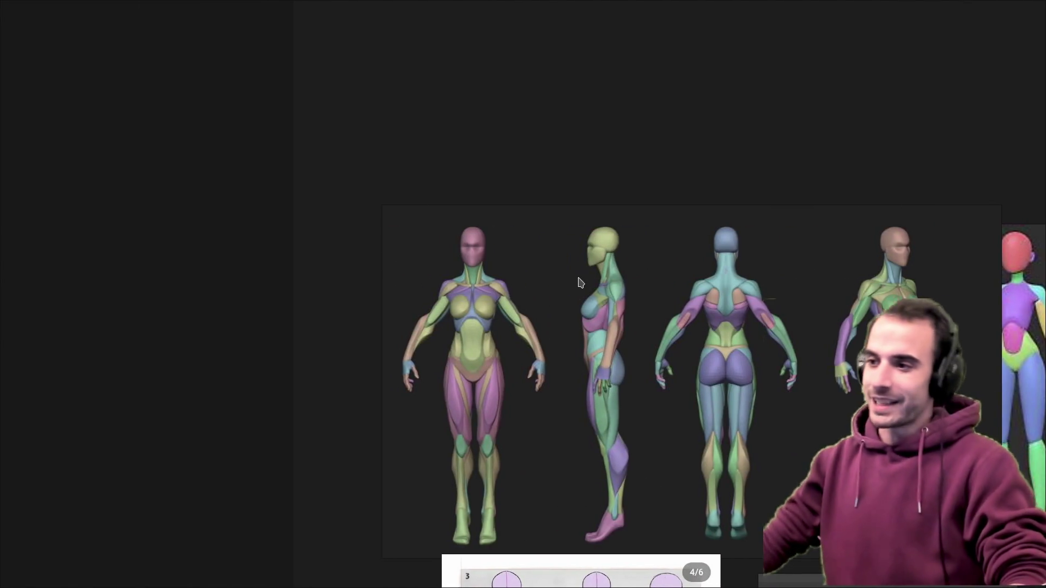
scroll(572, 280, "down", 3)
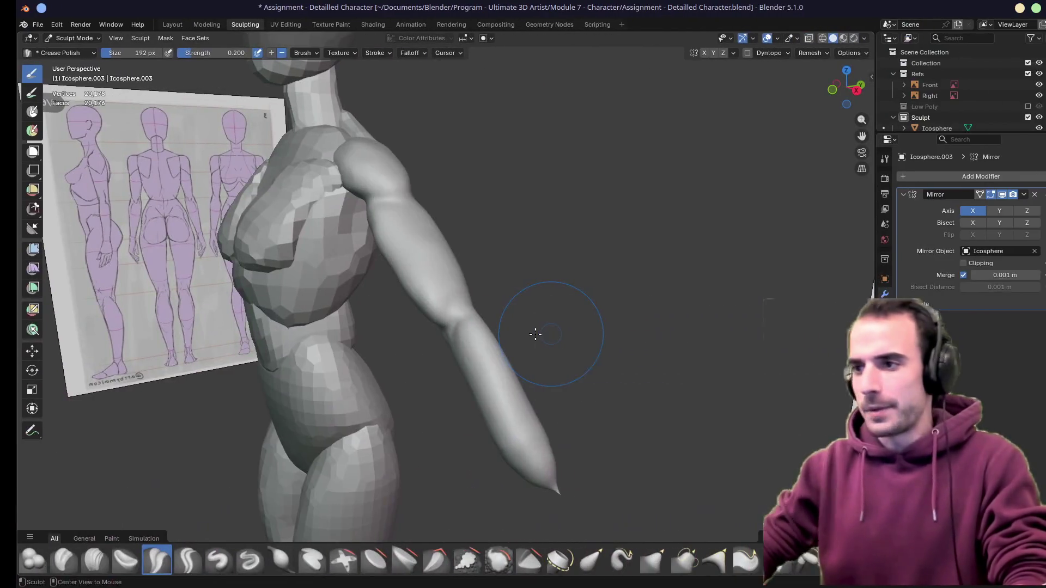
middle_click_drag(534, 333, 420, 292)
scroll(420, 327, "up", 2)
scroll(416, 357, "up", 2)
middle_click_drag(415, 356, 309, 274)
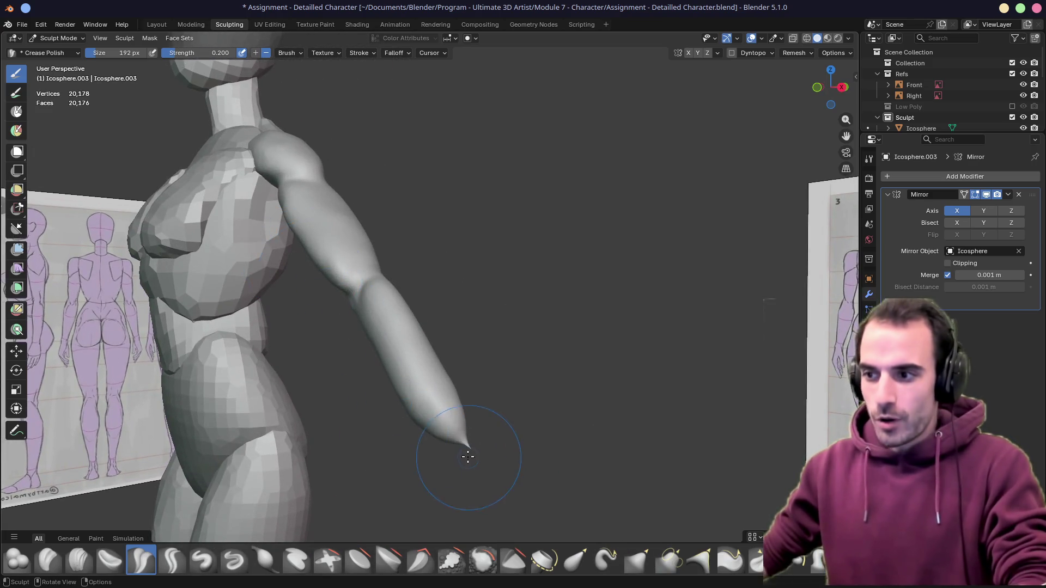
Round off the pointed arm tip, then step back to review the full torso and shoulder
mouse_move(469, 441)
middle_mouse_down("shift")
mouse_move(395, 286)
mouse_move(311, 238)
mouse_move(412, 348)
mouse_move(418, 311)
mouse_move(434, 322)
mouse_move(450, 310)
mouse_move(397, 275)
mouse_move(436, 312)
mouse_move(483, 271)
mouse_move(433, 300)
middle_mouse_up("shift")
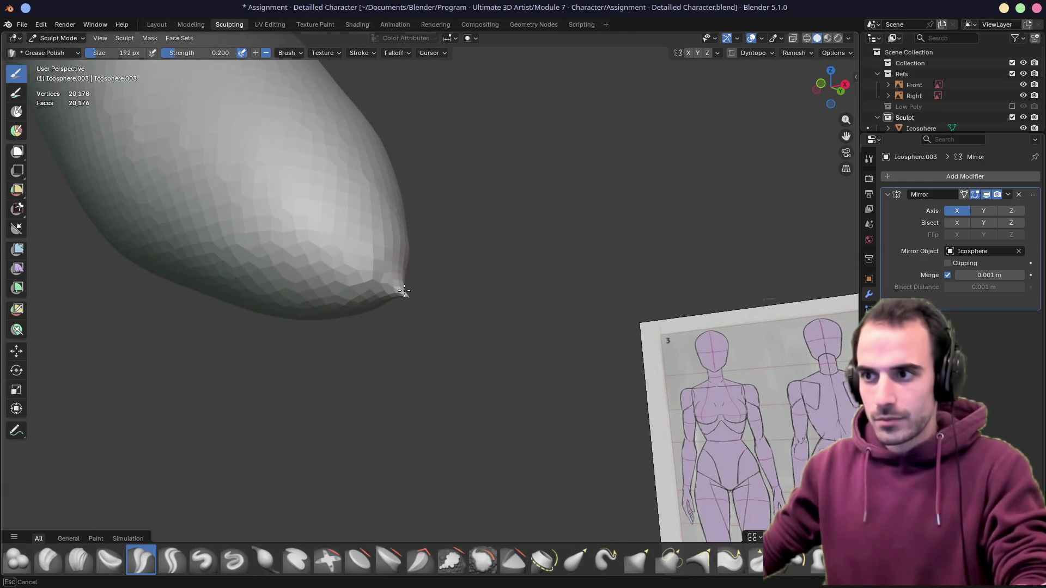
mouse_move(403, 279)
middle_mouse_down()
mouse_move(379, 269)
mouse_move(353, 277)
mouse_move(194, 265)
mouse_move(273, 257)
mouse_move(230, 242)
mouse_move(327, 261)
mouse_move(432, 326)
mouse_move(466, 311)
mouse_move(476, 286)
mouse_move(493, 290)
mouse_move(415, 312)
middle_mouse_up()
scroll(229, 242, "down", 3)
scroll(455, 338, "up", 3)
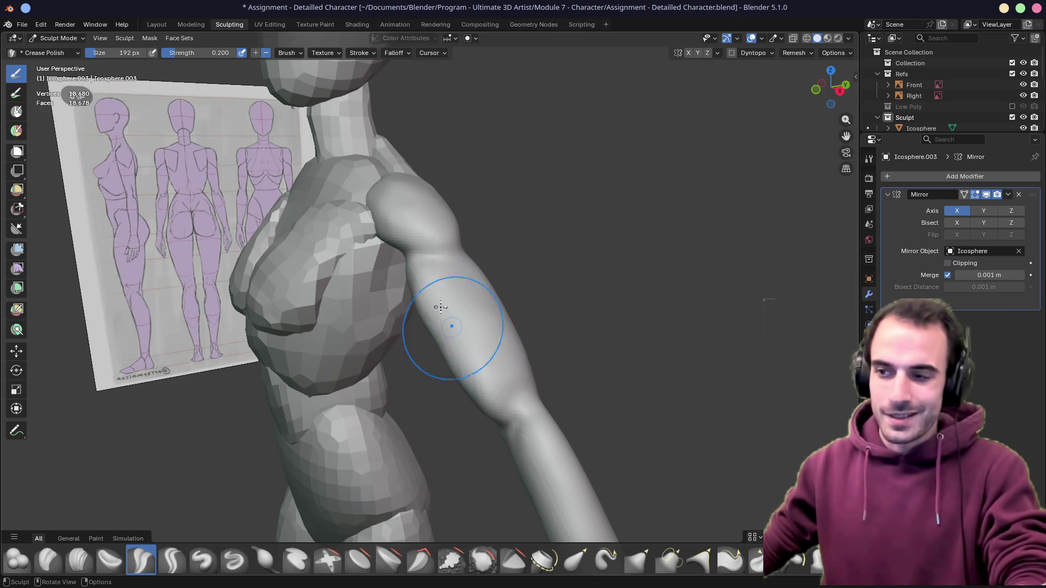
middle_click_drag(452, 346, 513, 331)
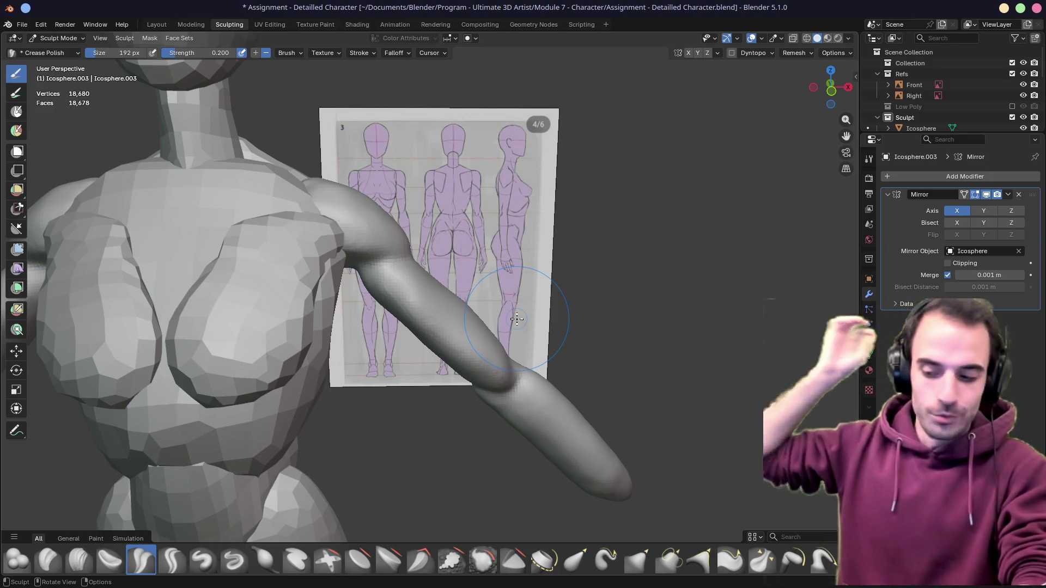
scroll(419, 349, "down", 3)
scroll(419, 349, "down", 2)
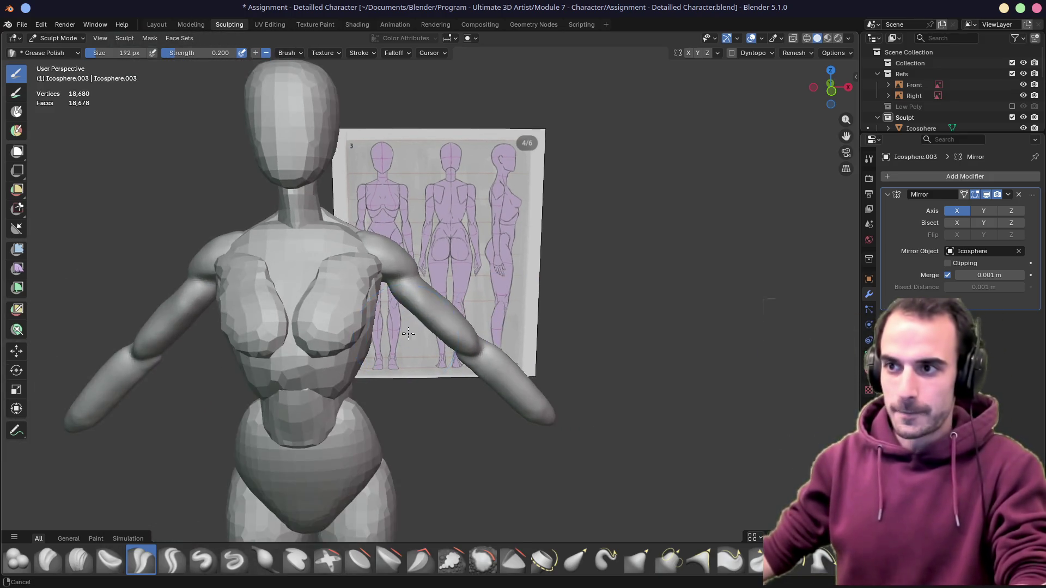
middle_click_drag(419, 349, 446, 320)
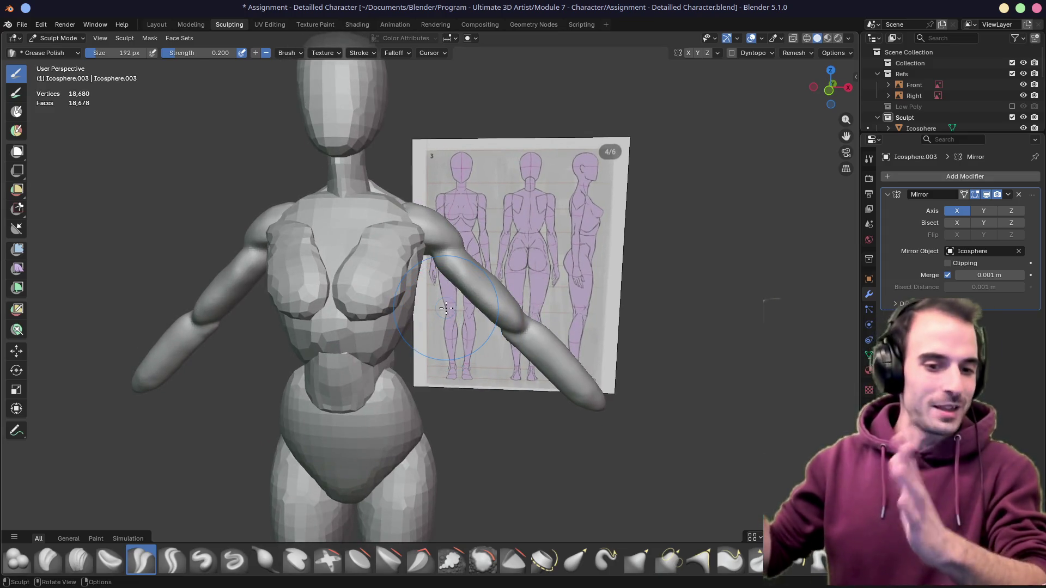
mouse_move(430, 269)
middle_mouse_down()
mouse_move(485, 302)
mouse_move(461, 338)
middle_mouse_up()
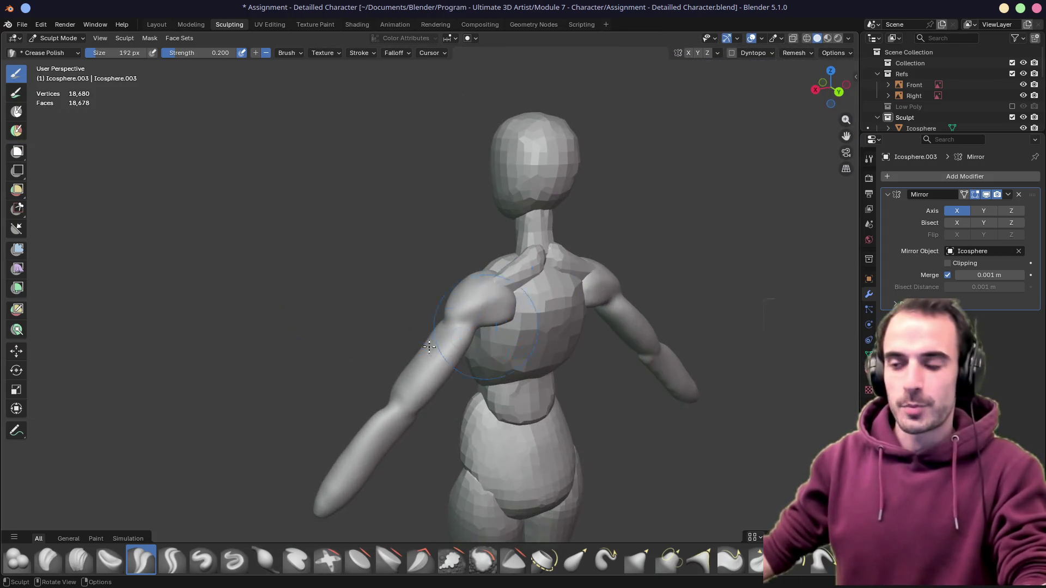
middle_click(506, 297, "alt")
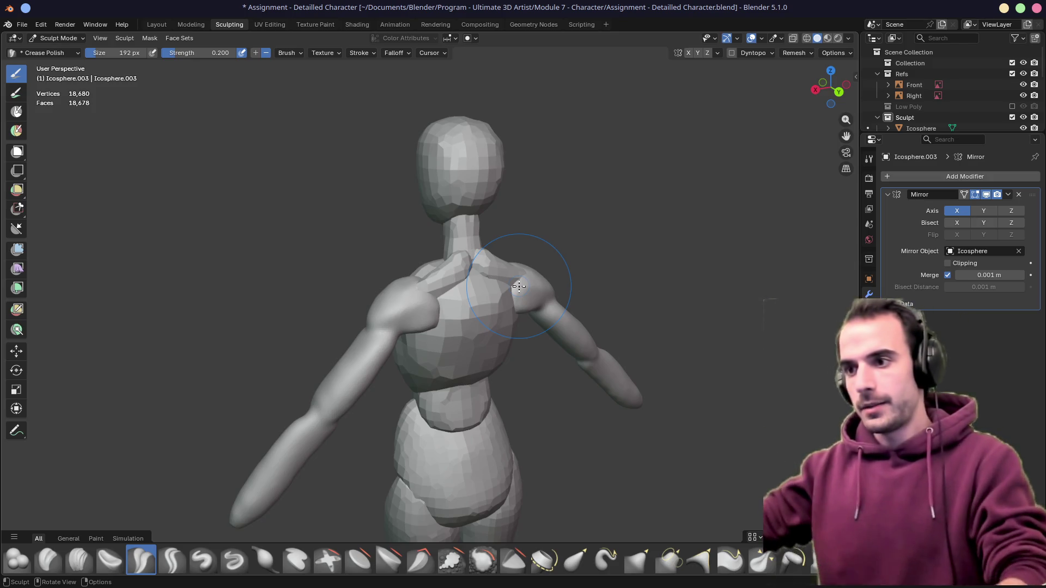
Center on the head and make Icosphere.005 the active sculpt object
middle_click_drag(518, 285, 473, 295)
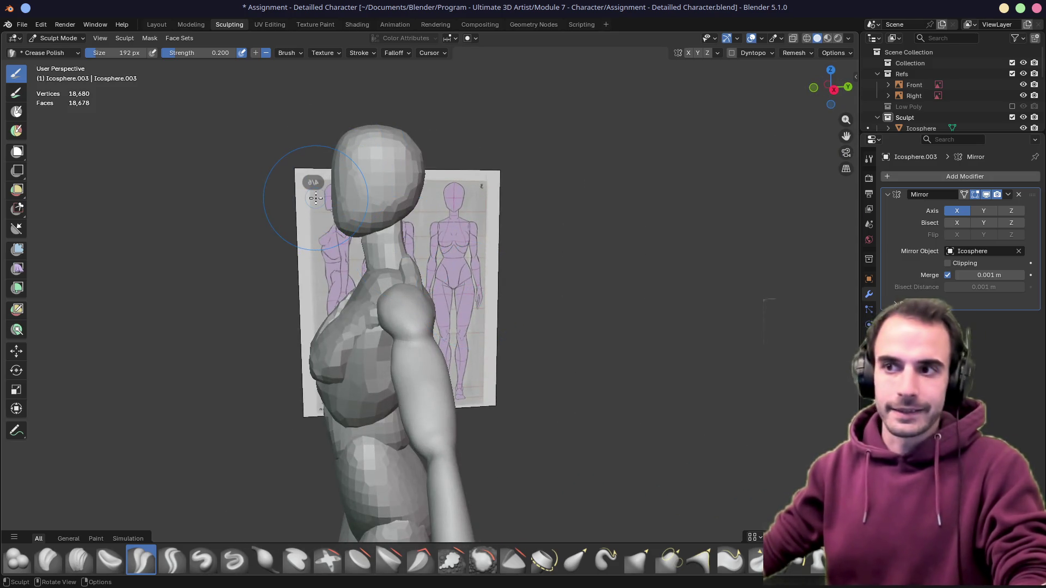
middle_click(375, 194, "alt")
scroll(384, 246, "up", 3)
mouse_move(384, 270)
middle_mouse_down()
mouse_move(406, 290)
mouse_move(624, 171)
middle_mouse_up()
scroll(405, 290, "down", 2)
key("alt+q")
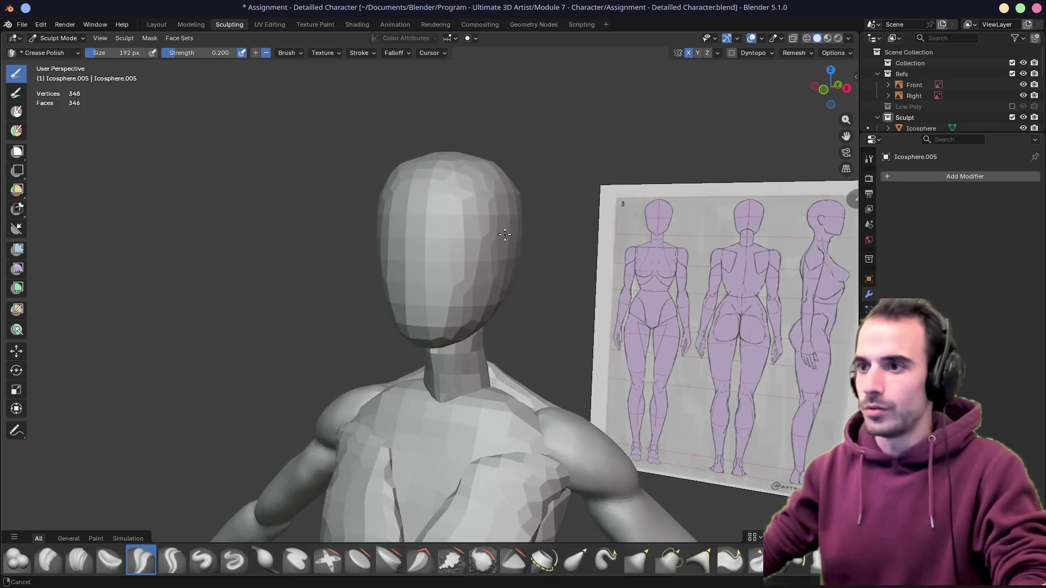
Voxel remesh the head at size 0.002 into a dense 132,458-vertex mesh
left_click(789, 53)
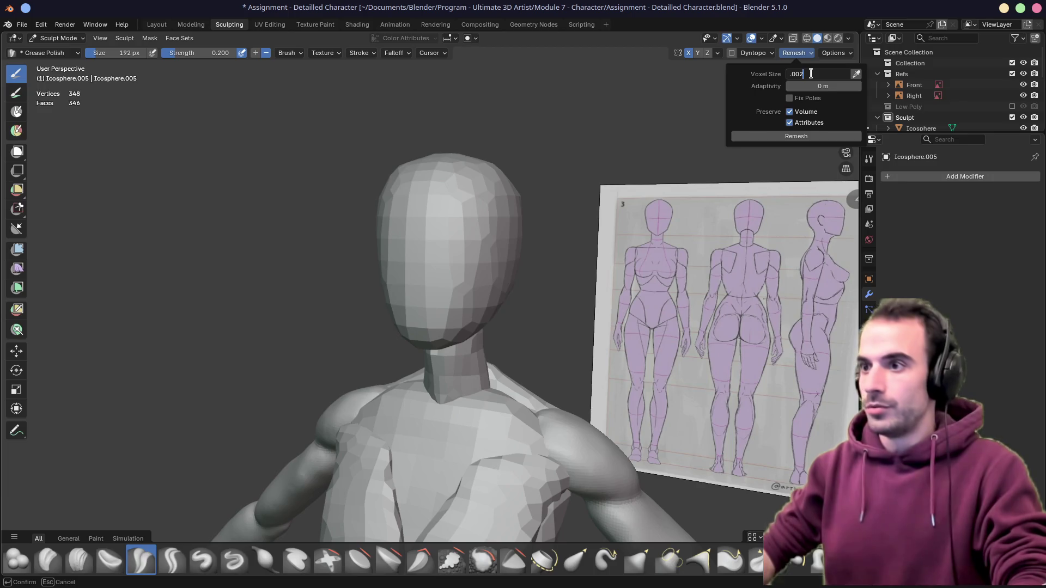
left_click(796, 137)
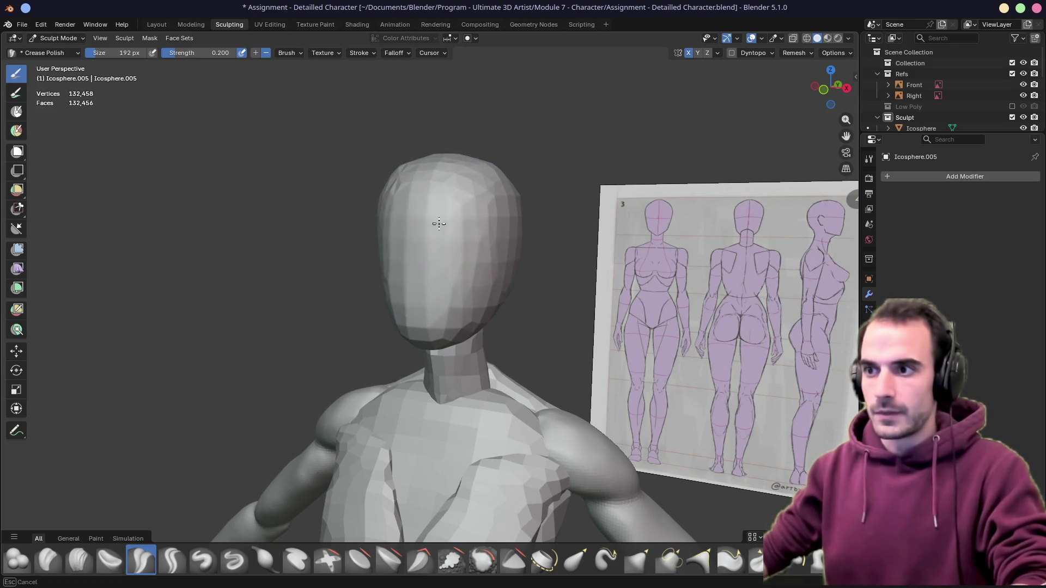
middle_click_drag(463, 210, 435, 198)
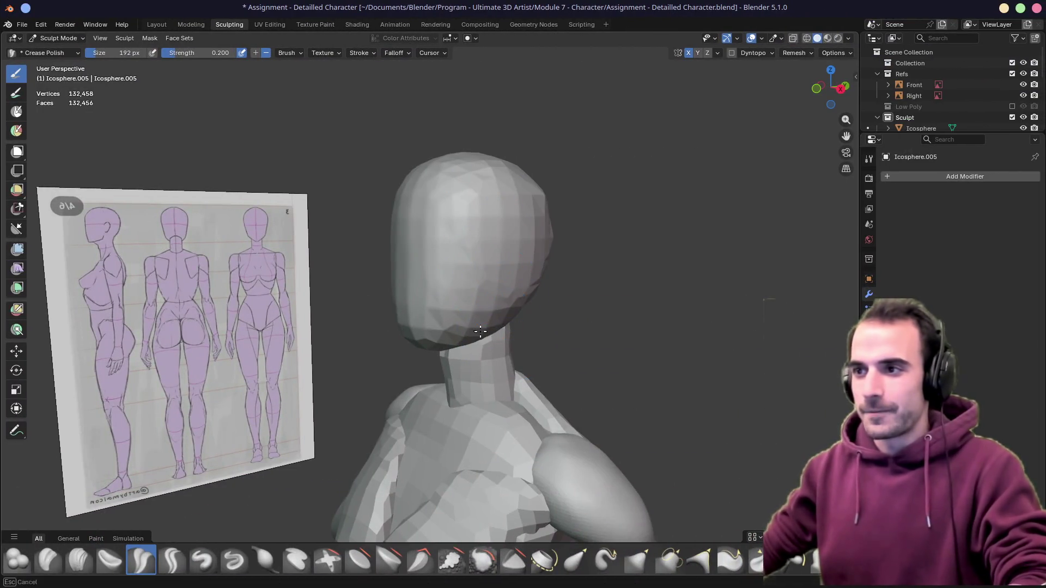
Enlarge the brush and flatten the head's right side with Crease Polish in front view
key("f")
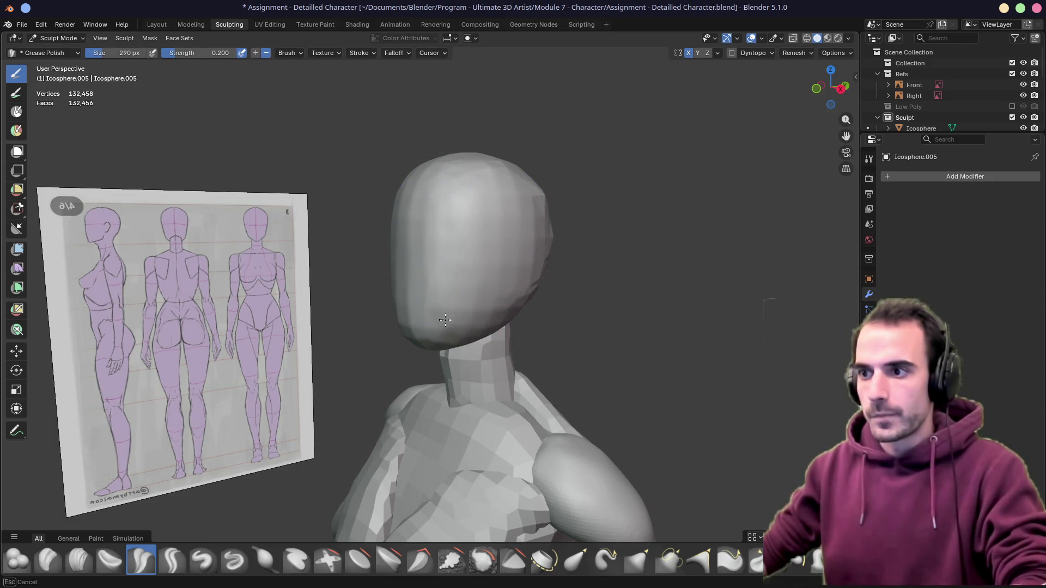
middle_click_drag(408, 330, 505, 264)
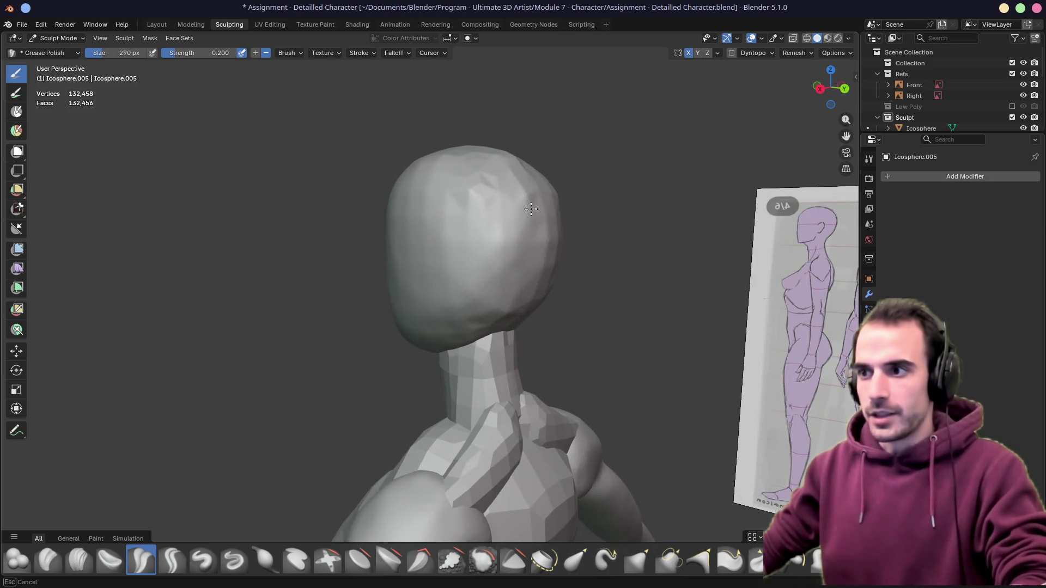
middle_click_drag(522, 172, 444, 253)
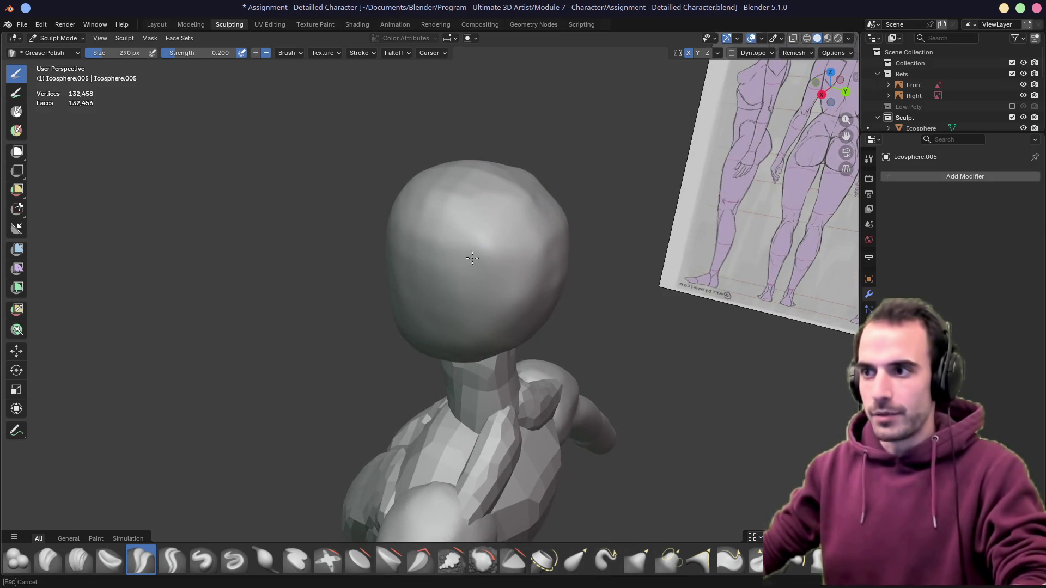
mouse_move(553, 273)
middle_mouse_down()
mouse_move(572, 243)
mouse_move(433, 195)
middle_mouse_up()
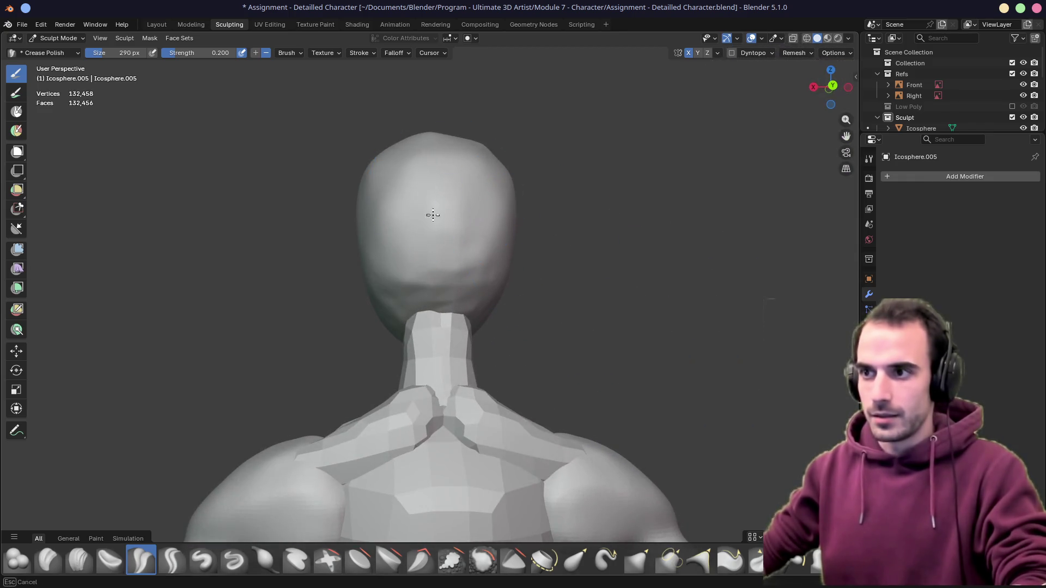
mouse_move(436, 286)
middle_mouse_down()
mouse_move(420, 233)
mouse_move(435, 313)
middle_mouse_up()
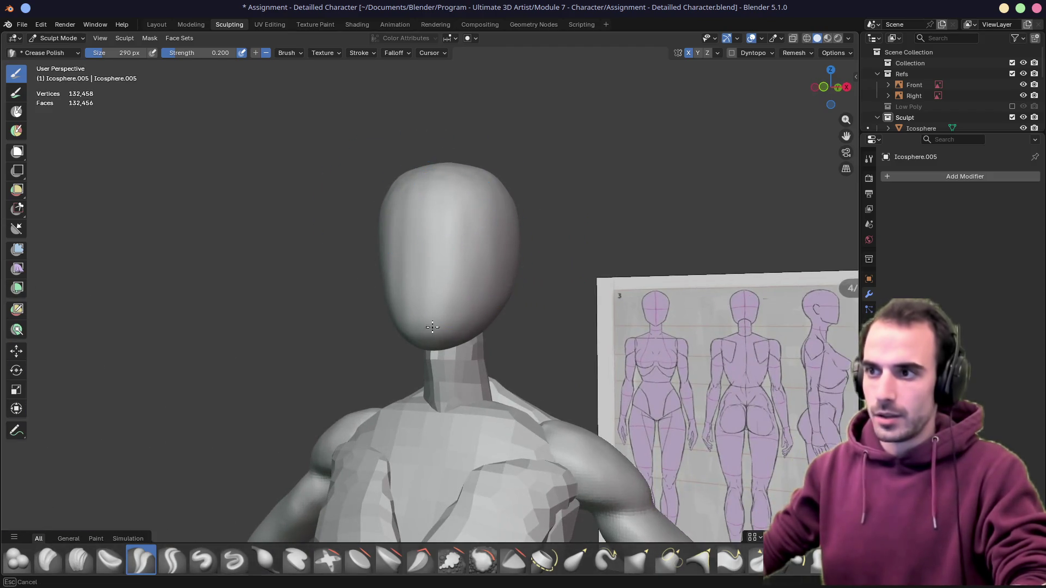
mouse_move(467, 226)
middle_mouse_down()
mouse_move(510, 230)
mouse_move(493, 157)
middle_mouse_up()
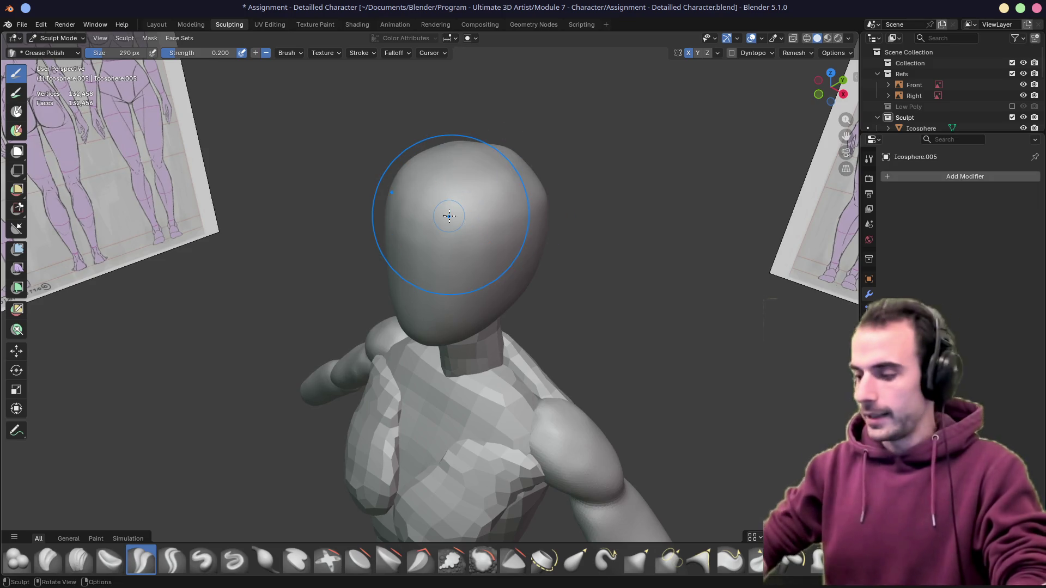
key("KP_1")
left_click_drag(448, 215, 496, 270)
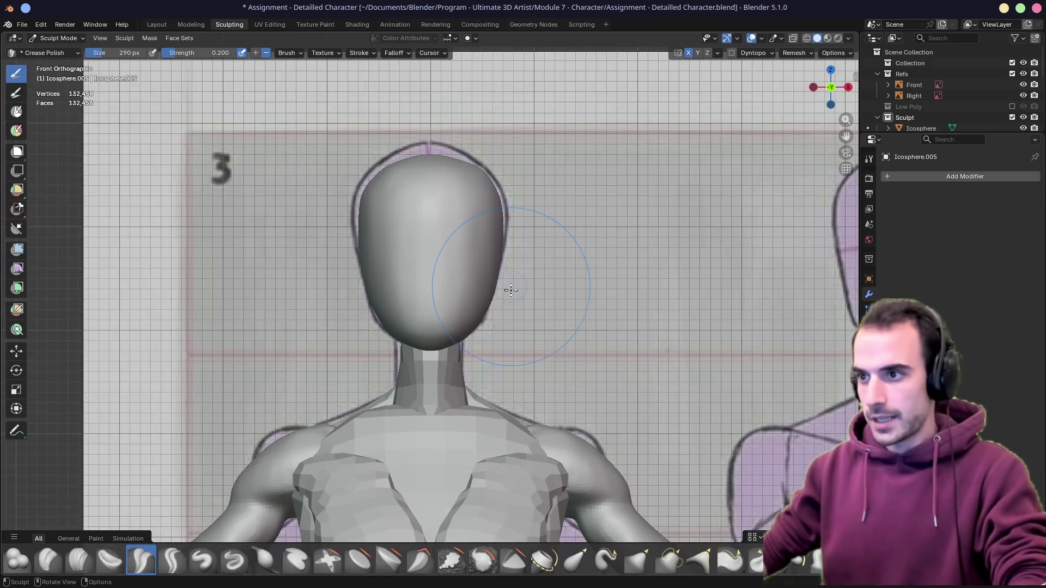
Grab the side of the head into shape against the front reference outline
key("g")
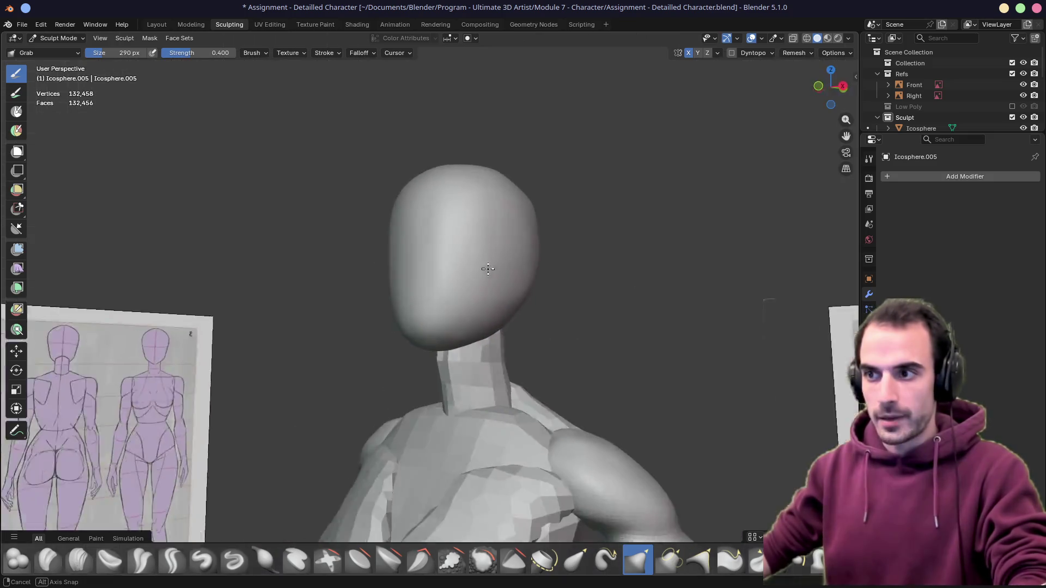
mouse_move(489, 304)
middle_mouse_down()
mouse_move(380, 278)
mouse_move(495, 265)
middle_mouse_up()
key("KP_1")
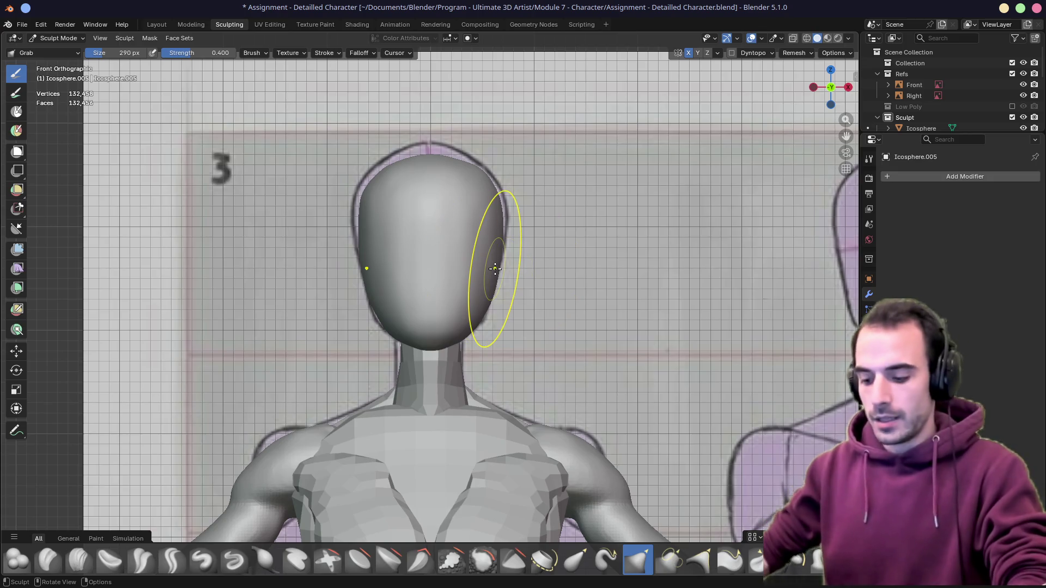
key("ctrl+super+Left")
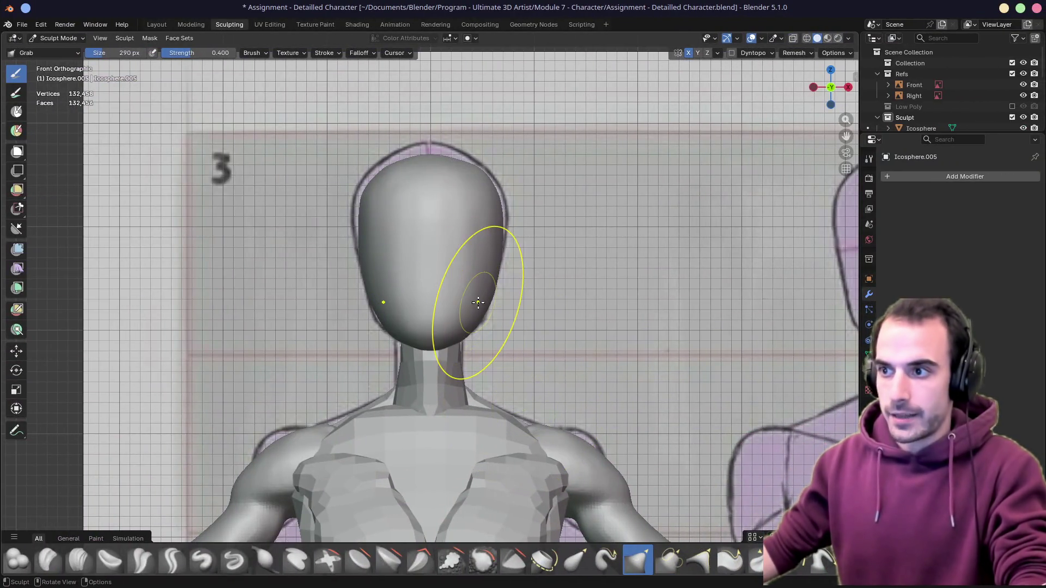
left_click_drag(478, 303, 475, 299)
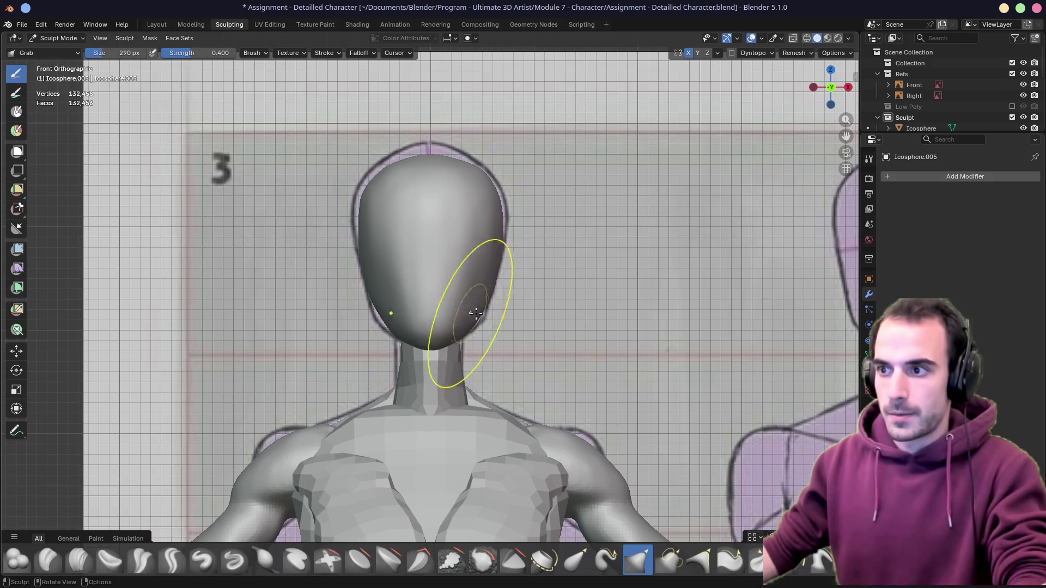
Resize the brush to 192 px and pull the lower side of the head inward for a tapering jaw
key("f")
left_click(466, 290)
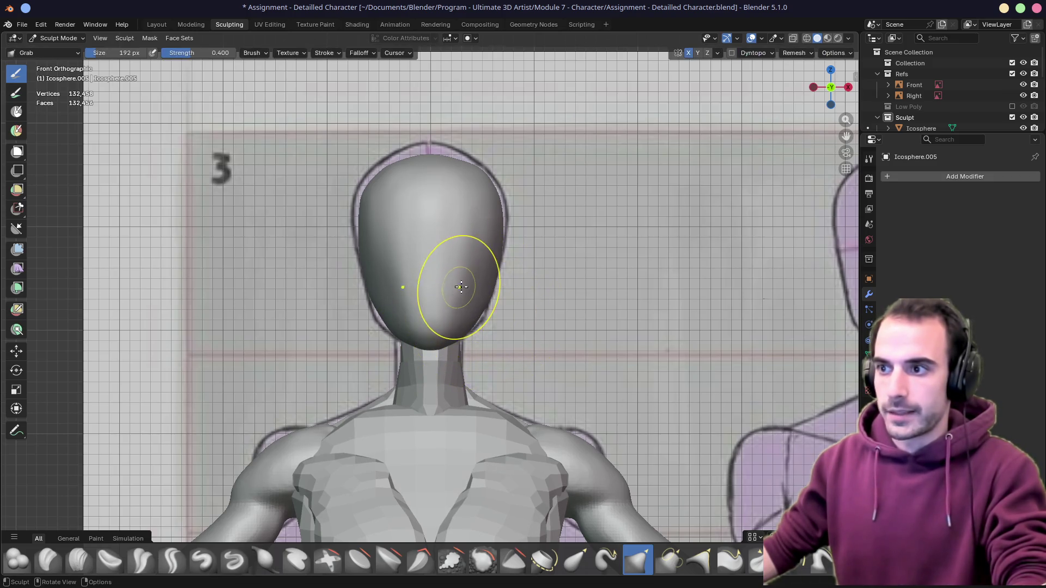
left_click_drag(461, 280, 464, 287)
mouse_move(473, 304)
middle_mouse_down()
mouse_move(430, 297)
mouse_move(528, 260)
mouse_move(533, 231)
mouse_move(564, 233)
middle_mouse_up()
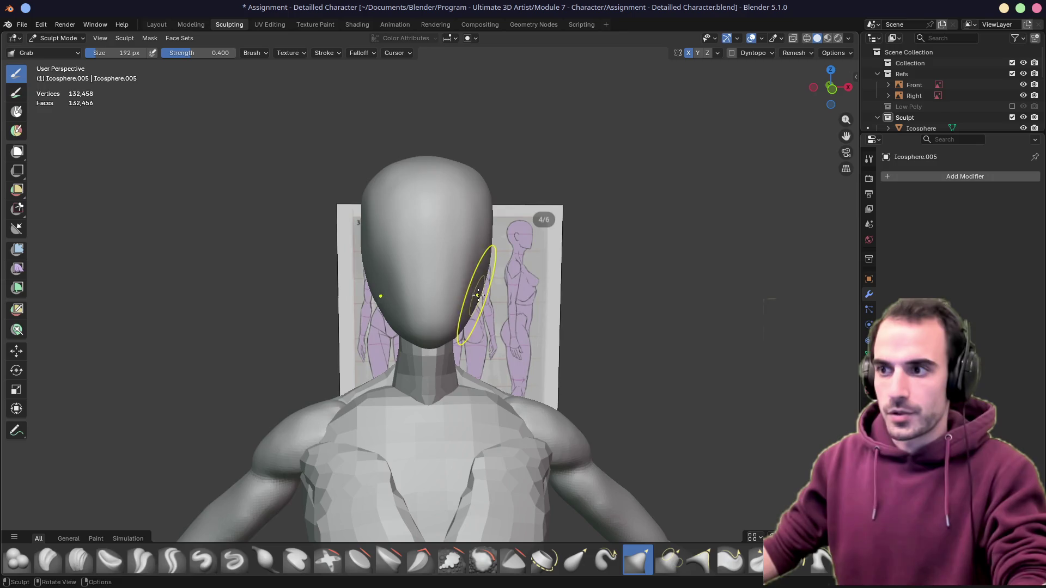
middle_click_drag(478, 301, 514, 287)
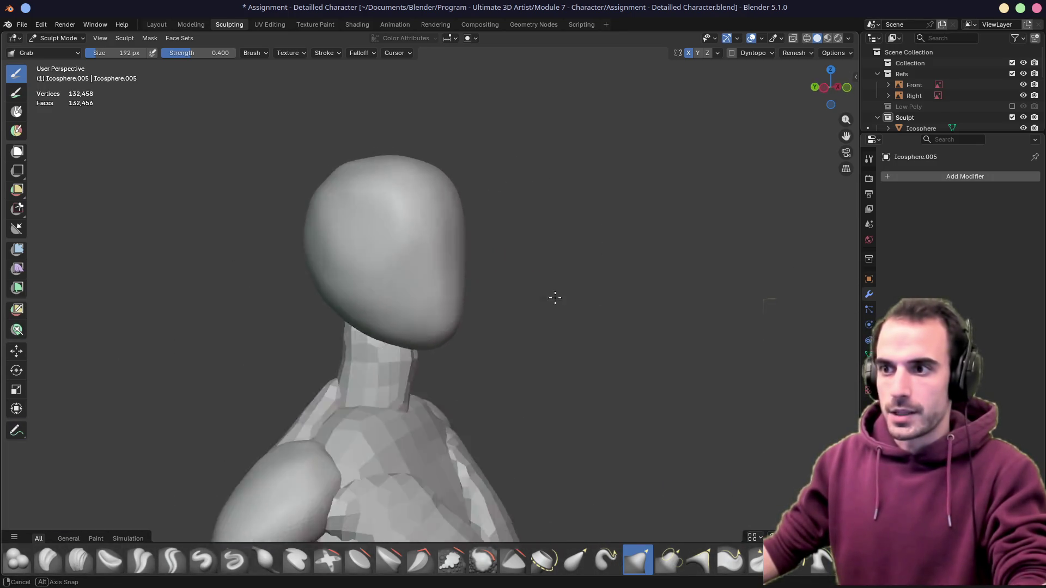
Tweak the lower-left jaw and shrink the Grab brush to 102 px
mouse_move(515, 286)
middle_mouse_down()
mouse_move(495, 204)
mouse_move(448, 254)
middle_mouse_up()
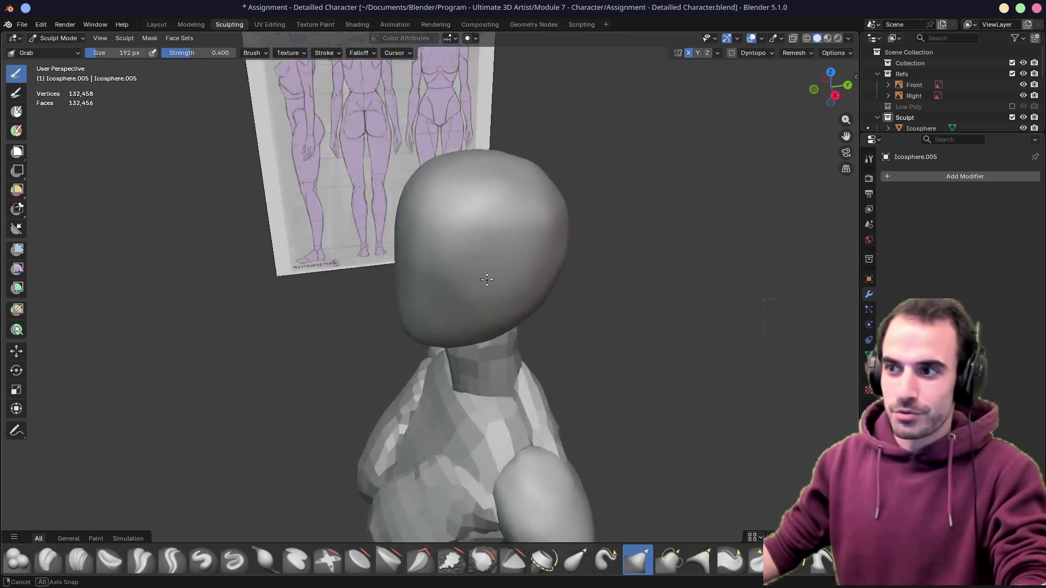
left_click_drag(402, 299, 362, 362)
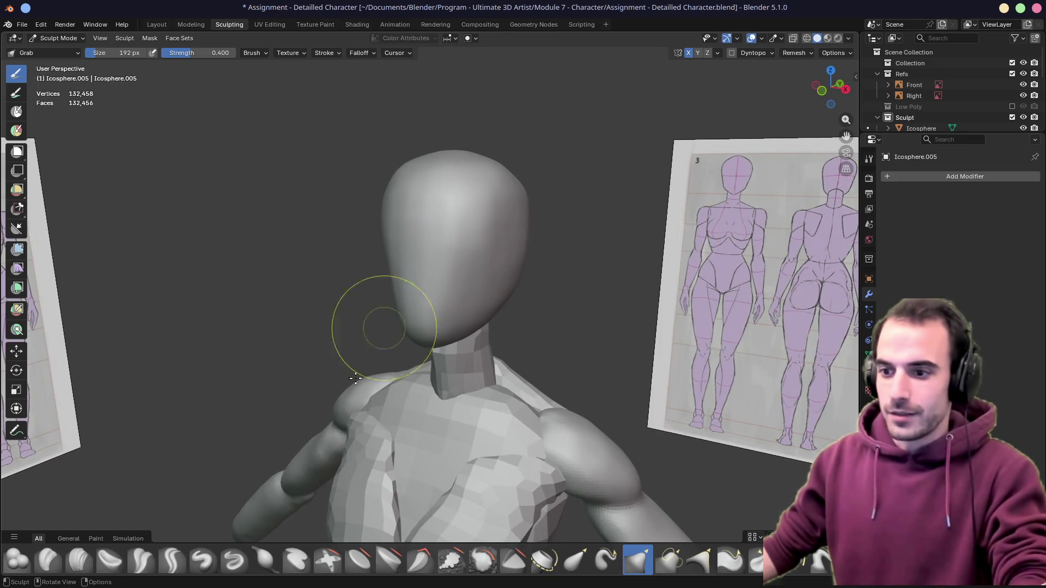
key("f")
left_click(458, 233)
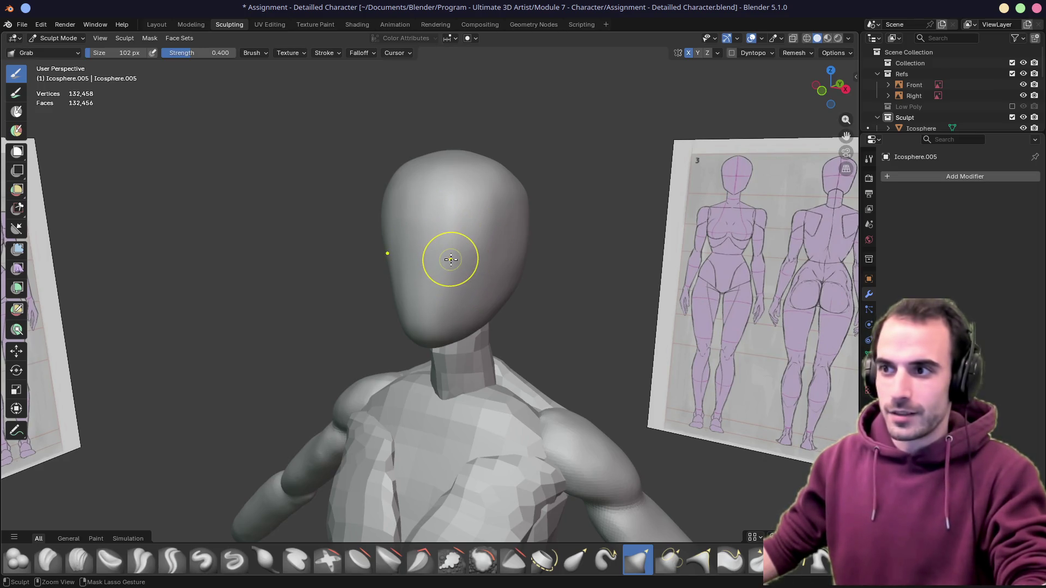
middle_click_drag(458, 262, 429, 262)
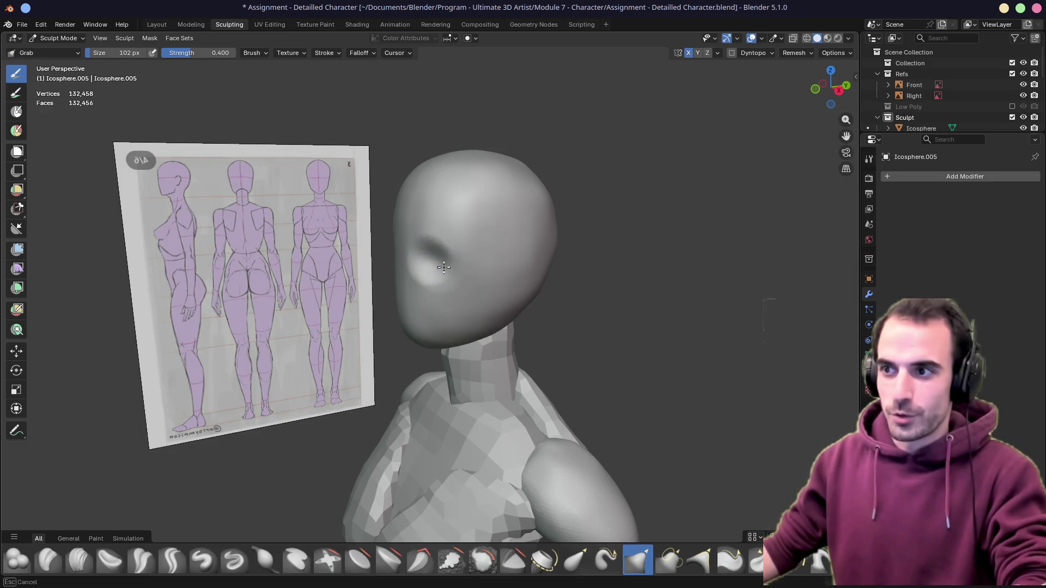
mouse_move(432, 256)
middle_mouse_down()
mouse_move(382, 267)
mouse_move(427, 262)
middle_mouse_up()
Push in the eye socket in right profile with a 222 px brush, comparing through X-ray
key("f")
left_click(428, 275)
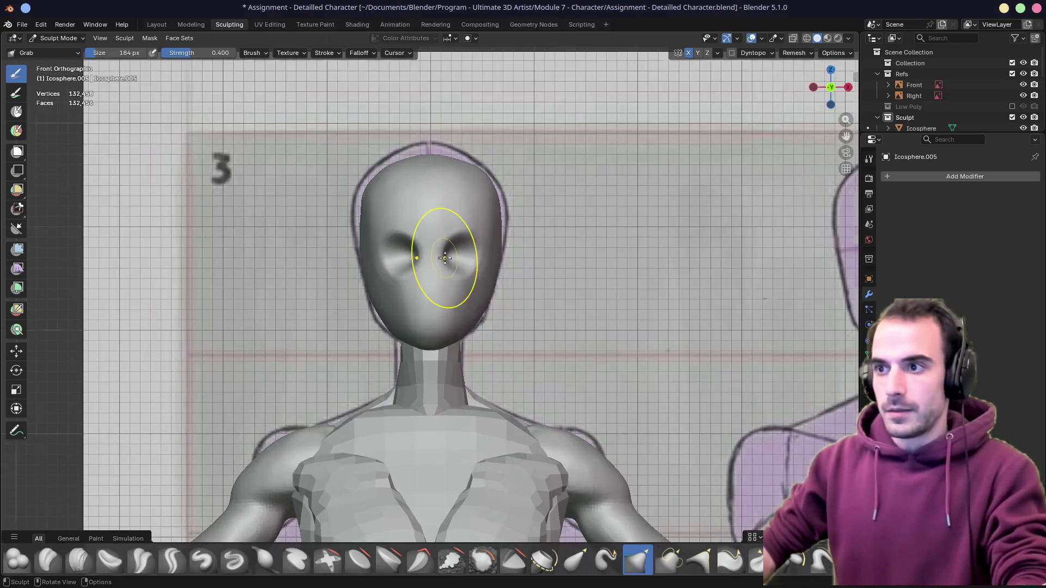
middle_click_drag(442, 262, 444, 259, "alt")
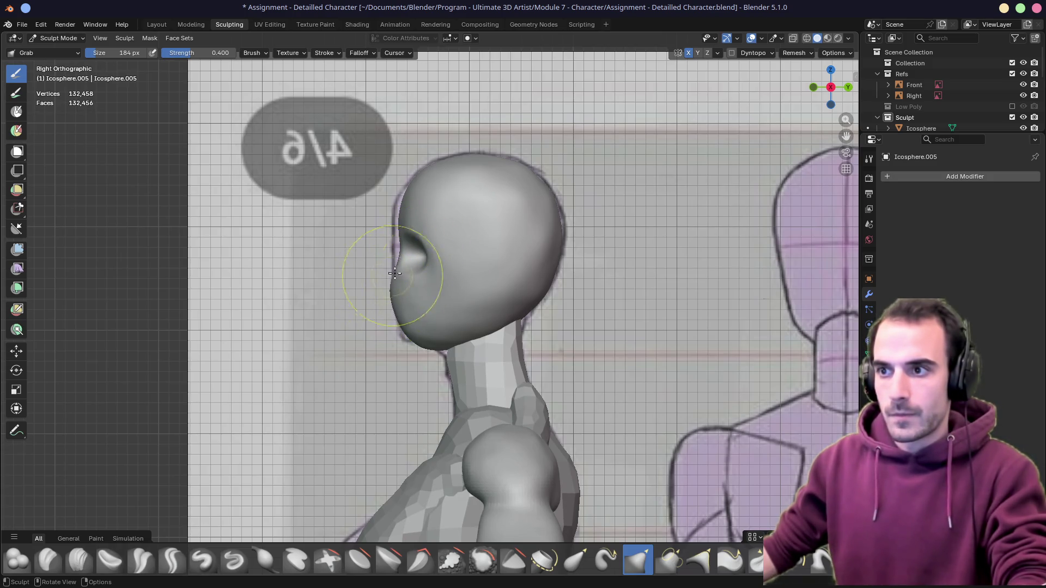
left_click(433, 254)
left_click_drag(416, 252, 408, 254)
key("alt+z")
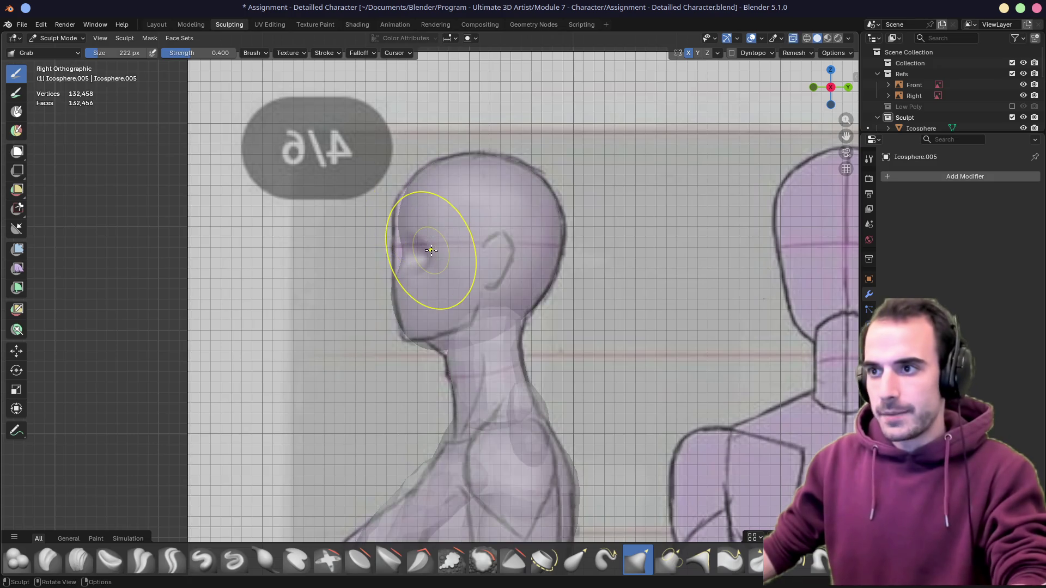
key("alt+z")
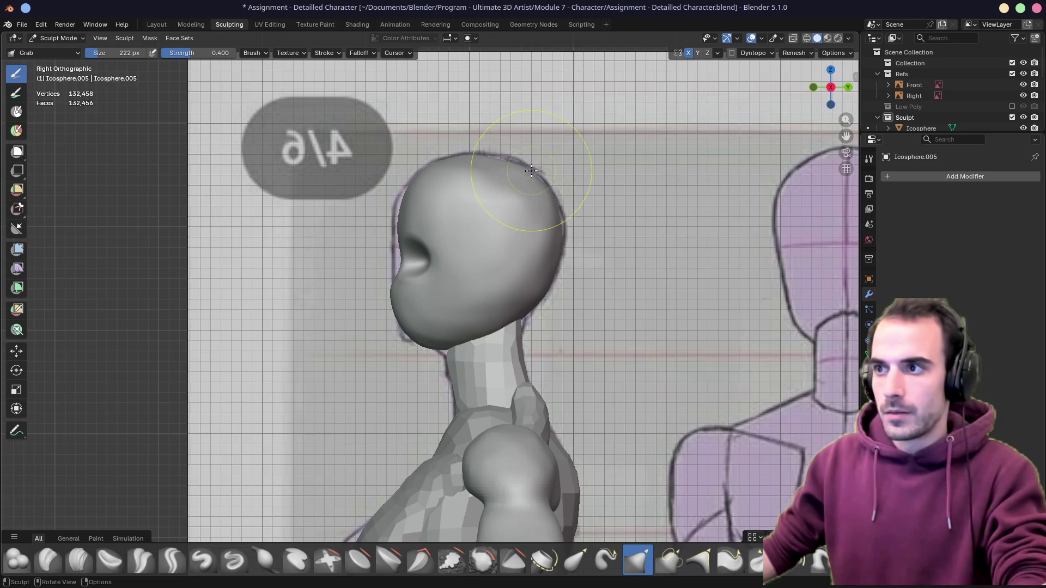
key("alt+z")
key("alt+z")
left_click_drag(531, 170, 518, 170)
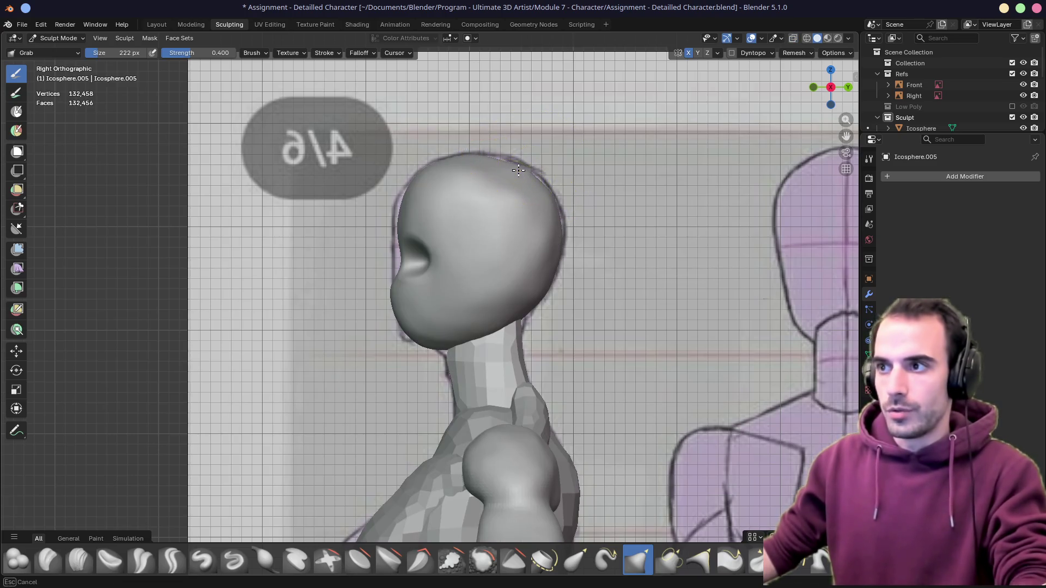
Shape the right eye socket in front view against the see-through reference
mouse_move(445, 327)
middle_mouse_down()
mouse_move(431, 284)
mouse_move(455, 261)
middle_mouse_up()
left_click_drag(455, 261, 466, 258)
key("KP_1")
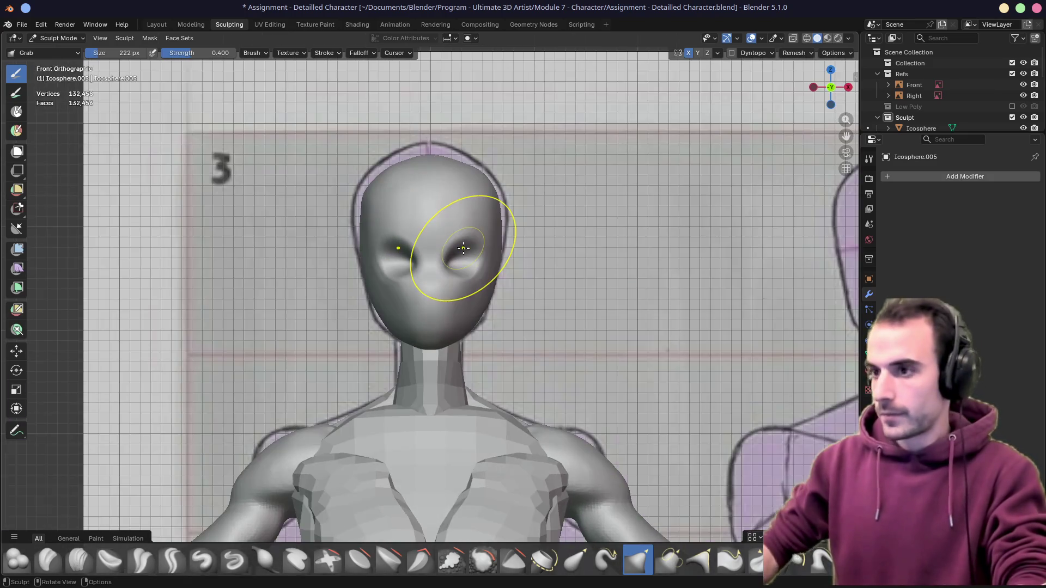
key("alt+z")
key("alt+z")
left_click_drag(452, 258, 443, 260)
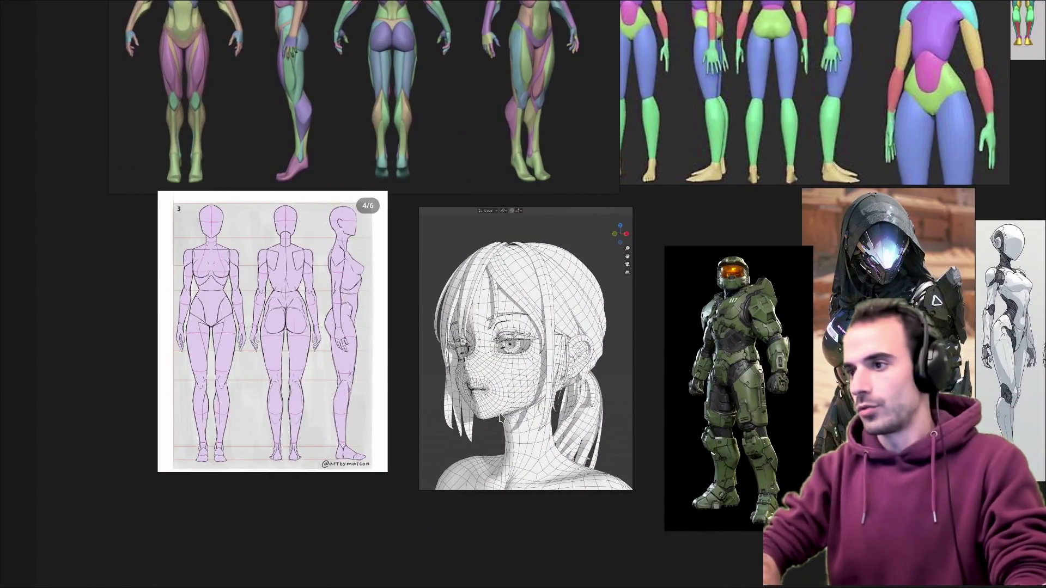
key("f")
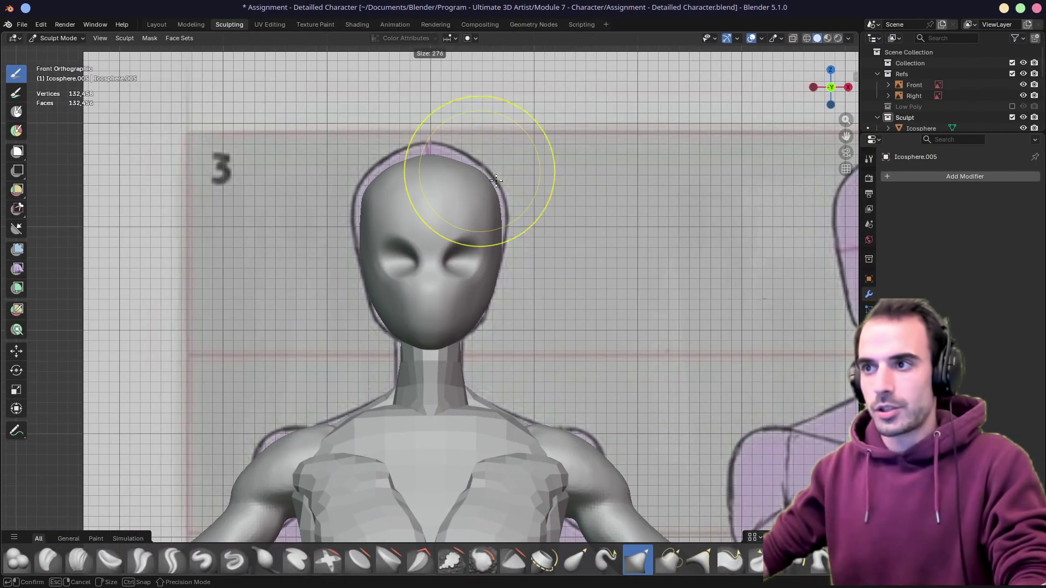
Pull the chin and lower face forward in right profile with a 256 px Grab brush, then shrink to 140 px
left_click(477, 177)
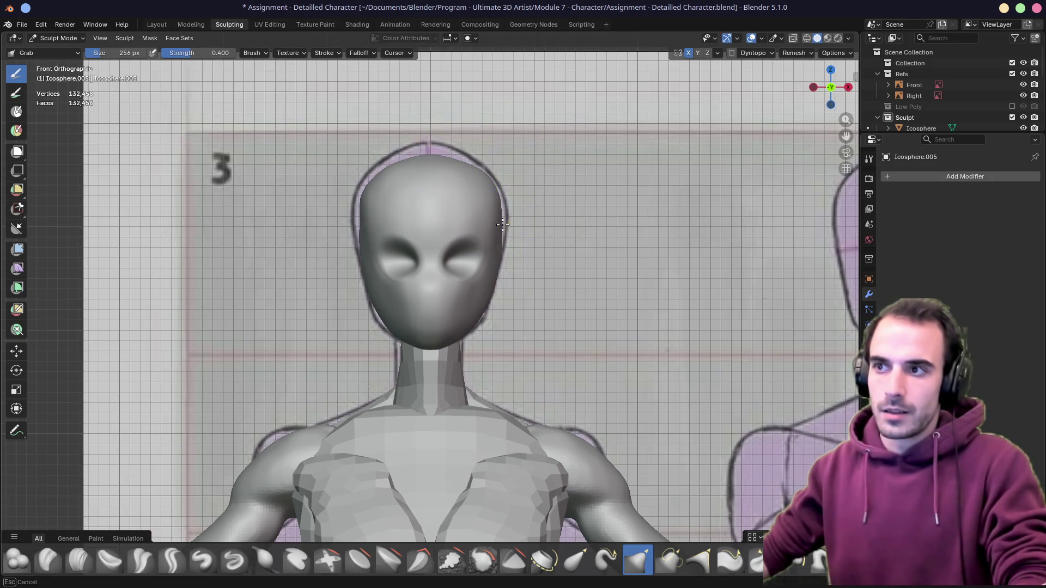
key("KP_3")
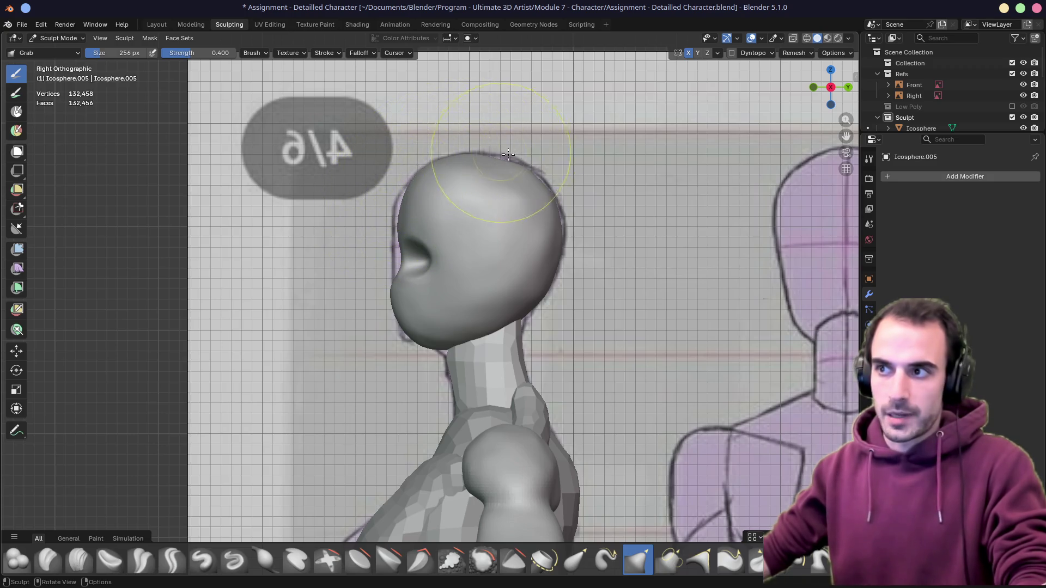
key("KP_1")
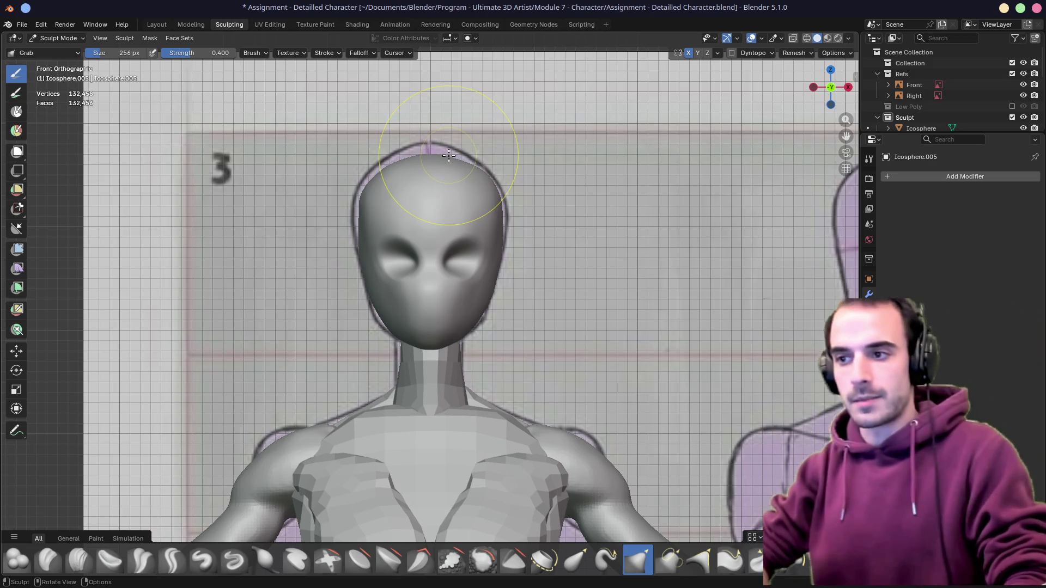
mouse_move(448, 156)
middle_mouse_down()
mouse_move(567, 233)
mouse_move(456, 245)
middle_mouse_up()
key("KP_1")
key("KP_3")
mouse_move(397, 268)
left_mouse_down()
mouse_move(394, 278)
mouse_move(384, 270)
left_mouse_up()
key("f")
left_click(379, 248)
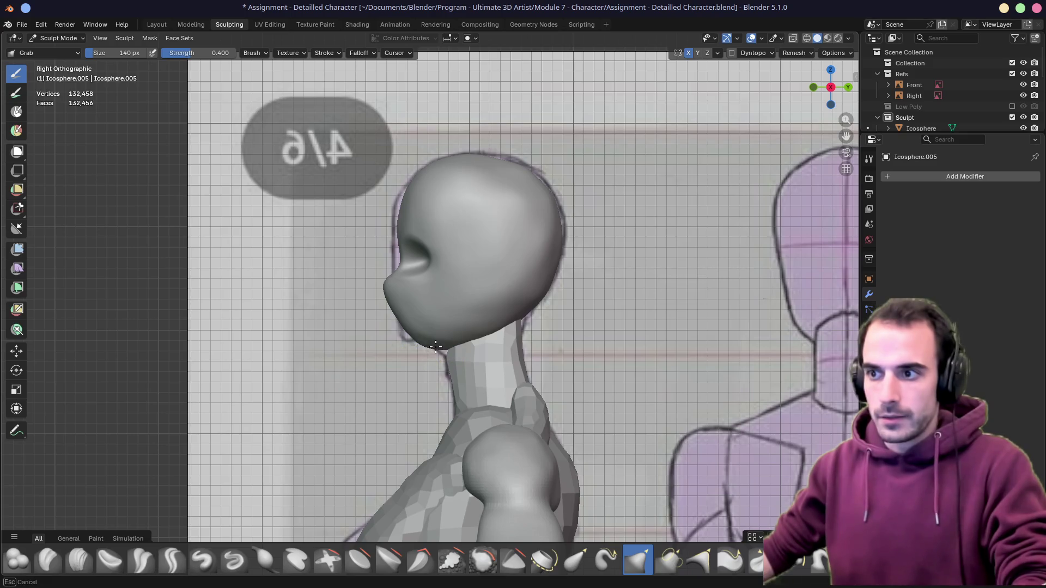
Shape the neck under the chin with a 178 px brush, checking front and side views in X-ray
key("f")
left_click(419, 343)
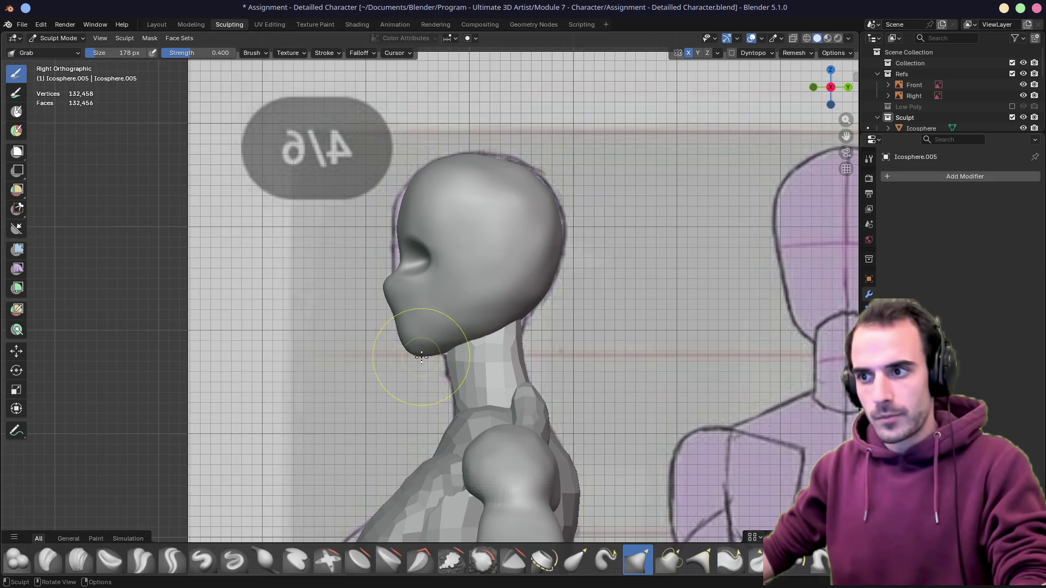
key("alt+z")
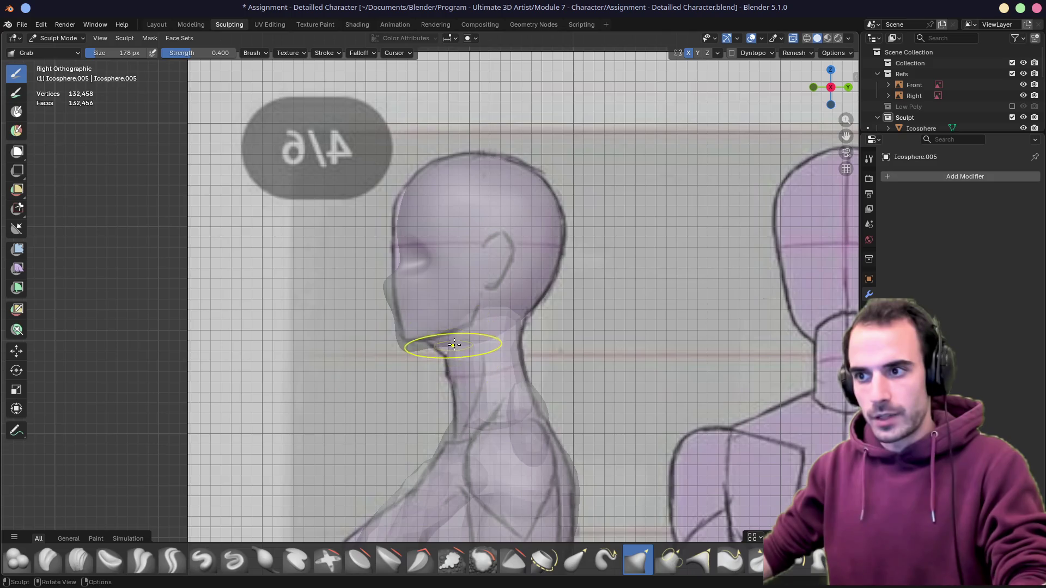
key("KP_1")
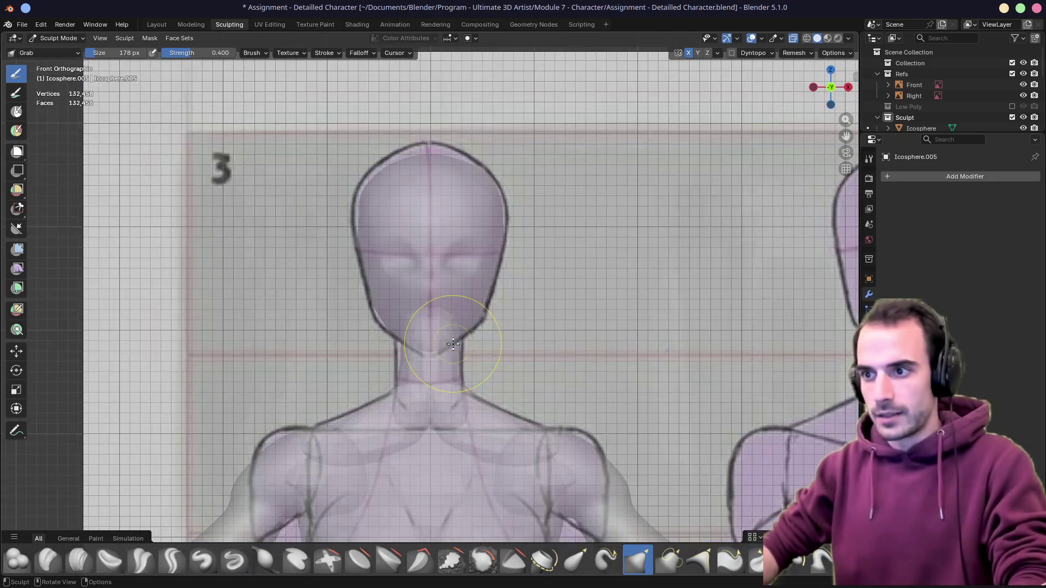
left_click_drag(453, 343, 438, 354)
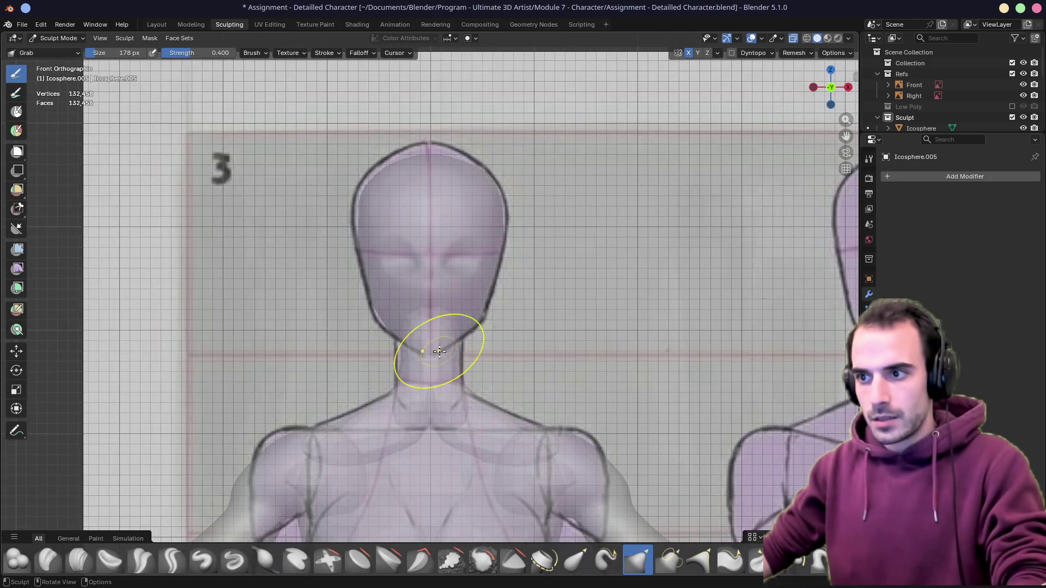
key("KP_3")
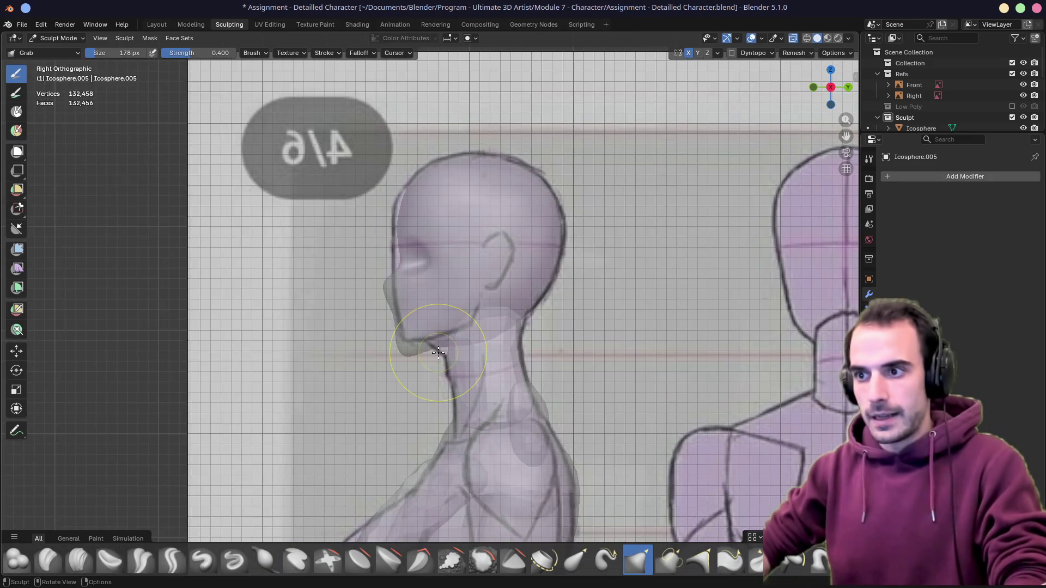
key("KP_1")
middle_click_drag(438, 353, 434, 350)
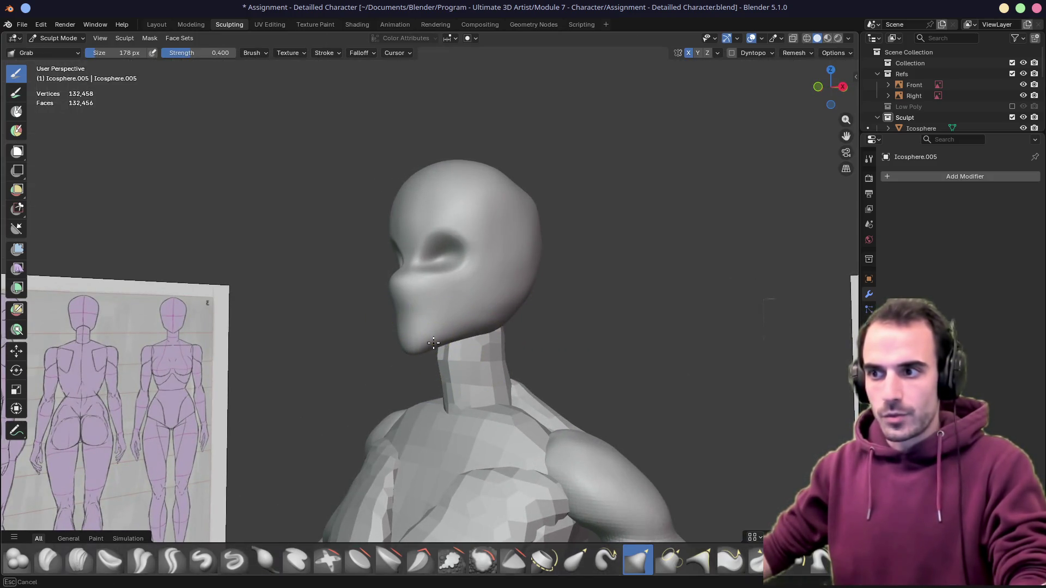
mouse_move(438, 344)
middle_mouse_down()
mouse_move(415, 323)
mouse_move(362, 325)
middle_mouse_up()
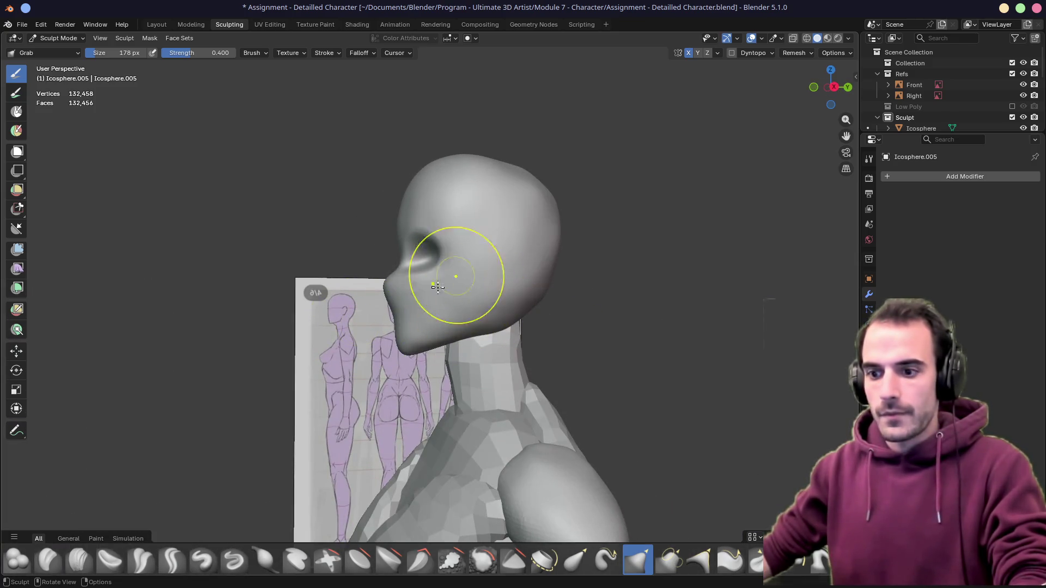
Switch to the Crease Polish brush at a smaller 76 px radius
left_click(141, 560)
key("f")
left_click(493, 323)
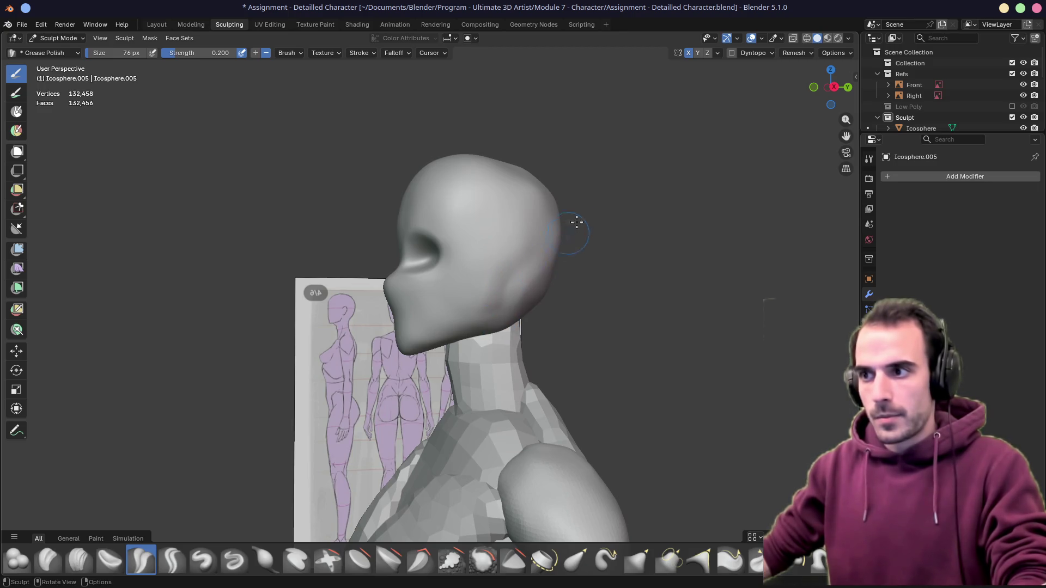
Pull the back of the head into shape with an enlarged Grab brush
middle_click_drag(574, 226, 502, 281)
key("f")
left_click(497, 348)
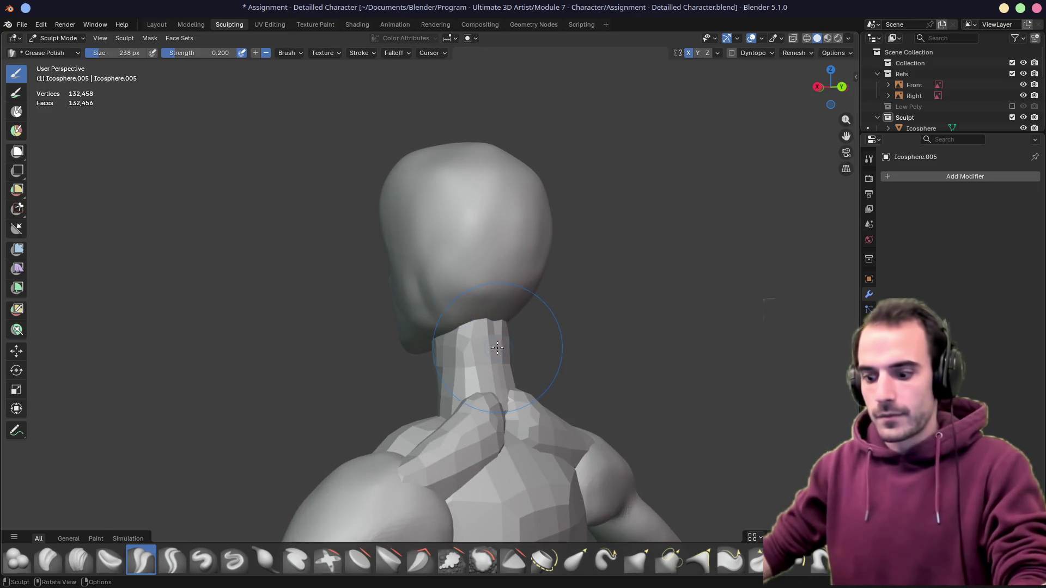
key("g")
mouse_move(468, 286)
middle_mouse_down()
mouse_move(496, 314)
mouse_move(434, 257)
middle_mouse_up()
left_click_drag(412, 267, 428, 275)
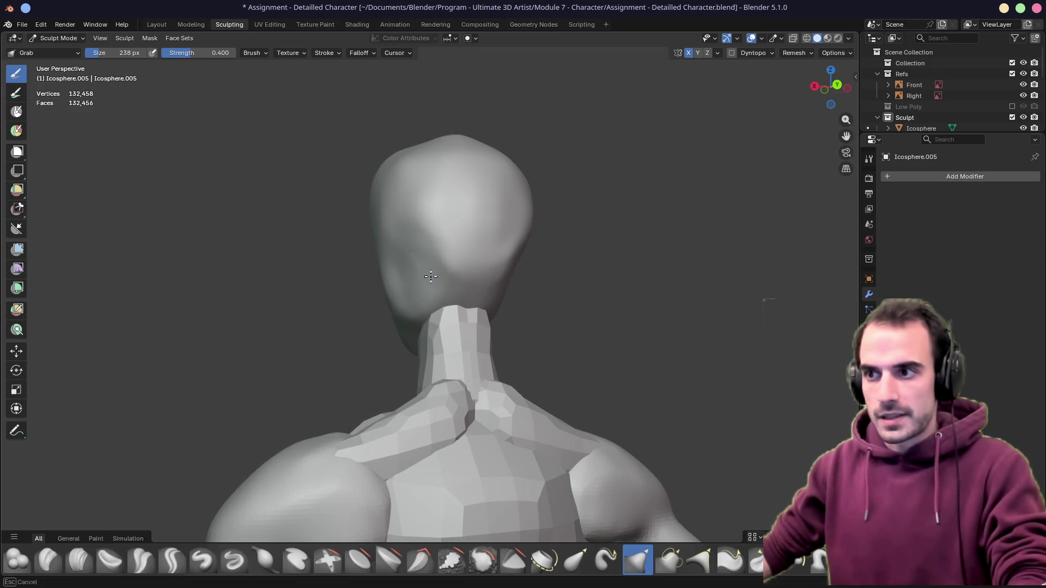
Orbit around the head to review the skull from front and rear three-quarter views
mouse_move(489, 306)
middle_mouse_down()
mouse_move(552, 317)
mouse_move(469, 302)
mouse_move(490, 284)
mouse_move(296, 297)
mouse_move(401, 292)
mouse_move(425, 260)
mouse_move(467, 295)
middle_mouse_up()
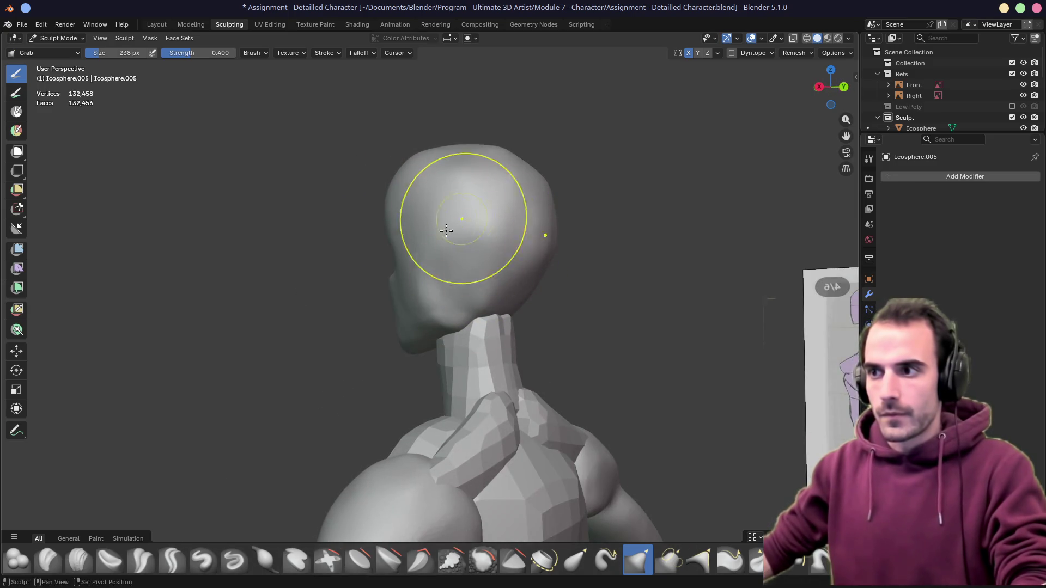
mouse_move(512, 220)
middle_mouse_down()
mouse_move(443, 188)
mouse_move(518, 234)
mouse_move(516, 314)
mouse_move(474, 302)
mouse_move(456, 276)
mouse_move(387, 304)
middle_mouse_up()
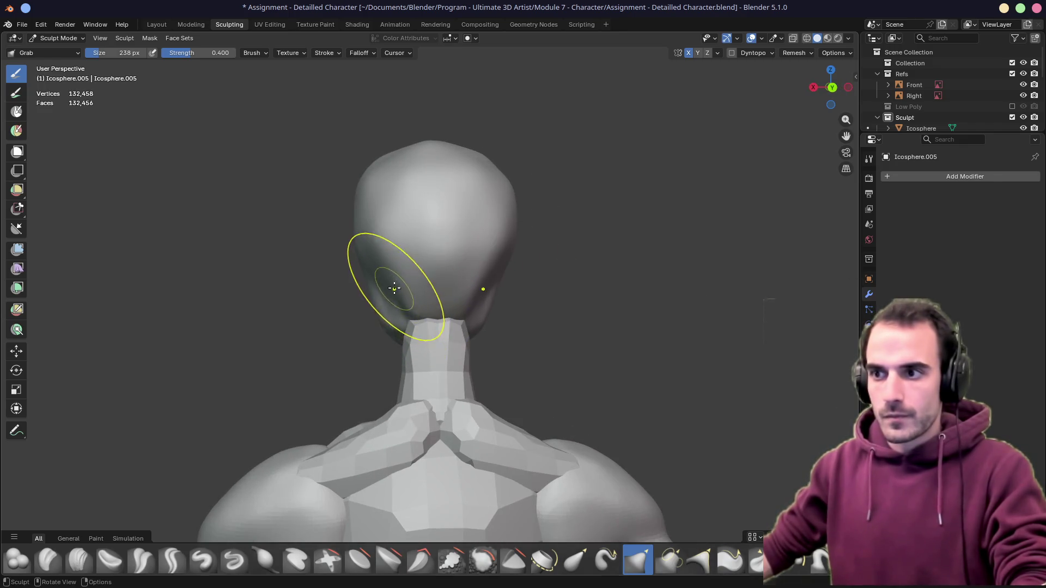
mouse_move(386, 315)
middle_mouse_down()
mouse_move(473, 279)
mouse_move(529, 327)
middle_mouse_up()
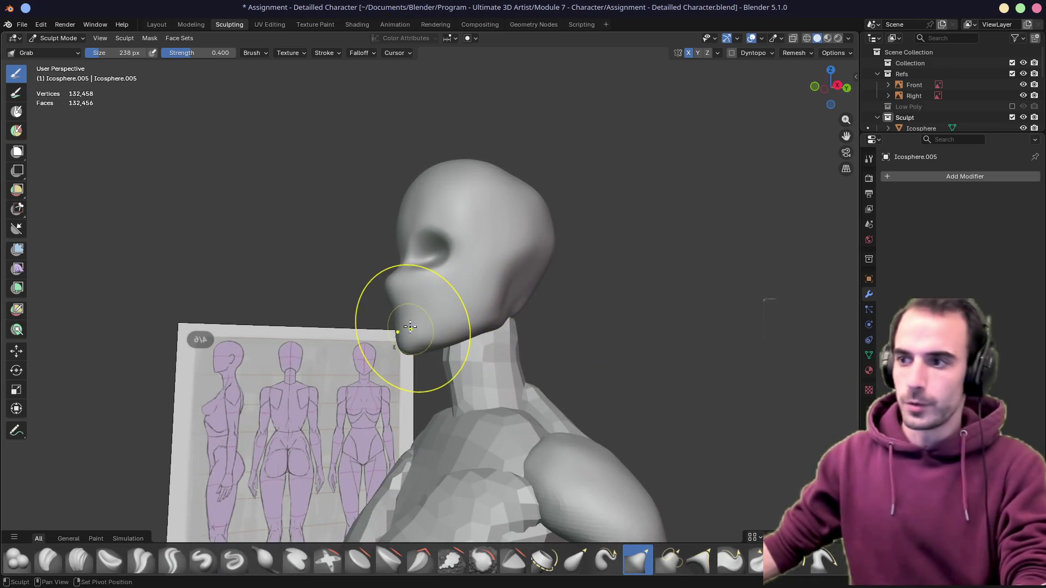
mouse_move(409, 328)
middle_mouse_down()
mouse_move(444, 320)
mouse_move(602, 344)
mouse_move(524, 333)
mouse_move(411, 283)
middle_mouse_up()
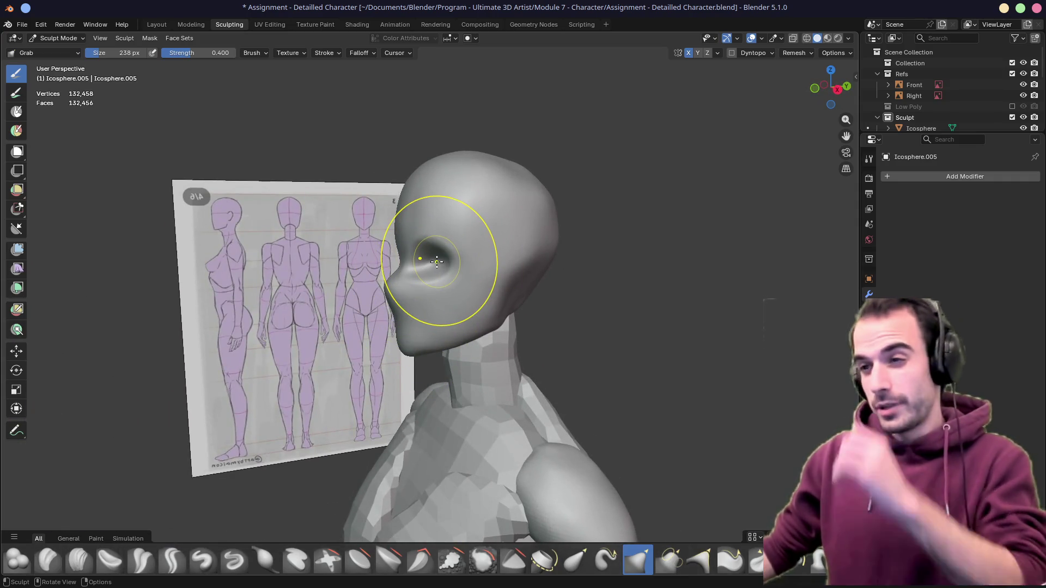
mouse_move(431, 258)
middle_mouse_down()
mouse_move(595, 257)
mouse_move(423, 263)
mouse_move(322, 282)
middle_mouse_up()
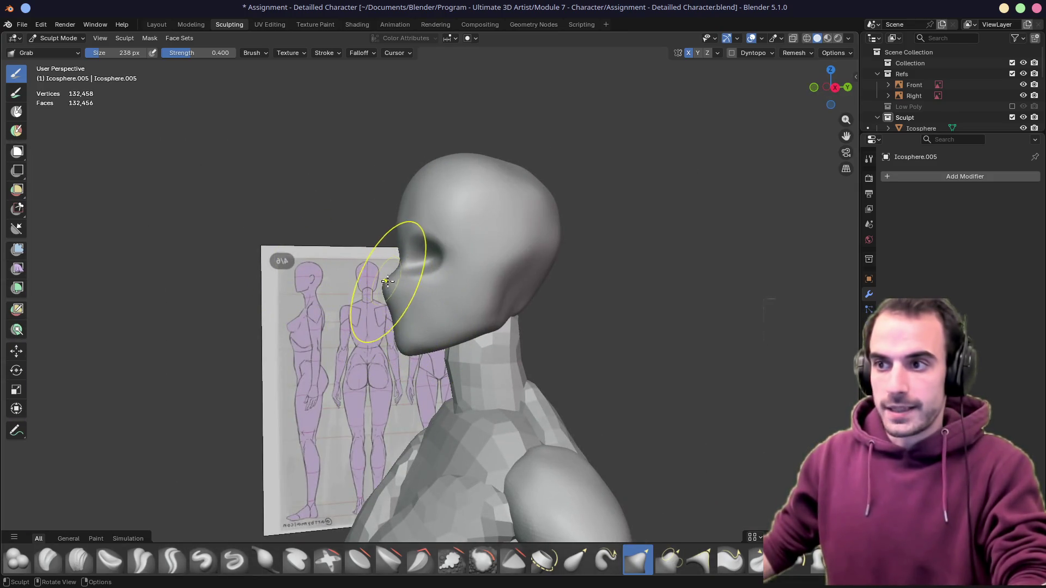
key("KP_1")
Check the head profile in Right Ortho with X-ray against the side reference, then enlarge the brush
key("KP_3")
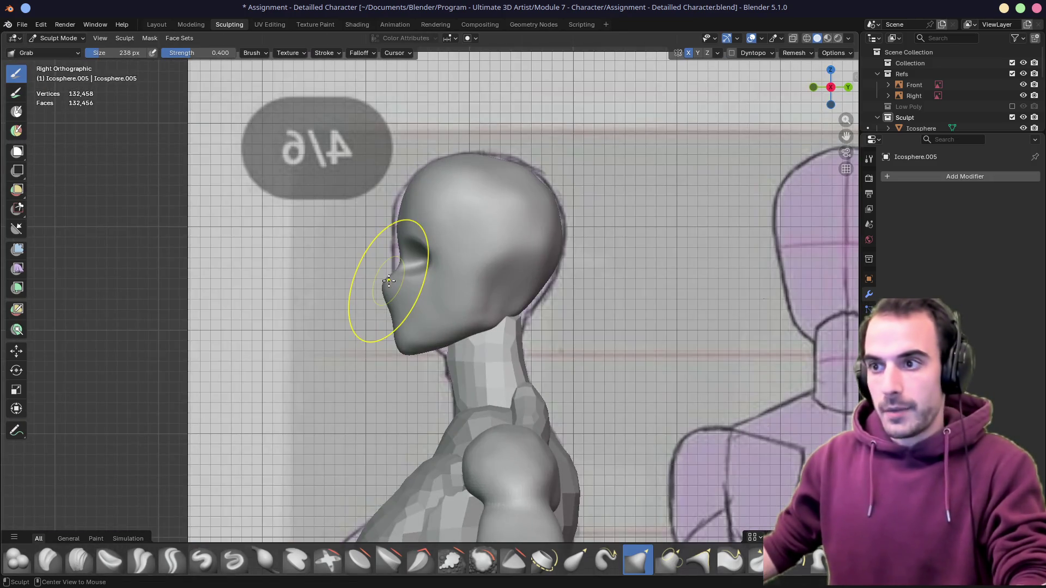
key("alt+z")
key("alt+z")
mouse_move(389, 260)
middle_mouse_down()
mouse_move(596, 273)
mouse_move(444, 257)
middle_mouse_up()
key("f")
Orbit around the head and make the mirrored shoulder sphere the active sculpt object
middle_click_drag(494, 208, 513, 180)
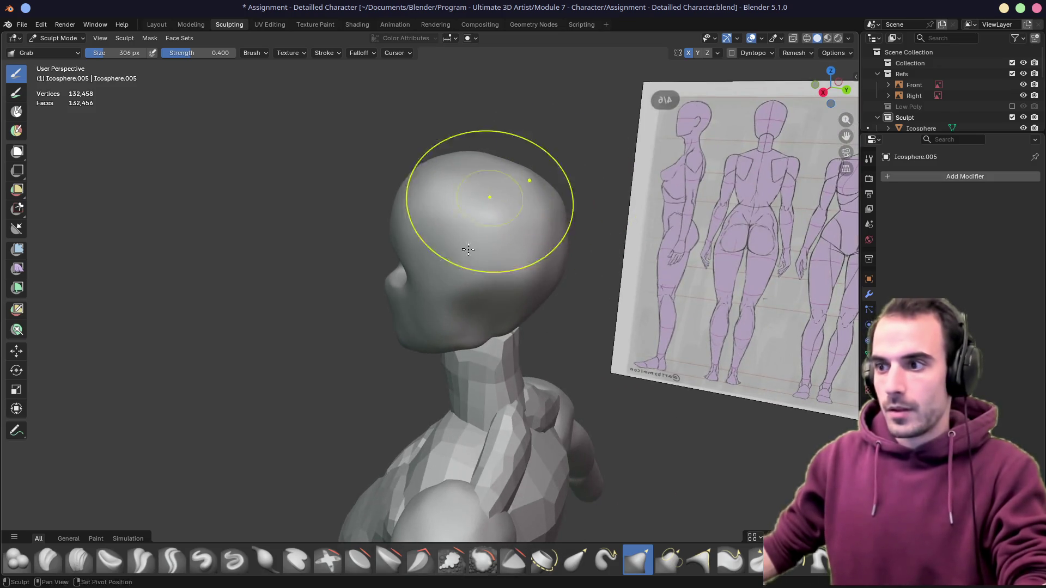
middle_click_drag(478, 232, 448, 240)
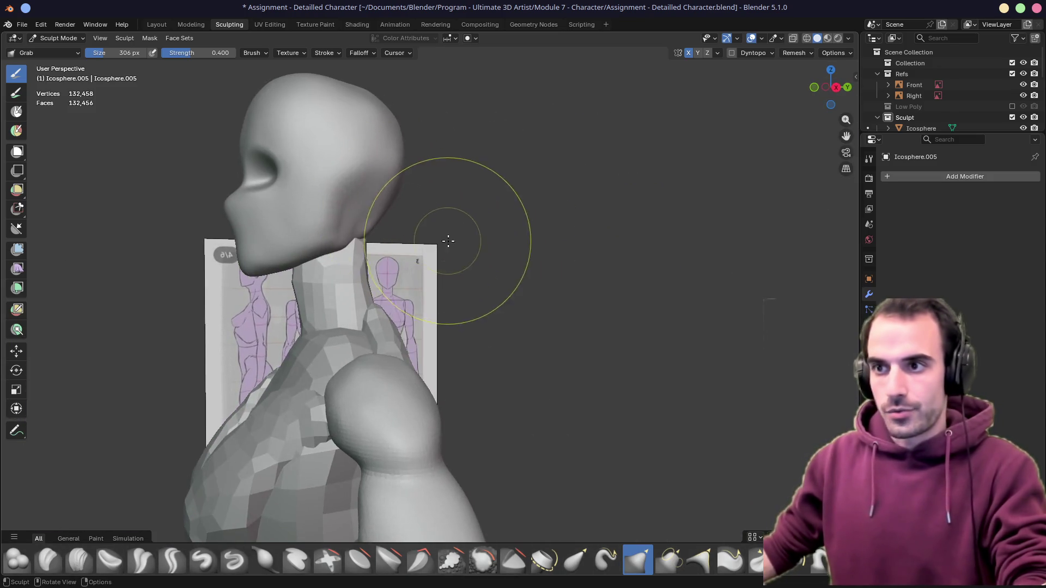
mouse_move(448, 241)
middle_mouse_down()
mouse_move(460, 205)
mouse_move(484, 262)
mouse_move(511, 245)
mouse_move(401, 259)
mouse_move(469, 276)
middle_mouse_up()
key("alt+q")
key("alt+q")
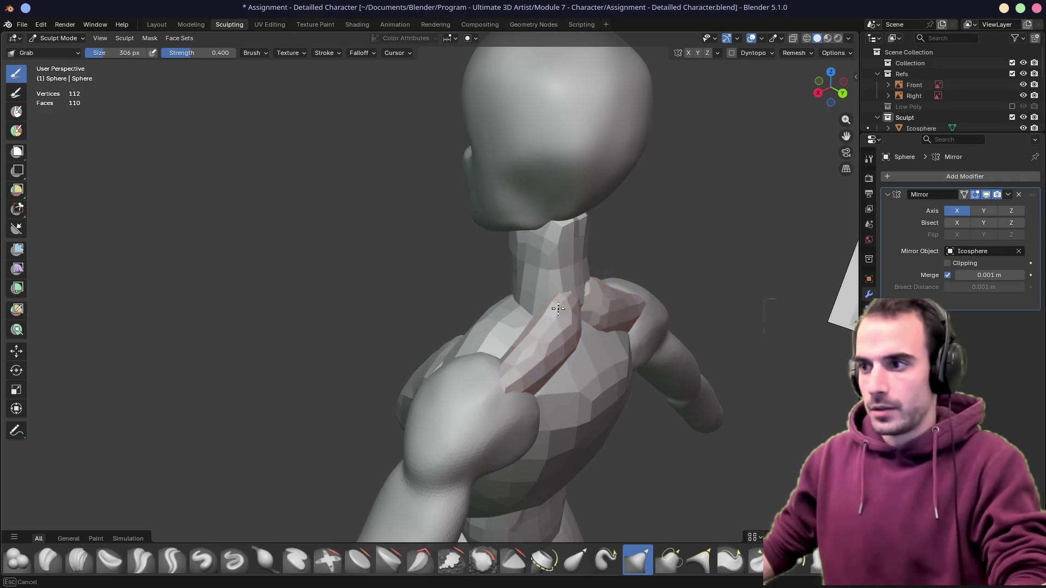
Pull the mirrored trapezius piece up toward the neck with the Grab brush, undoing unwanted strokes
middle_click_drag(554, 245, 406, 206, "shift")
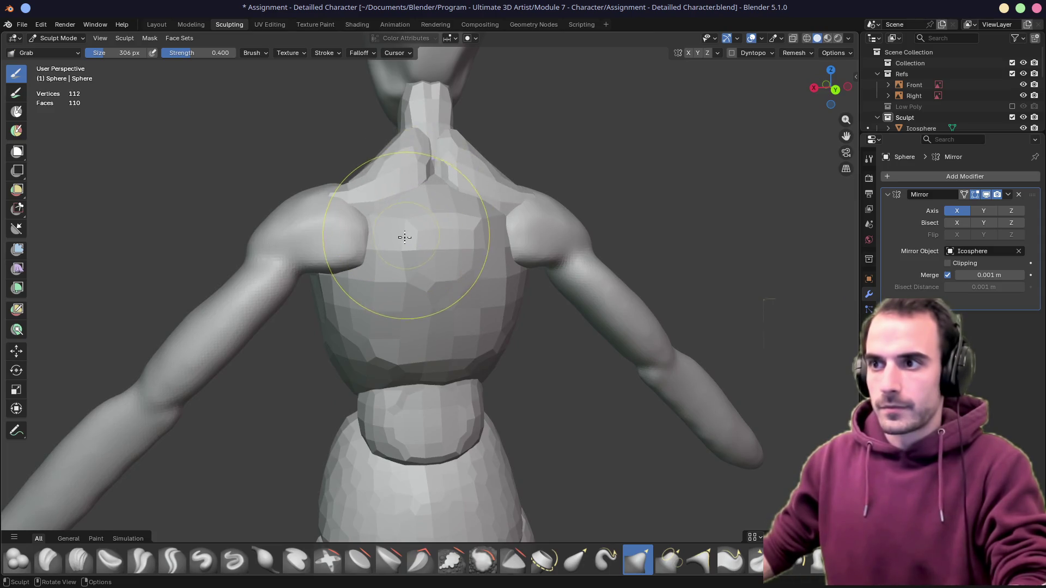
left_click_drag(395, 225, 351, 199)
key("ctrl+z")
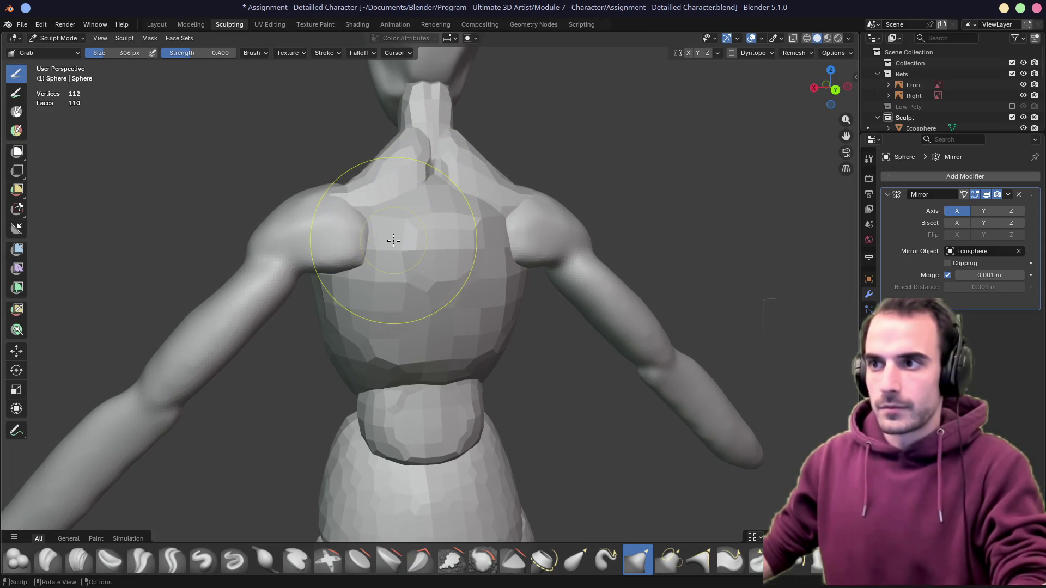
left_click_drag(393, 244, 361, 209)
middle_click_drag(361, 210, 415, 175)
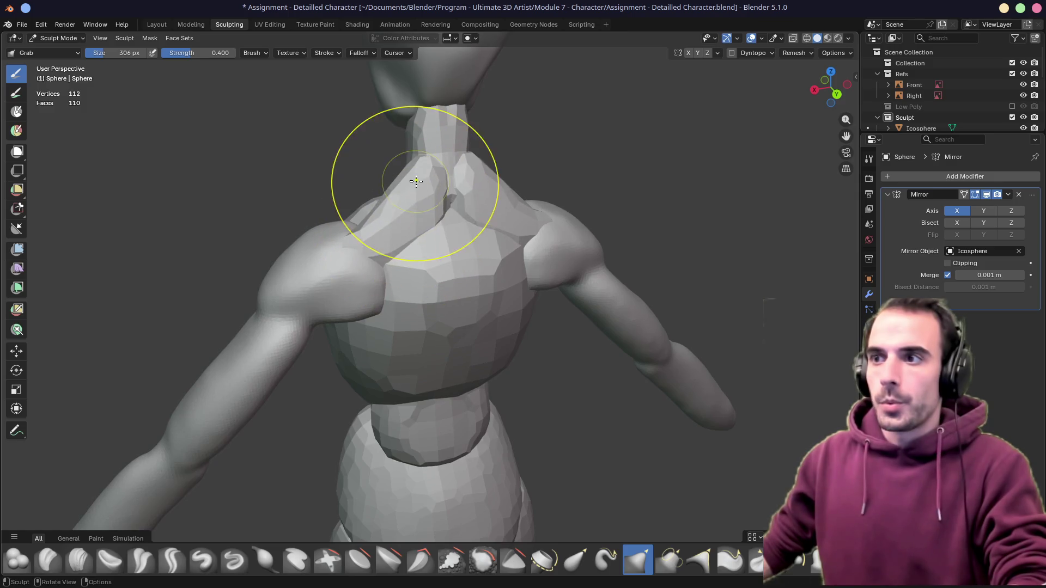
key("ctrl+z")
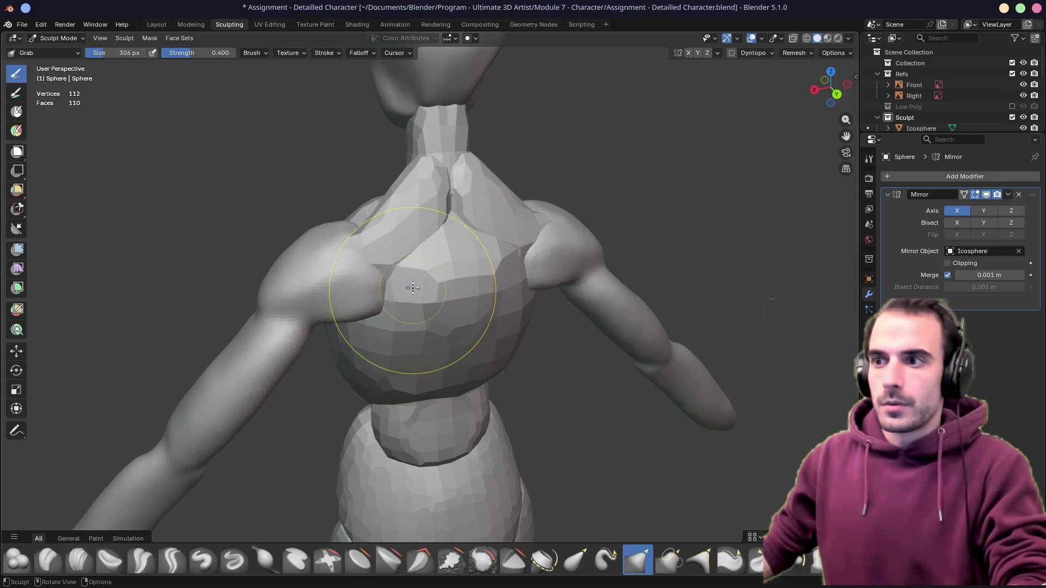
Inspect the torso from side, back and front, then make the torso mesh the active sculpt object
middle_click_drag(415, 267, 445, 268)
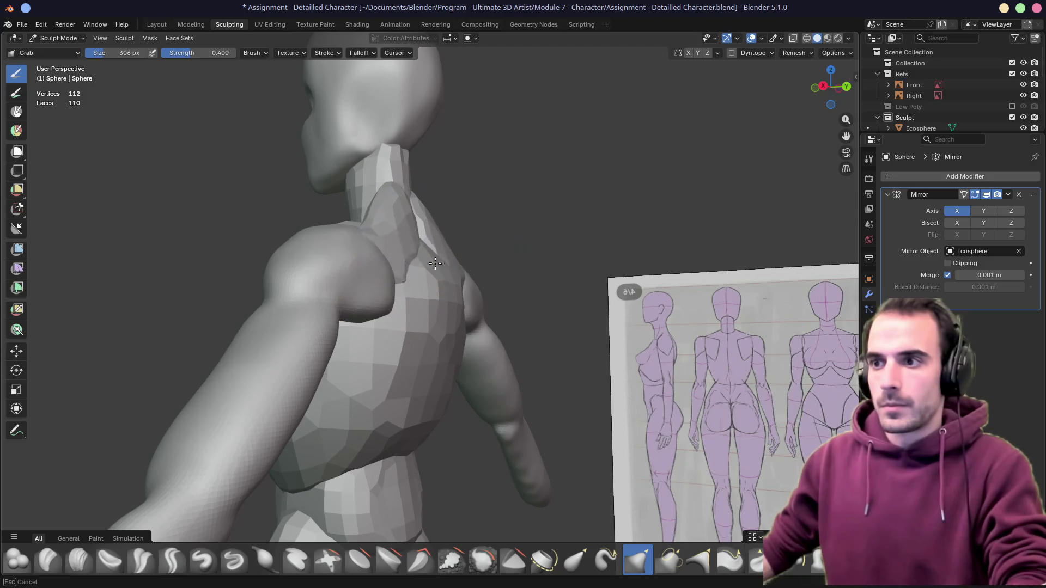
mouse_move(409, 275)
middle_mouse_down()
mouse_move(398, 296)
mouse_move(428, 279)
mouse_move(350, 268)
middle_mouse_up()
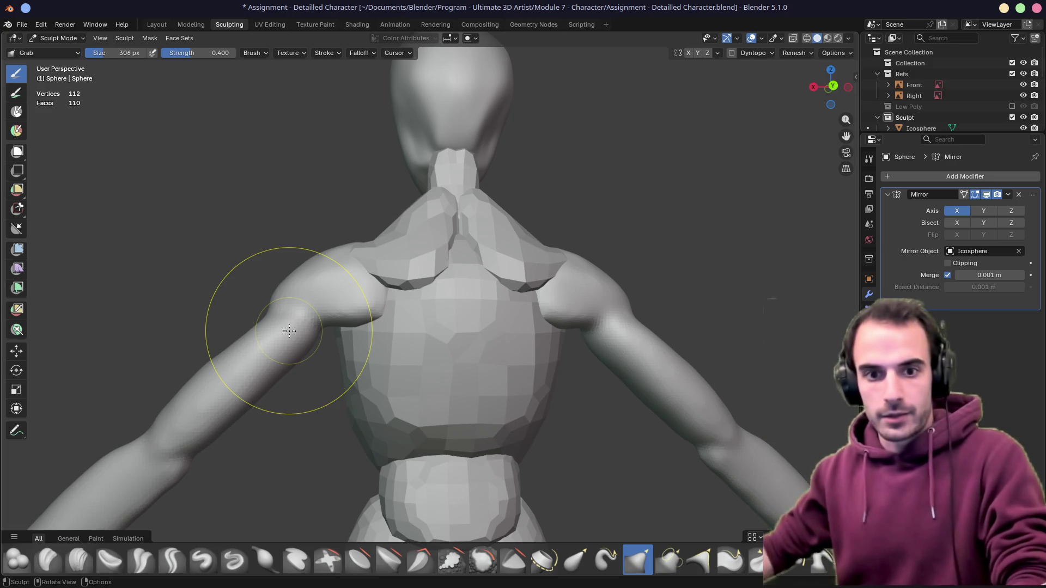
mouse_move(421, 262)
middle_mouse_down()
mouse_move(655, 262)
mouse_move(525, 269)
middle_mouse_up()
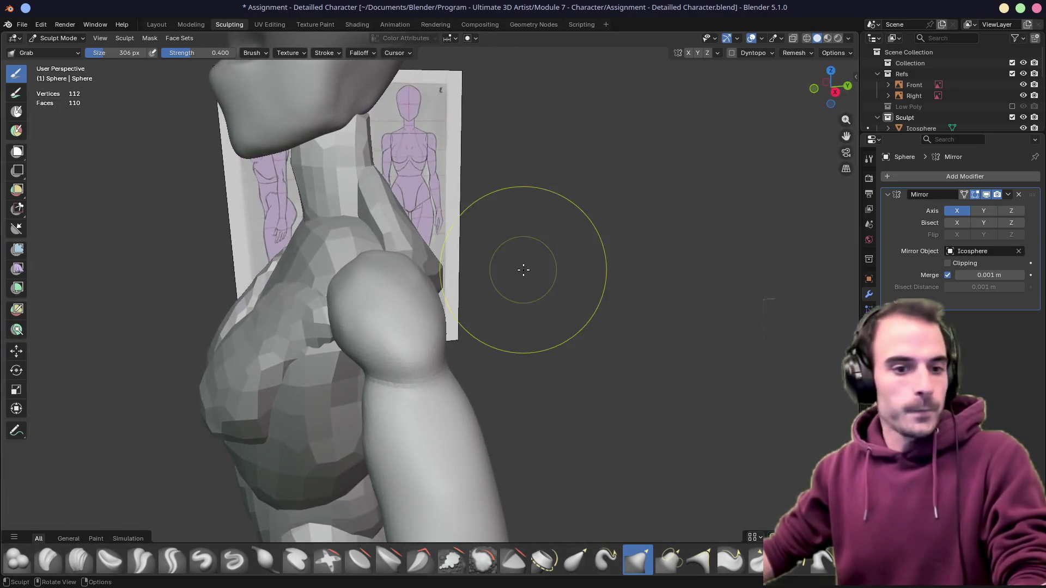
key("alt+q")
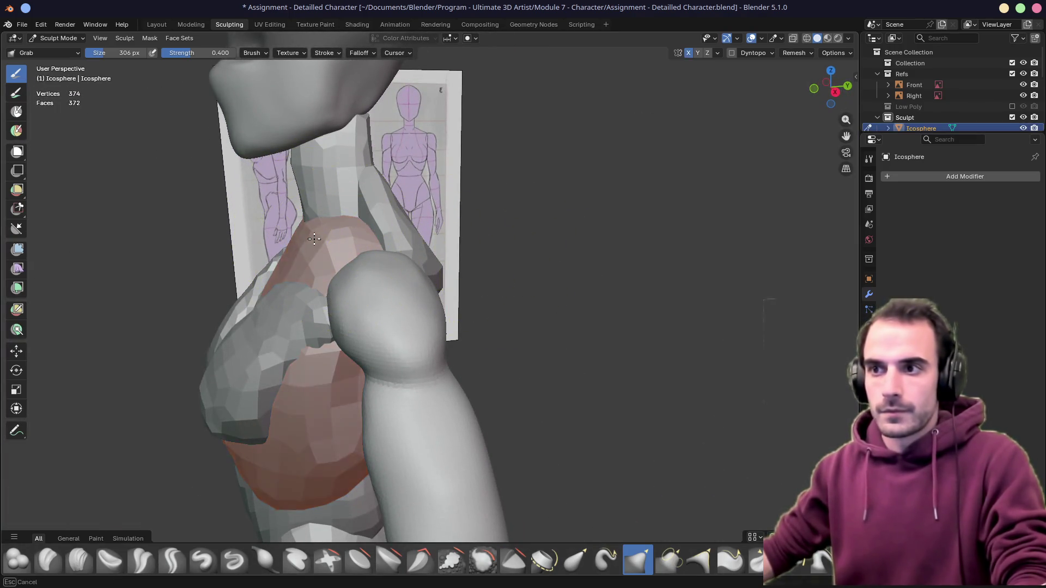
Nudge the torso shoulder, check it in Front Ortho with X-ray, then switch sculpting to the trapezius sphere
left_click_drag(376, 231, 385, 216)
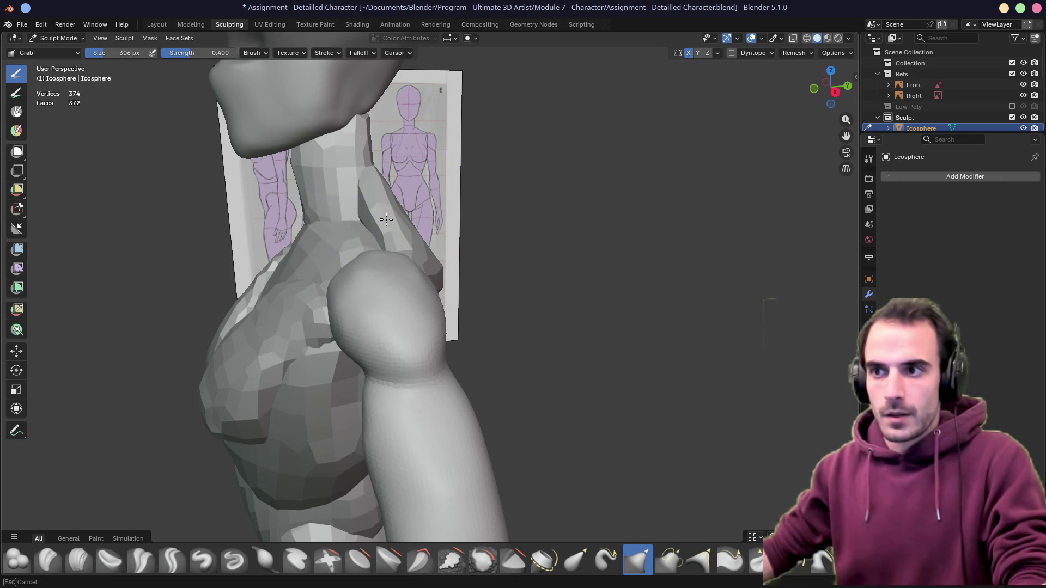
key("KP_1")
key("alt+z")
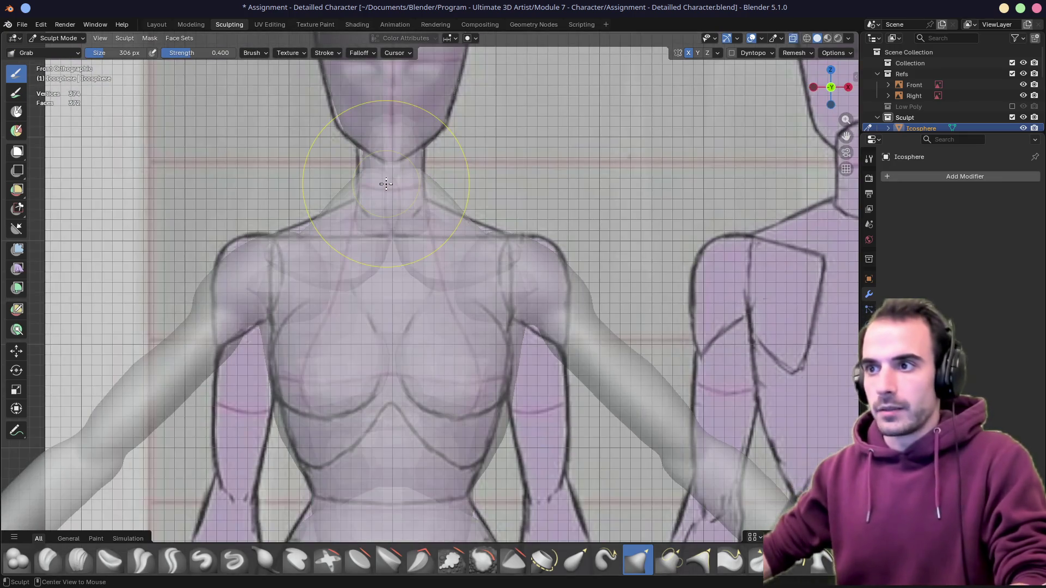
key("alt+z")
key("alt+q")
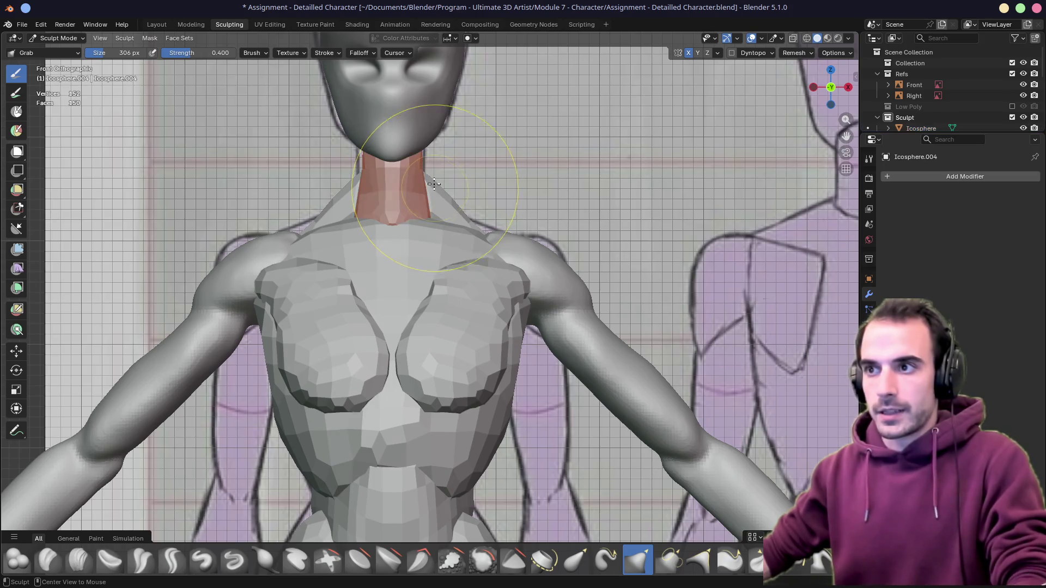
key("alt+q")
Adjust where the trapezius meets the neck and verify the slope in Right Ortho with X-ray
mouse_move(439, 203)
left_mouse_down()
mouse_move(466, 214)
mouse_move(446, 208)
left_mouse_up()
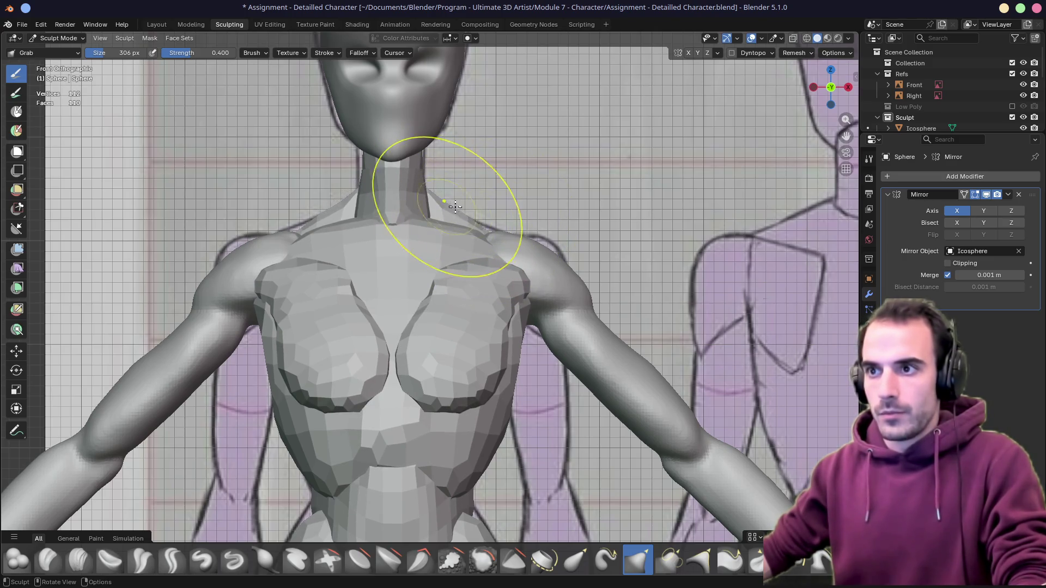
key("alt+z")
key("alt+z")
key("KP_3")
key("alt+z")
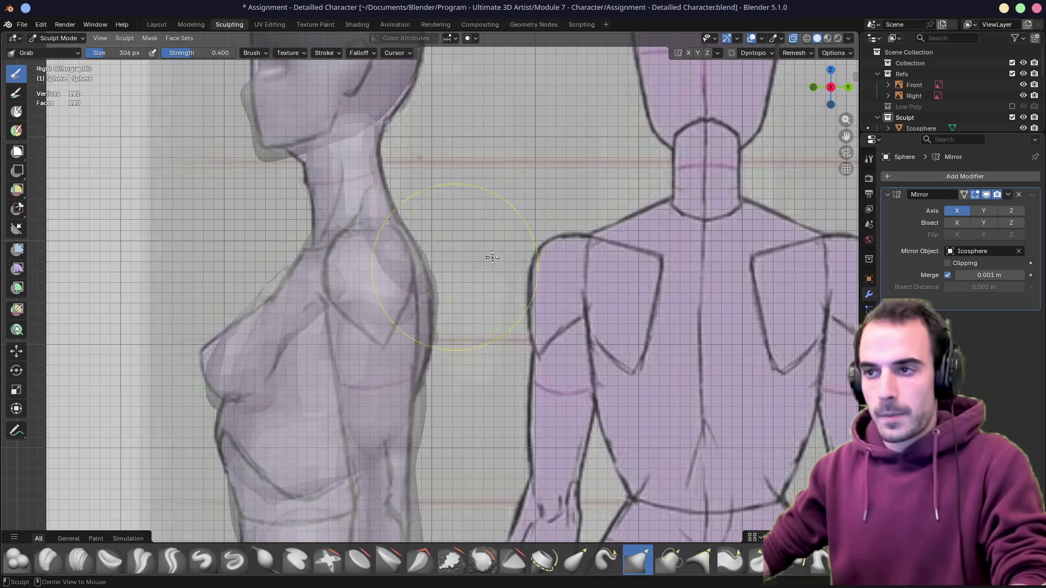
key("alt+z")
middle_click_drag(481, 260, 439, 259)
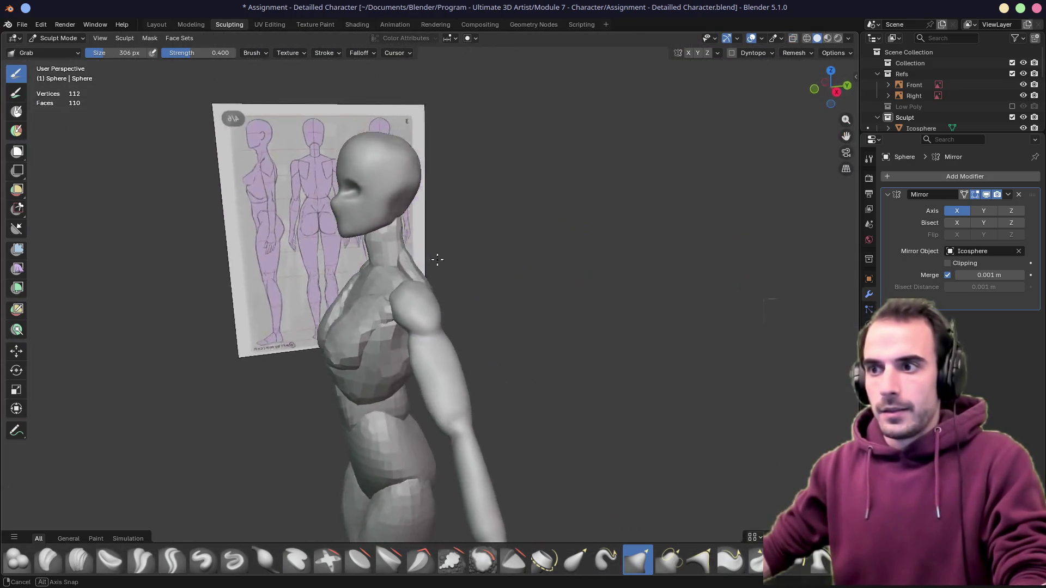
Switch to the torso mesh and remesh it into a denser, smoother surface
middle_click_drag(440, 259, 363, 274)
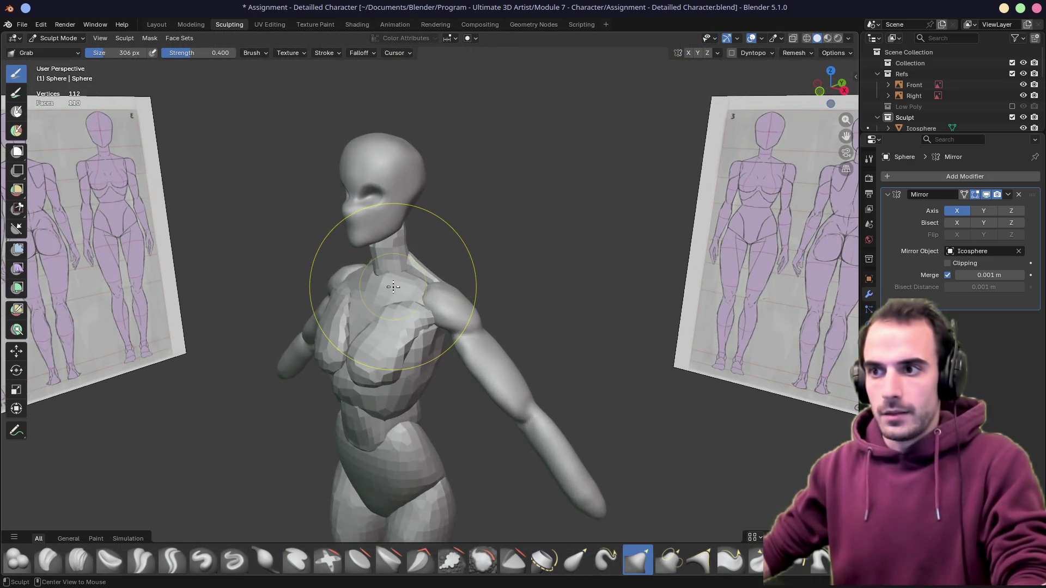
key("alt+q")
scroll(385, 277, "up", 1)
scroll(362, 261, "up", 4)
scroll(305, 256, "up", 2)
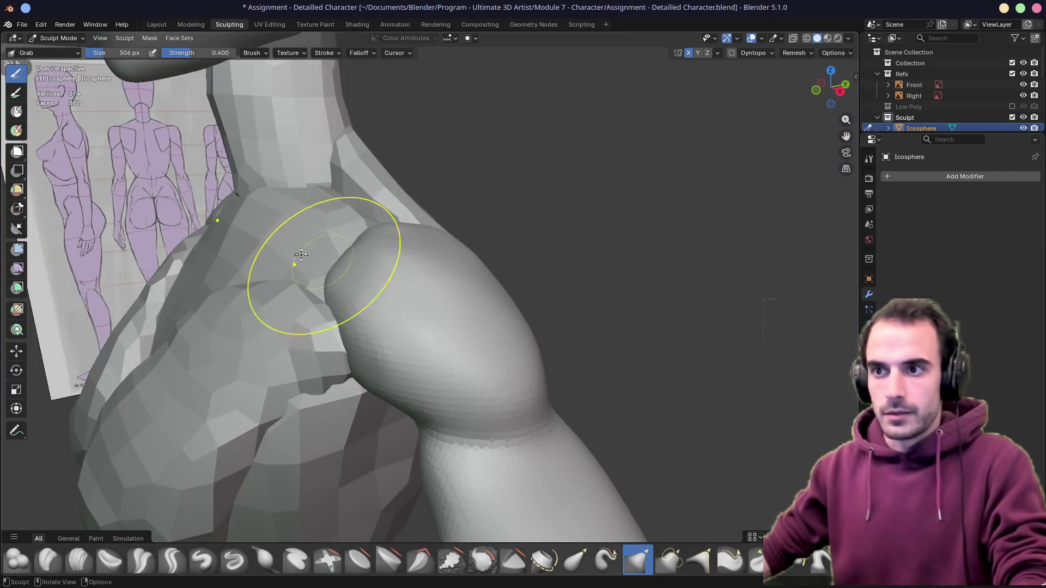
scroll(306, 256, "down", 2)
left_click(795, 53)
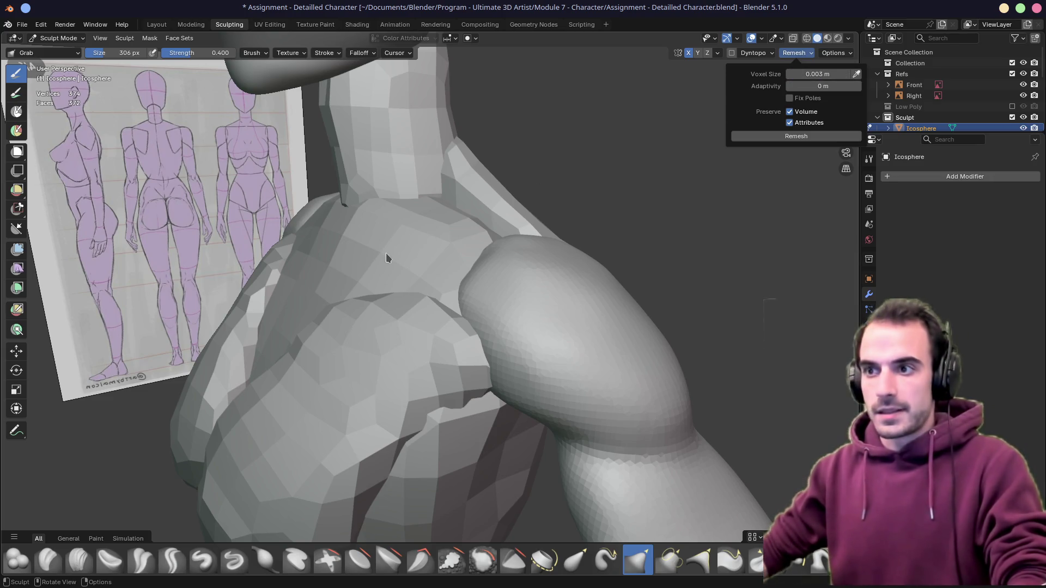
left_click(772, 136)
Reshape and smooth the shoulder surface, then build it up with the Draw brush
mouse_move(424, 254)
left_mouse_down("shift")
mouse_move(442, 246)
mouse_move(409, 257)
left_mouse_up("shift")
middle_click_drag(408, 257, 329, 330)
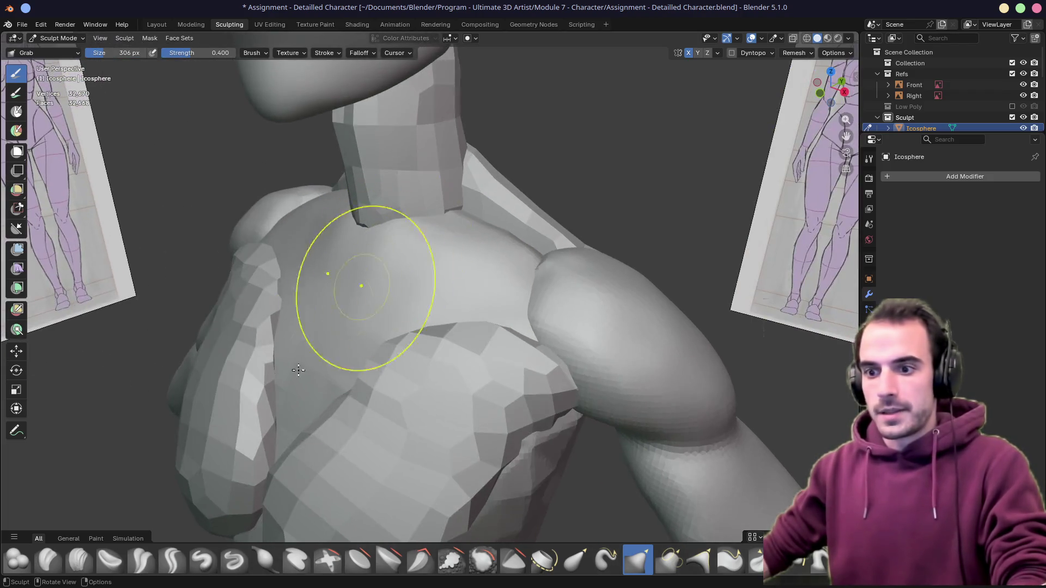
left_click(203, 562)
left_click_drag(409, 269, 474, 261, "shift")
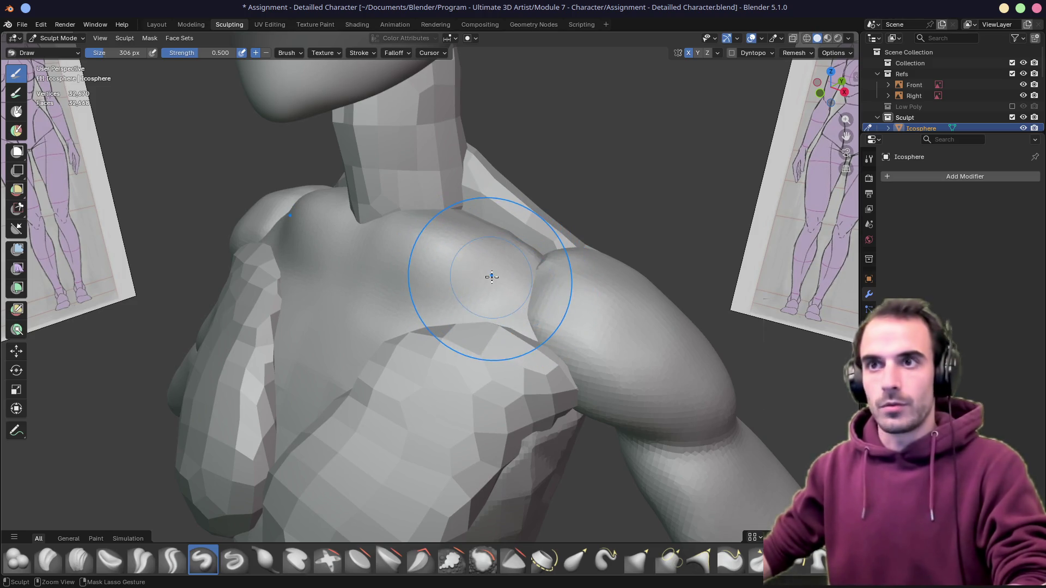
Lower the Draw brush strength and build up the shoulder surface
key("Return")
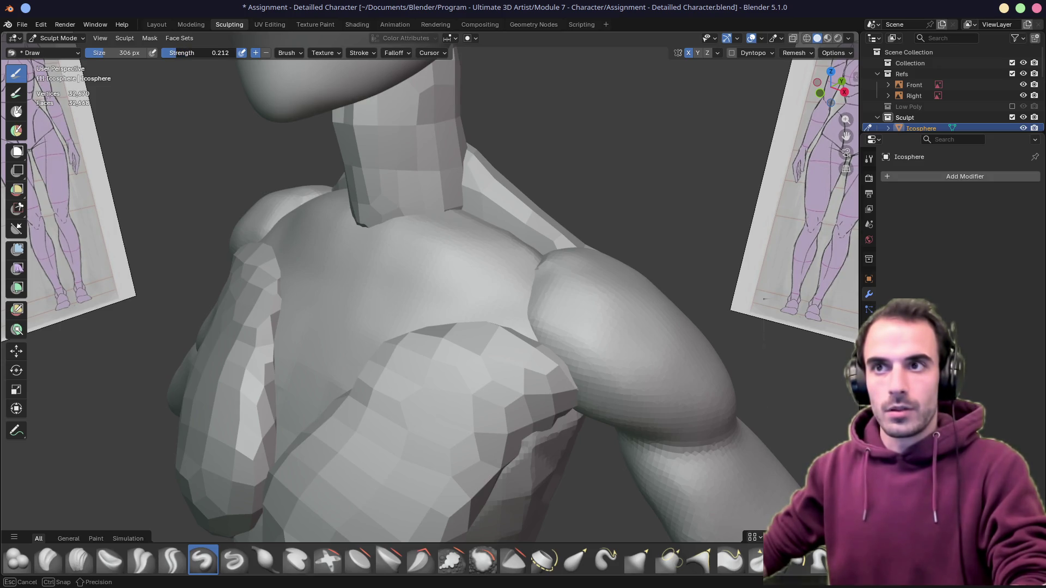
key("shift+f")
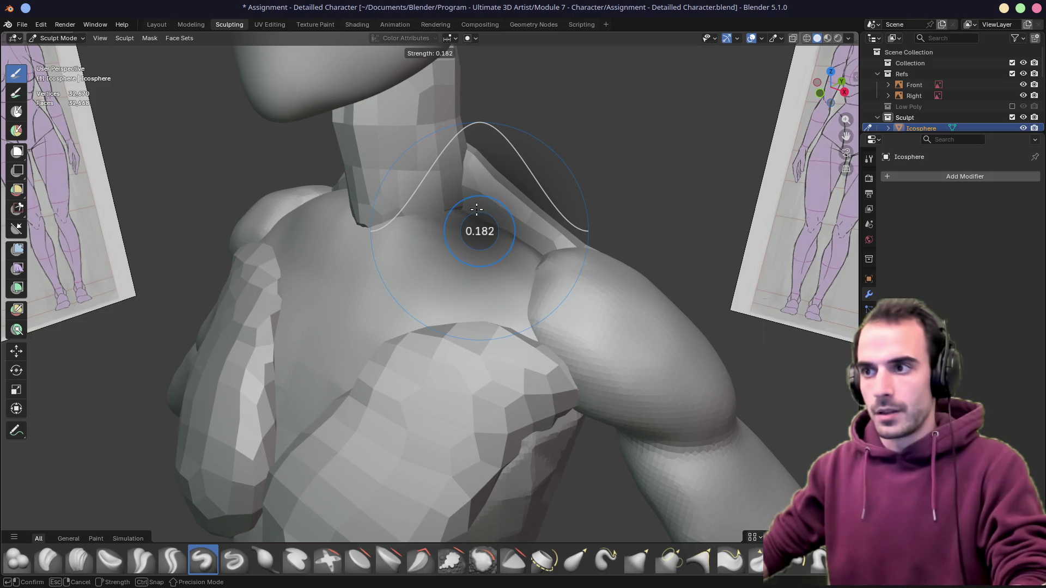
left_click(476, 209)
left_click_drag(501, 271, 550, 287)
middle_click_drag(378, 249, 385, 214)
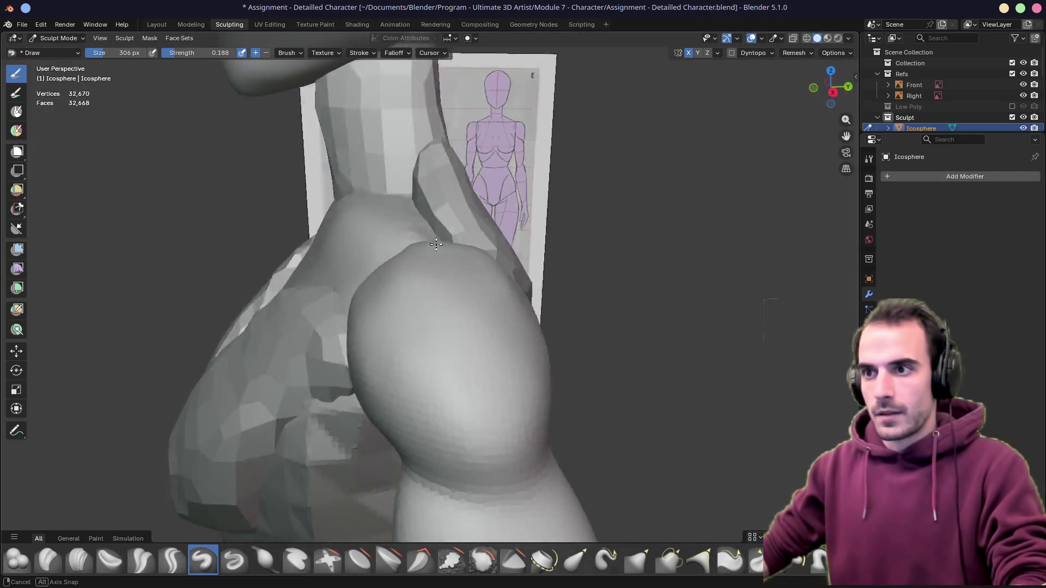
Shape the upper chest with the Grab brush, then return to the Draw brush
key("g")
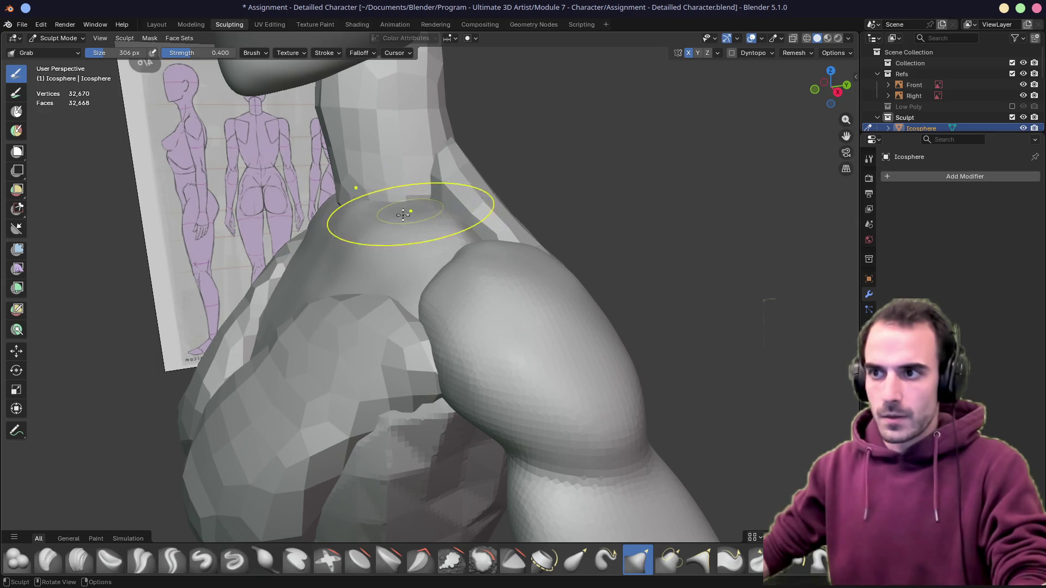
mouse_move(461, 238)
middle_mouse_down()
mouse_move(484, 222)
mouse_move(444, 237)
middle_mouse_up()
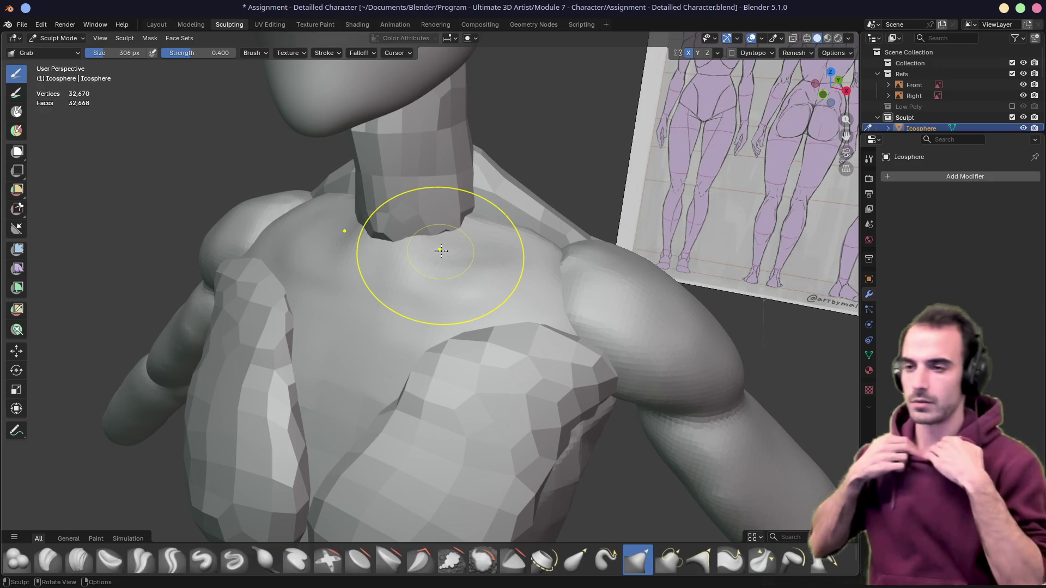
mouse_move(399, 261)
middle_mouse_down()
mouse_move(386, 279)
mouse_move(397, 234)
mouse_move(404, 286)
mouse_move(363, 295)
mouse_move(467, 262)
middle_mouse_up()
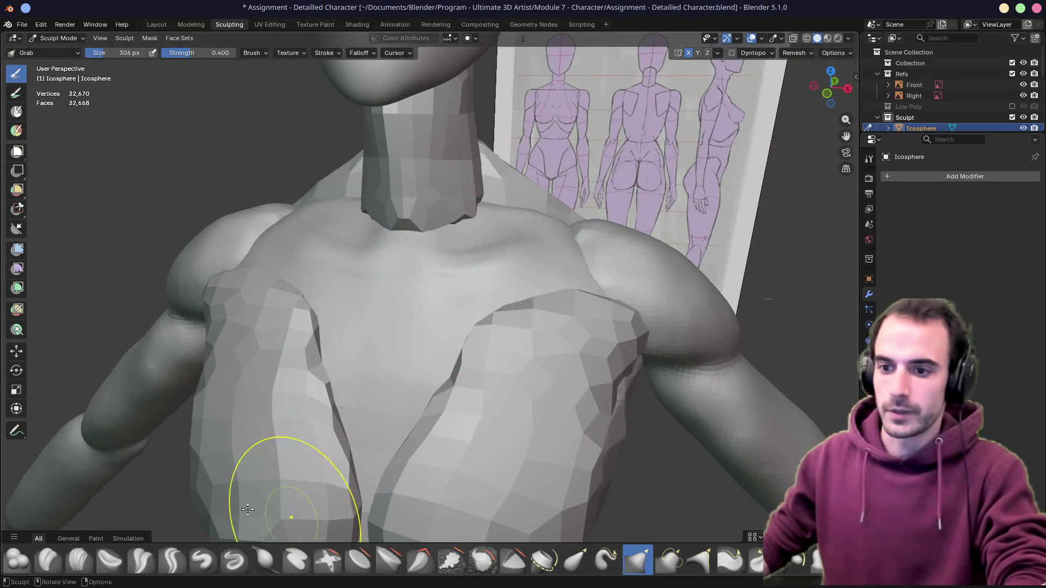
left_click(202, 561)
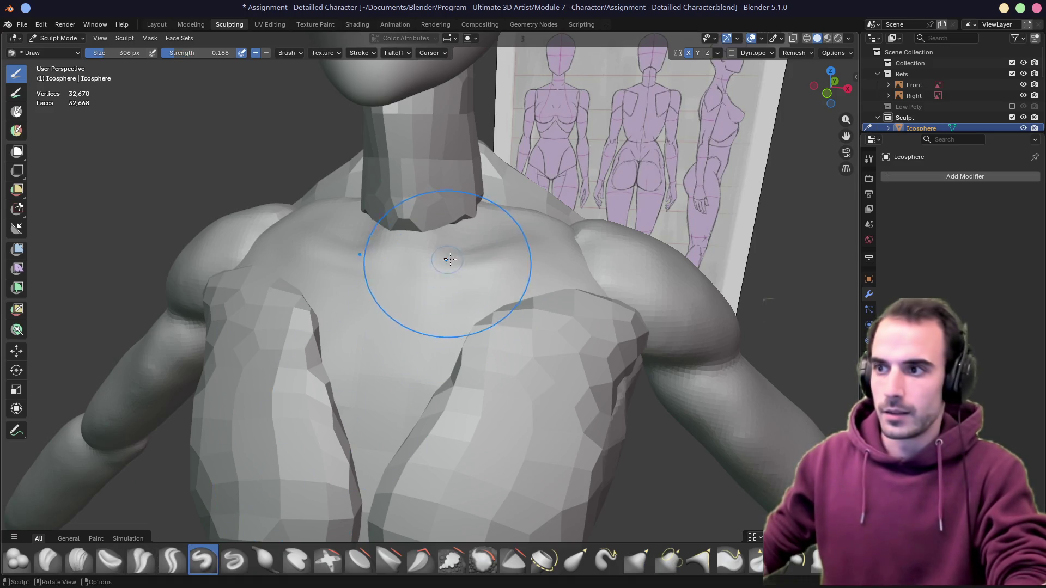
Polish the upper chest with Crease Polish, then pull the collarbone area into shape with Grab
middle_click_drag(439, 262, 336, 240)
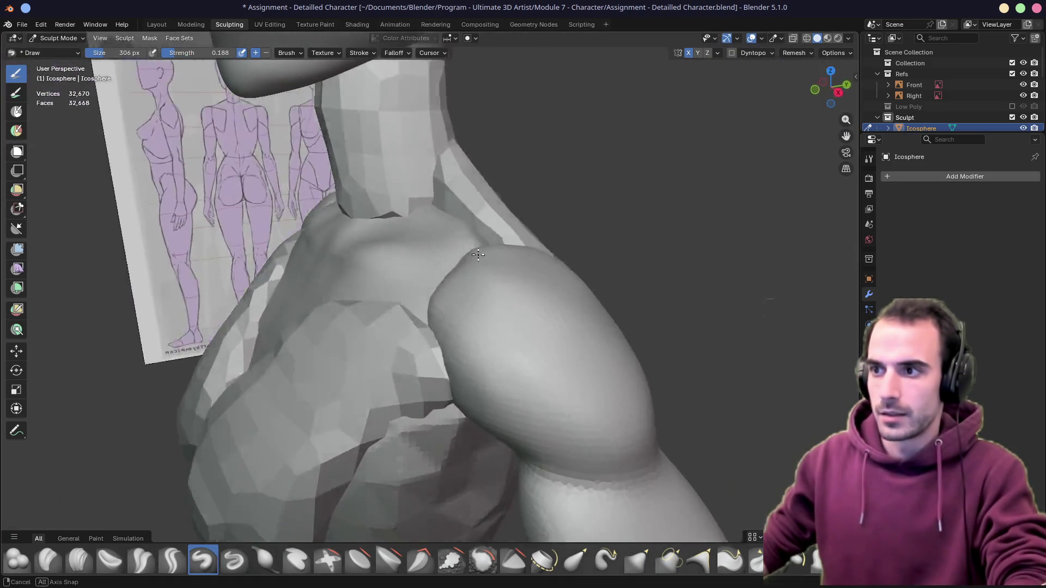
mouse_move(403, 274)
middle_mouse_down()
mouse_move(466, 264)
mouse_move(334, 388)
middle_mouse_up()
left_click(141, 561)
mouse_move(385, 269)
left_mouse_down()
mouse_move(292, 346)
mouse_move(379, 286)
left_mouse_up()
left_click(637, 561)
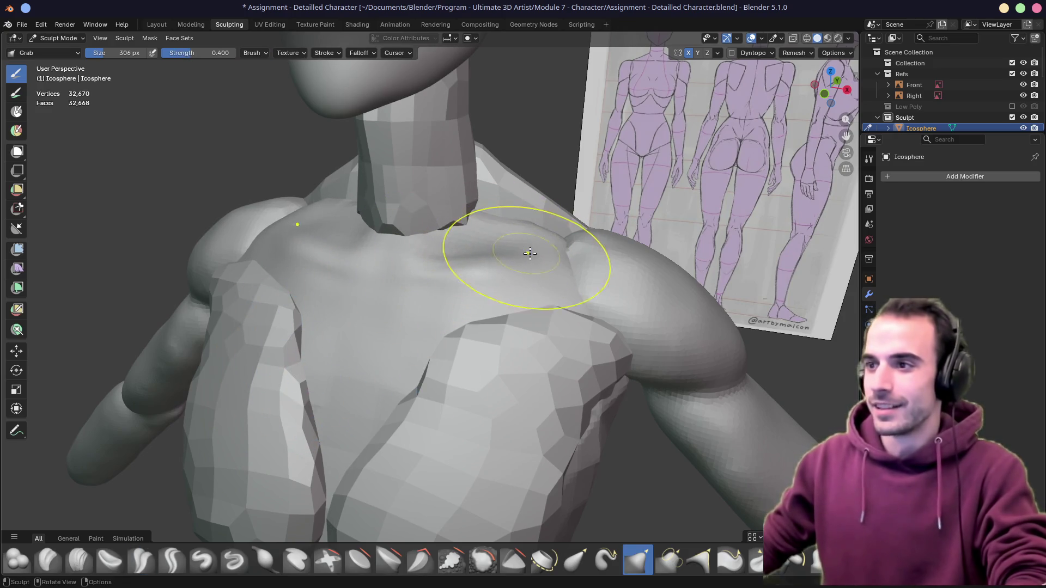
middle_click_drag(409, 269, 374, 269)
left_click_drag(374, 269, 357, 218)
Pull the lower-left chest mesh downward and refine the chest mass with small Grab strokes
middle_click_drag(370, 202, 353, 245)
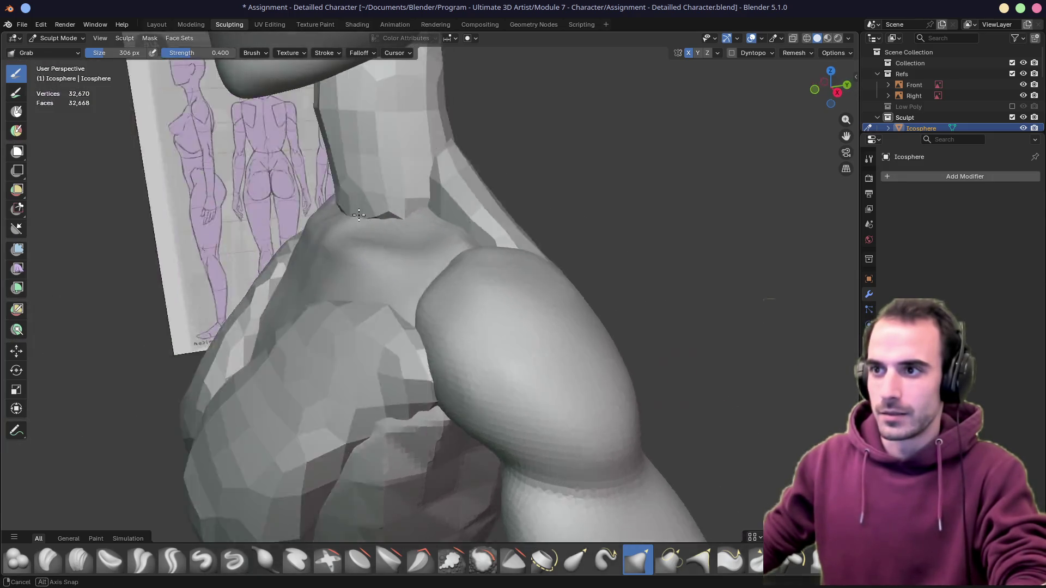
middle_click_drag(350, 296, 562, 247)
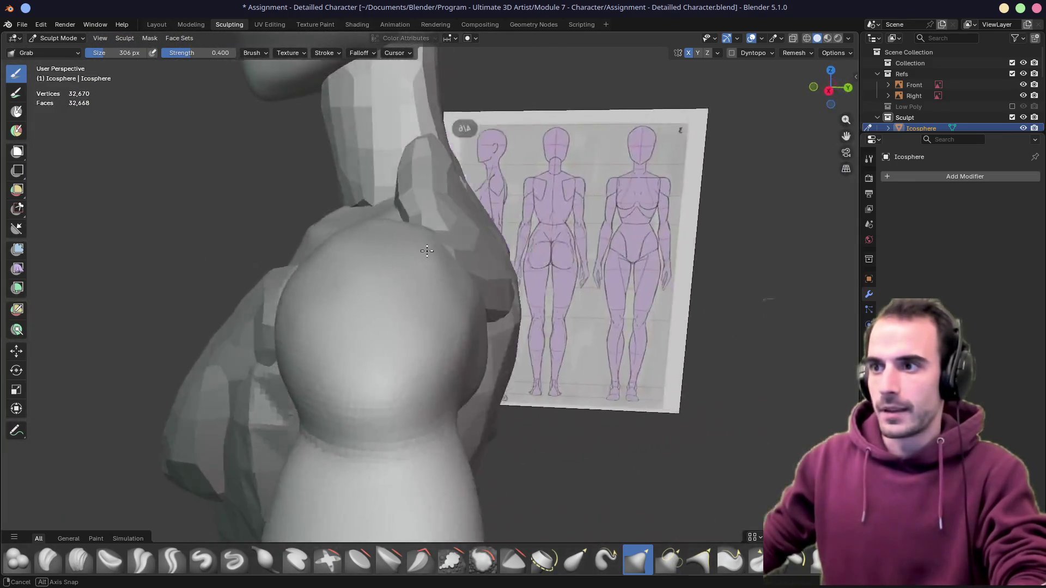
middle_click_drag(562, 246, 449, 251)
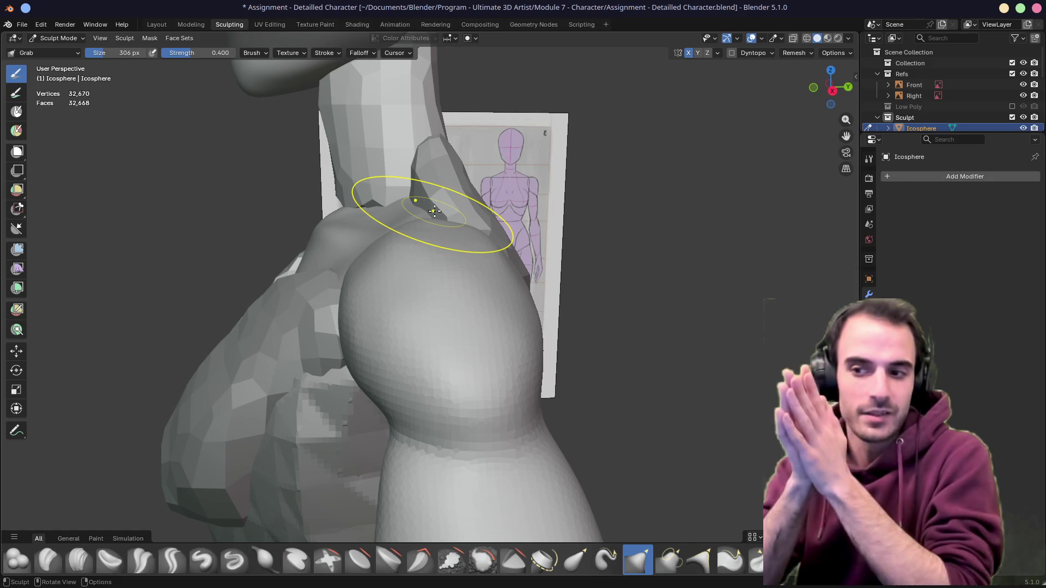
mouse_move(303, 409)
left_mouse_down()
mouse_move(292, 486)
mouse_move(338, 409)
mouse_move(286, 444)
left_mouse_up()
middle_click_drag(284, 444, 442, 393)
left_click_drag(442, 393, 409, 491)
left_click_drag(467, 338, 446, 347)
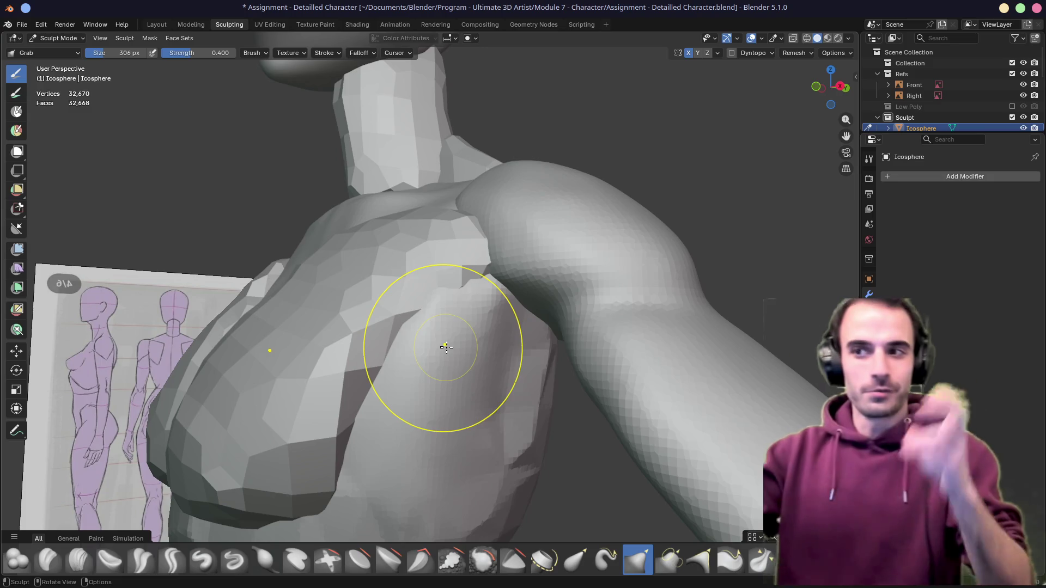
Shape the underside of the chest with Grab strokes pulling the lower chest downward
mouse_move(490, 373)
middle_mouse_down()
mouse_move(491, 415)
mouse_move(450, 359)
middle_mouse_up()
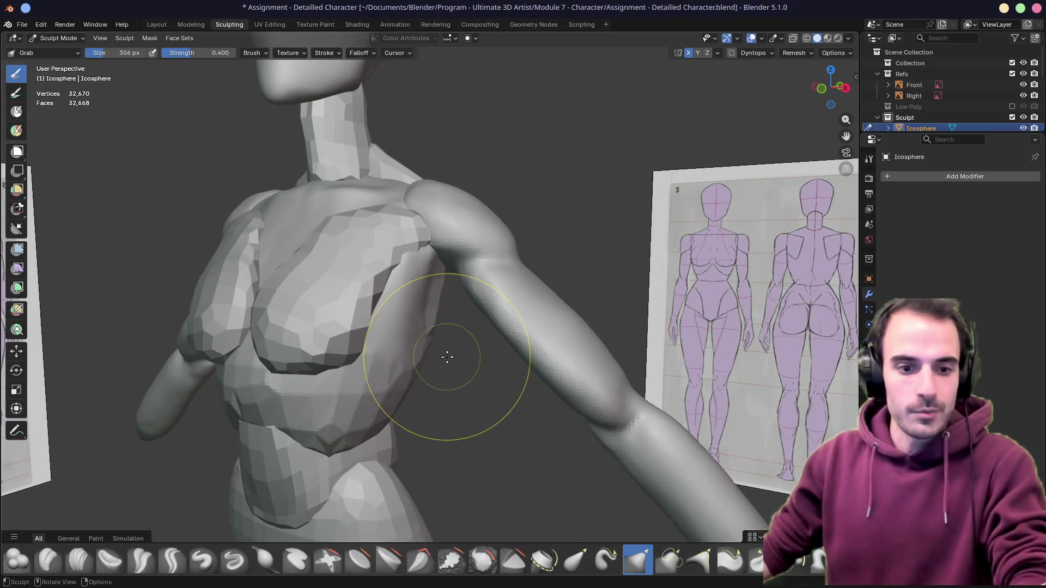
mouse_move(447, 355)
left_mouse_down()
mouse_move(368, 417)
mouse_move(339, 385)
left_mouse_up()
mouse_move(281, 409)
left_mouse_down()
mouse_move(259, 426)
mouse_move(234, 408)
left_mouse_up()
left_click_drag(303, 359, 350, 398)
mouse_move(385, 401)
middle_mouse_down()
mouse_move(350, 374)
mouse_move(447, 351)
mouse_move(392, 291)
middle_mouse_up()
scroll(447, 350, "up", 2)
scroll(432, 338, "up", 2)
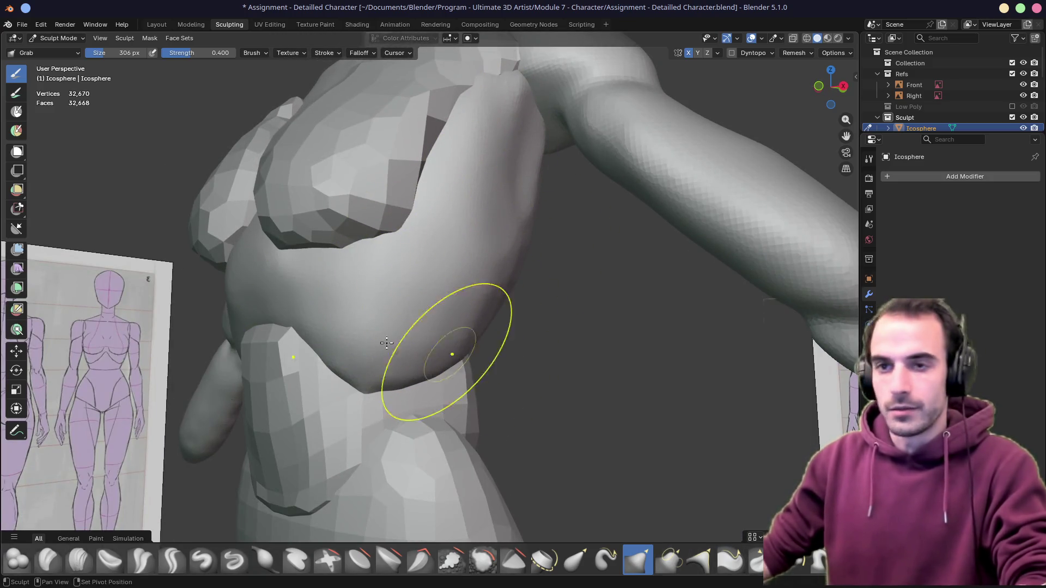
Switch to Crease Polish and tune the brush size while inspecting the chest
left_click(147, 560)
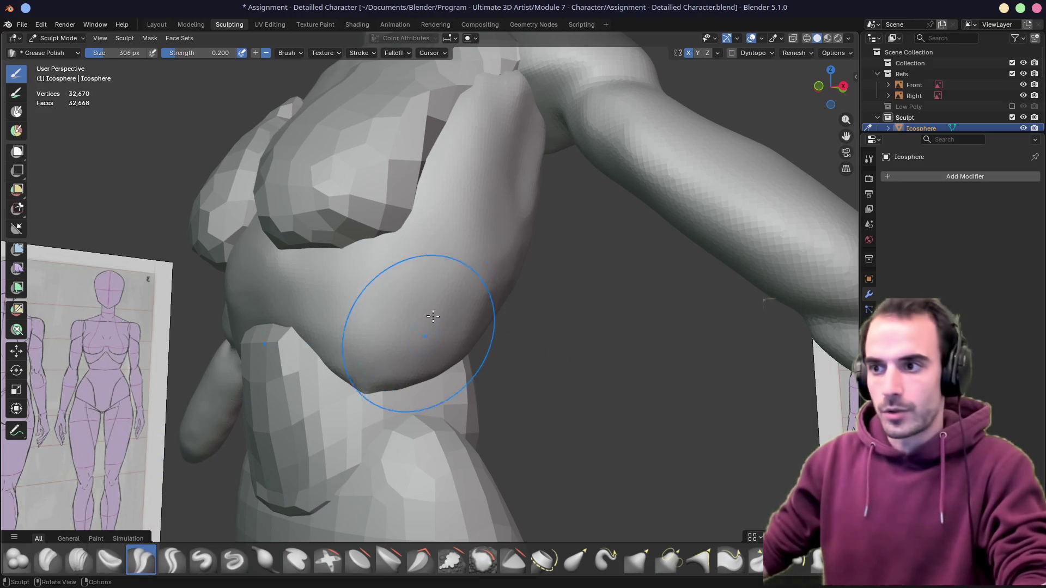
key("f")
left_click(395, 245)
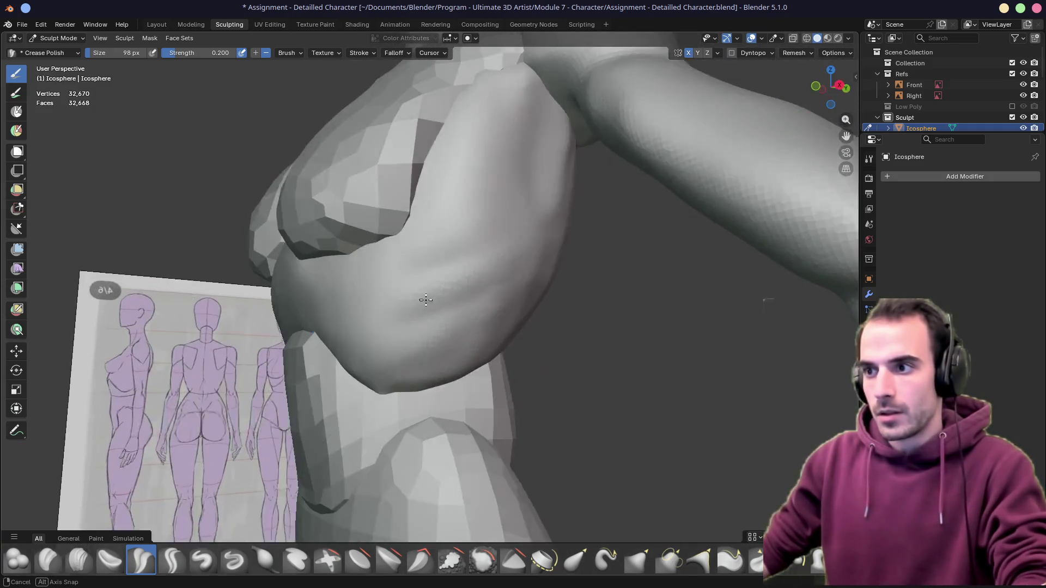
middle_click_drag(325, 408, 514, 195)
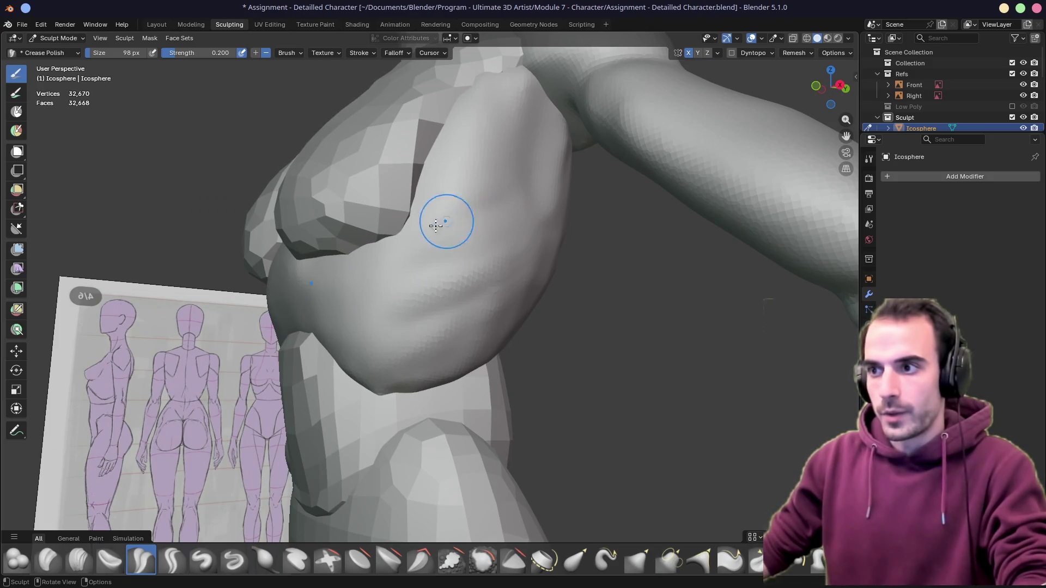
key("f")
left_click(511, 200)
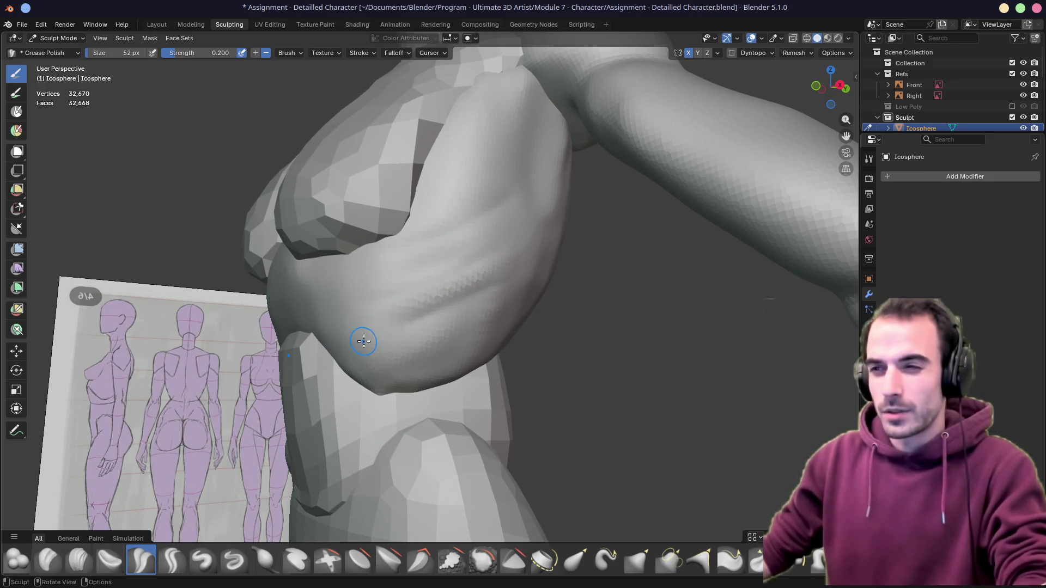
key("f")
left_click(424, 322)
Polish the back of the torso with a larger brush, then return to the Grab brush
mouse_move(509, 195)
middle_mouse_down()
mouse_move(444, 316)
mouse_move(542, 280)
mouse_move(490, 234)
middle_mouse_up()
key("f")
left_click(510, 308)
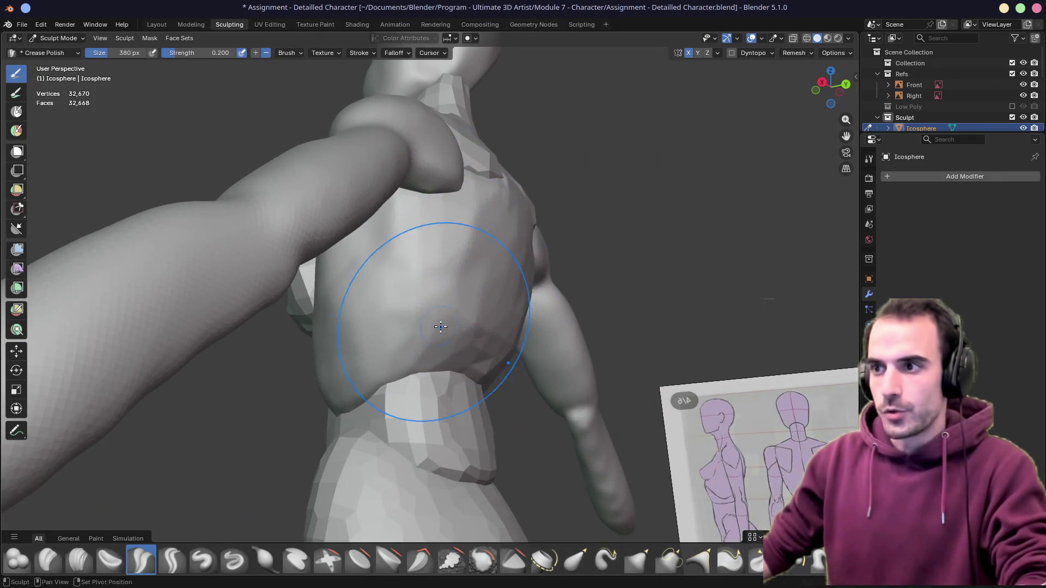
middle_click_drag(472, 269, 531, 334)
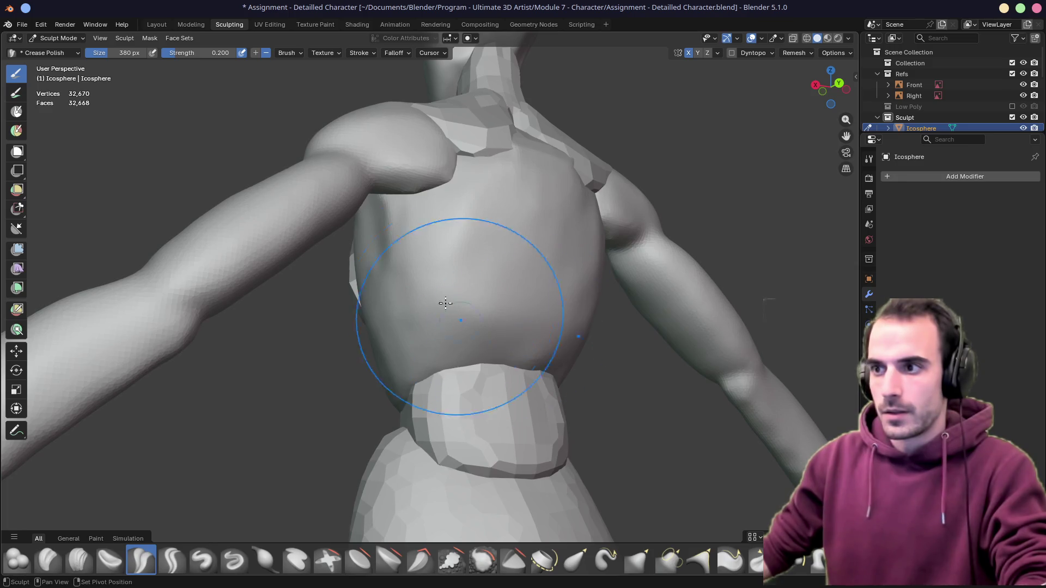
mouse_move(385, 237)
middle_mouse_down()
mouse_move(420, 210)
mouse_move(383, 229)
mouse_move(436, 299)
mouse_move(423, 305)
middle_mouse_up()
key("g")
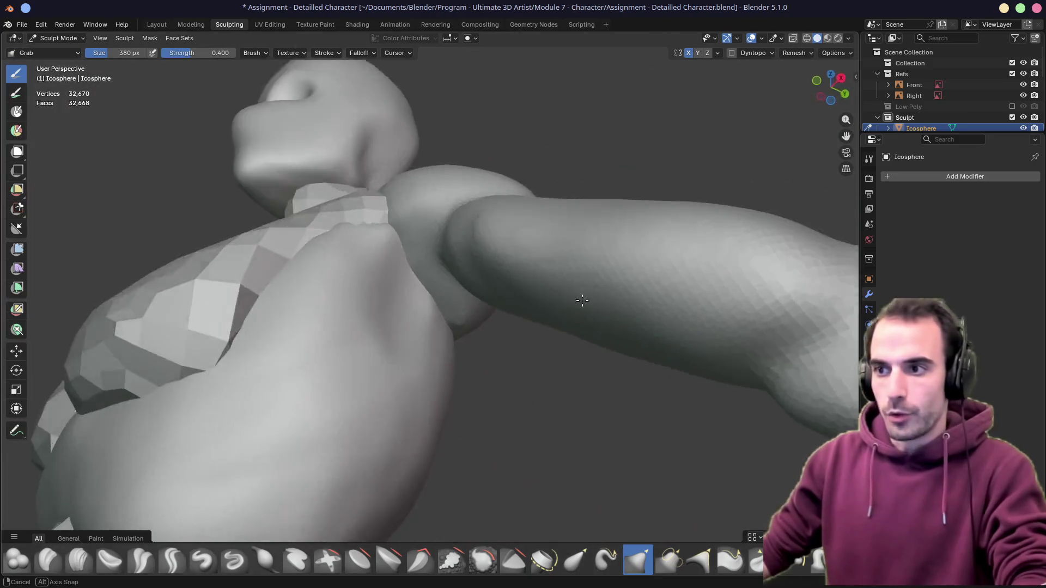
Orbit around to the back of the torso and select the Crease Polish brush
middle_click_drag(441, 306, 486, 350)
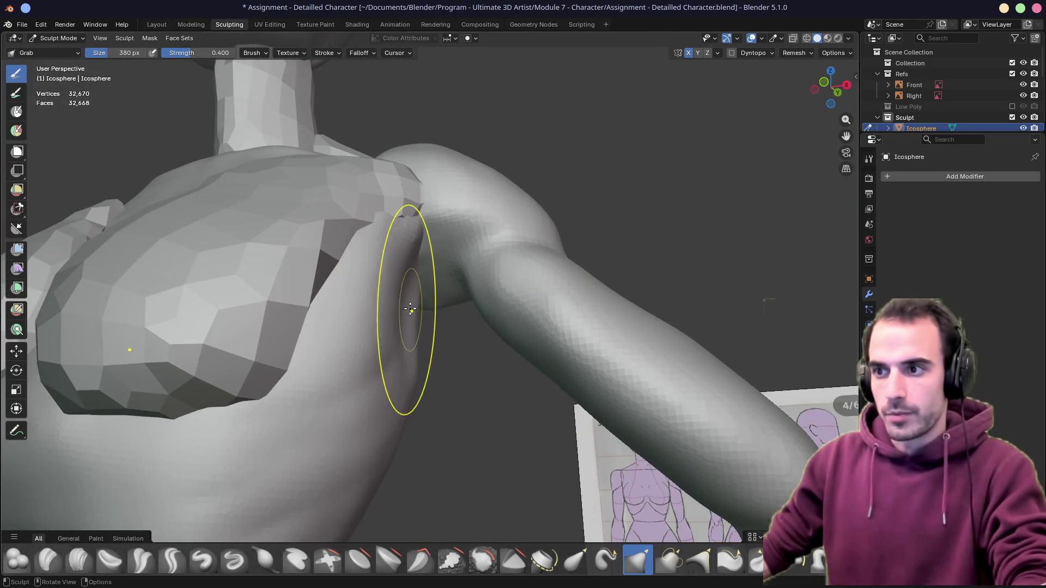
middle_click_drag(419, 292, 420, 304)
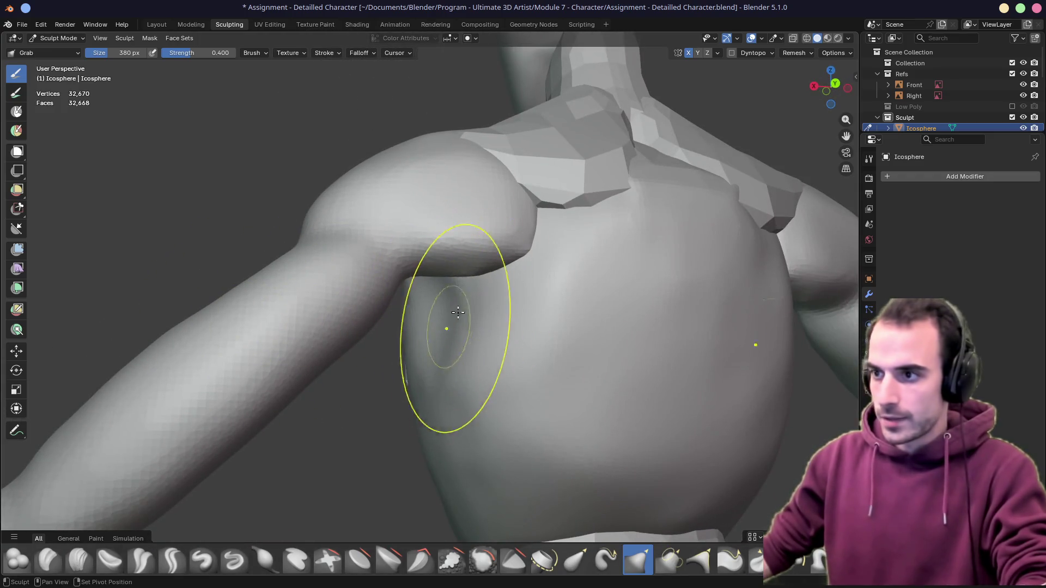
middle_click_drag(444, 292, 439, 304)
middle_click_drag(532, 322, 544, 322)
scroll(444, 250, "up", 2)
middle_click_drag(444, 250, 444, 281)
scroll(435, 330, "up", 2)
scroll(435, 330, "down", 3)
scroll(409, 329, "up", 3)
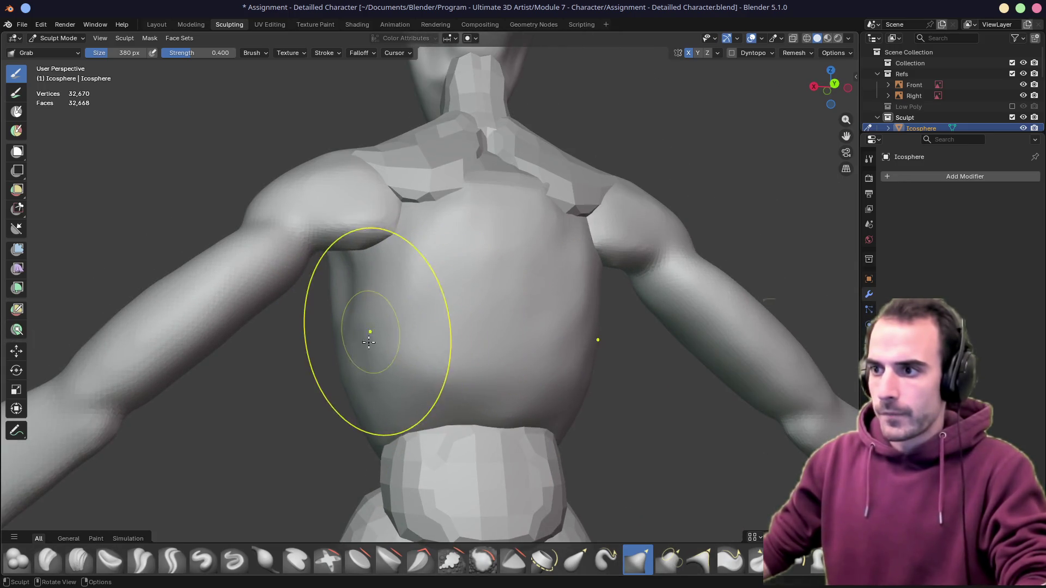
left_click(141, 559)
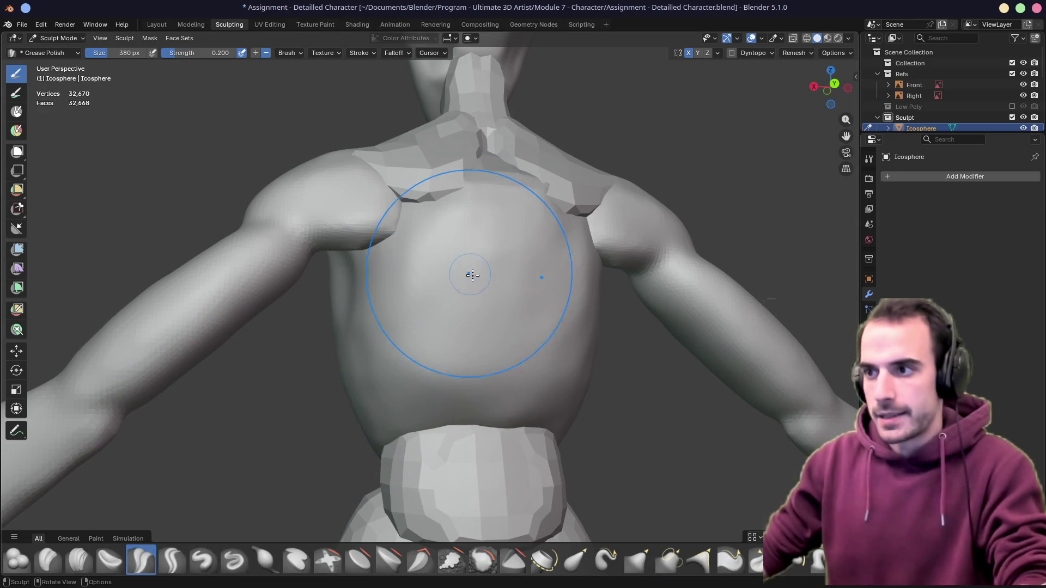
Smooth the middle of the back with a smaller Crease Polish brush while inspecting the torso
key("f")
left_click(413, 208)
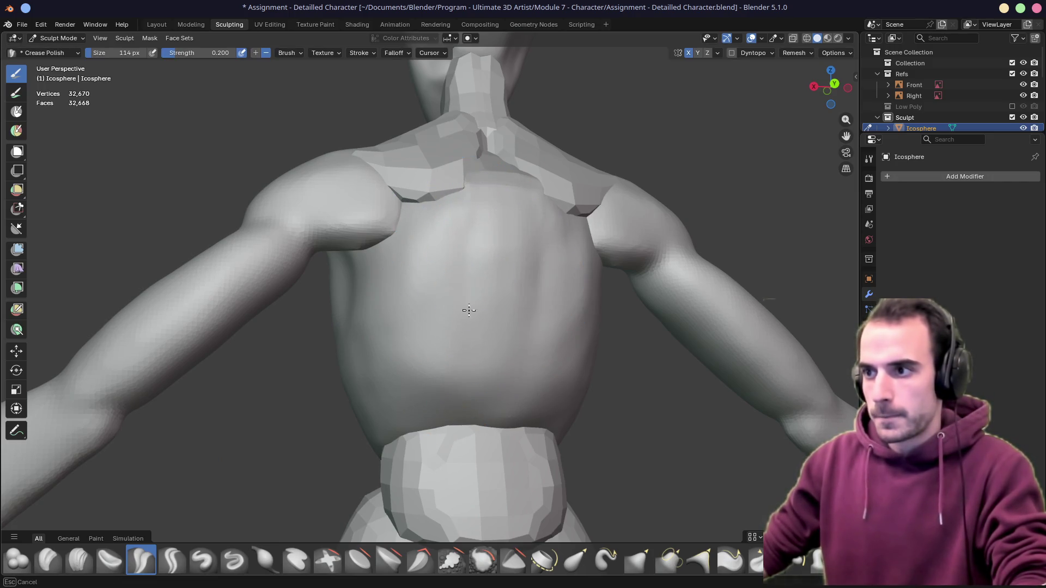
middle_click_drag(470, 258, 476, 266)
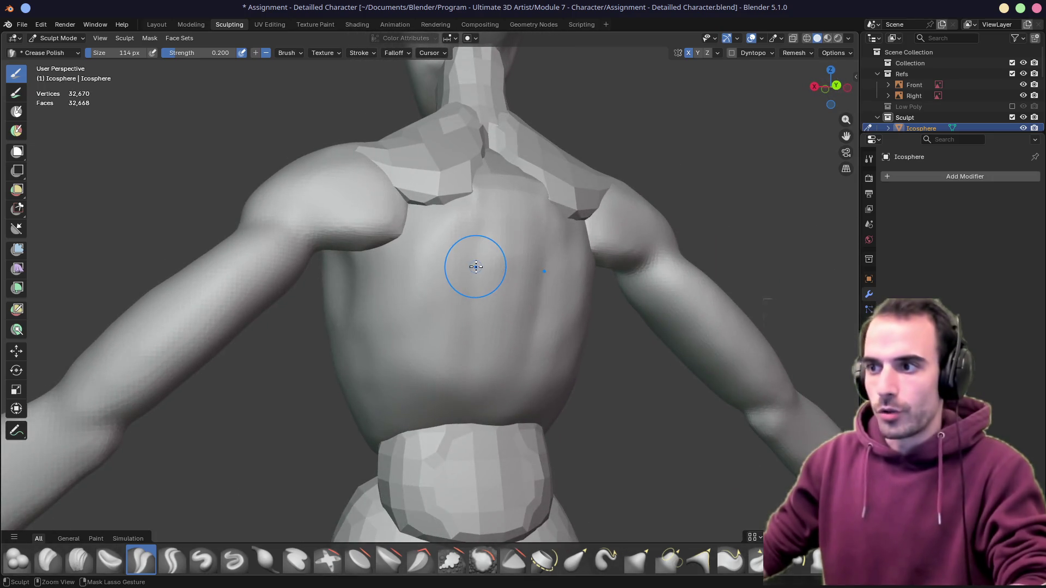
scroll(483, 264, "up", 3)
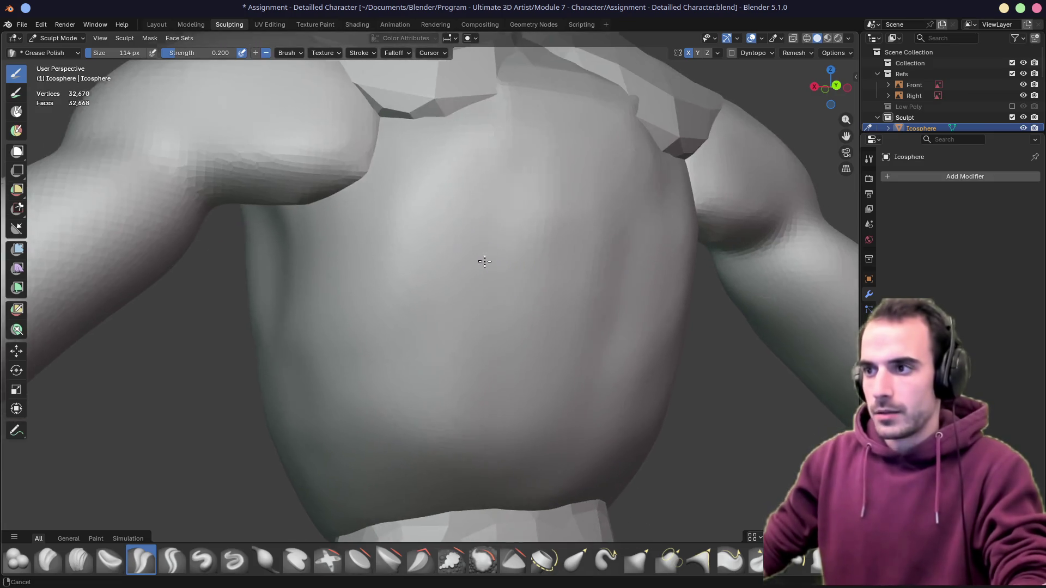
scroll(484, 253, "up", 1)
scroll(444, 280, "up", 2)
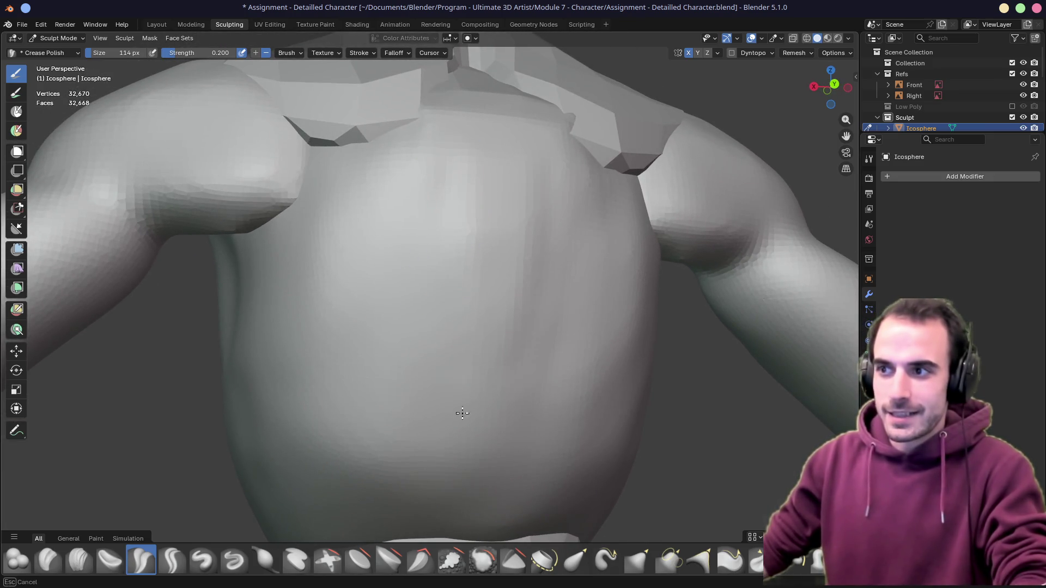
scroll(442, 290, "down", 2)
scroll(426, 168, "down", 1)
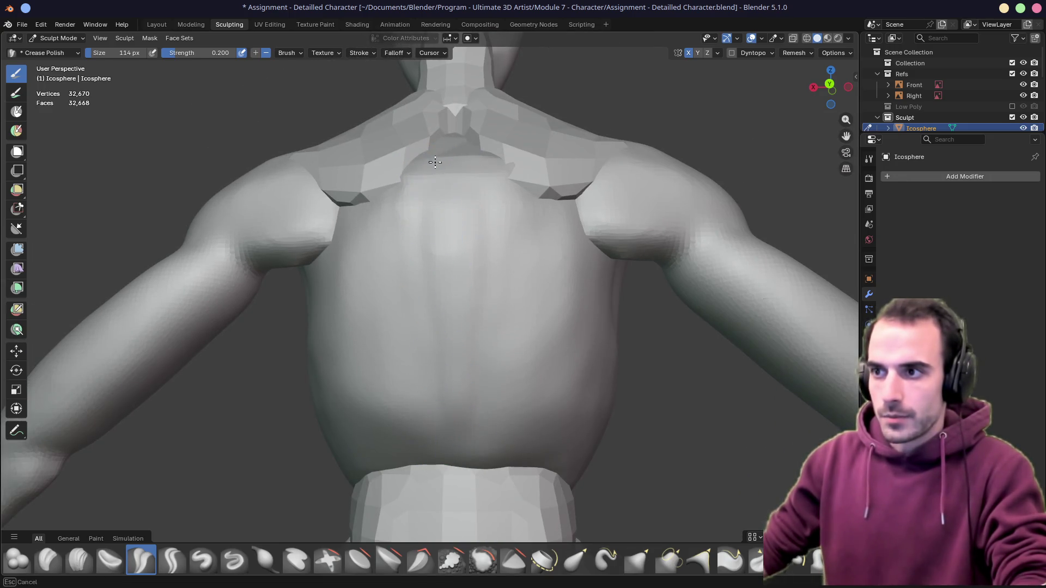
middle_click_drag(418, 242, 440, 245)
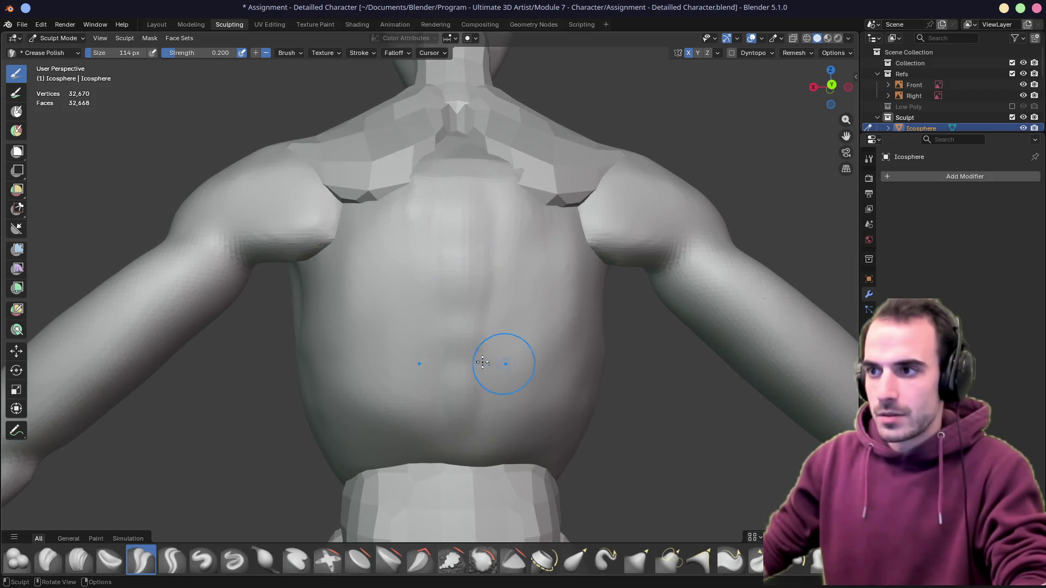
middle_click_drag(488, 363, 485, 320)
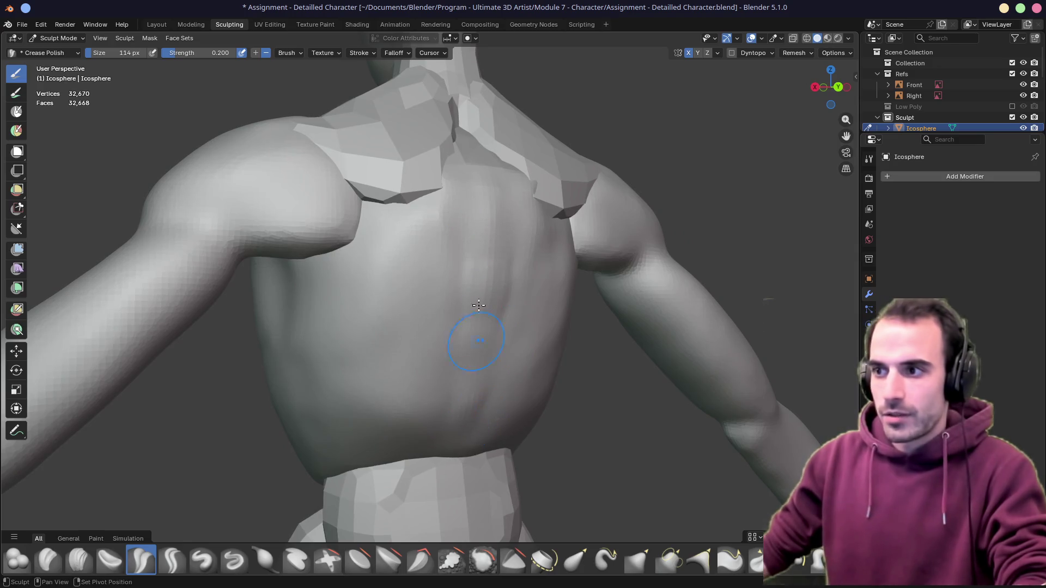
middle_click_drag(441, 251, 461, 261)
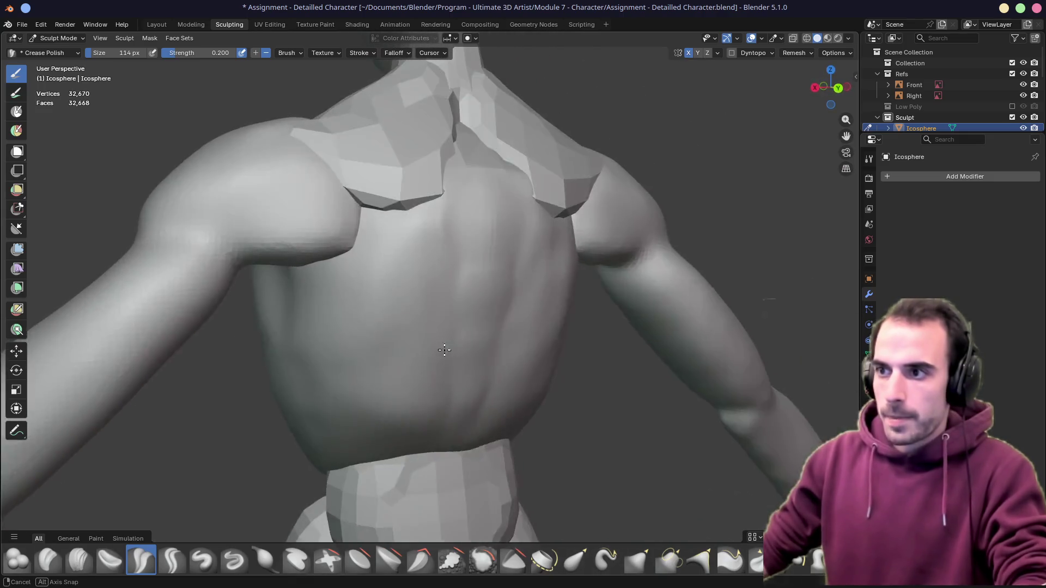
middle_click_drag(449, 339, 461, 352)
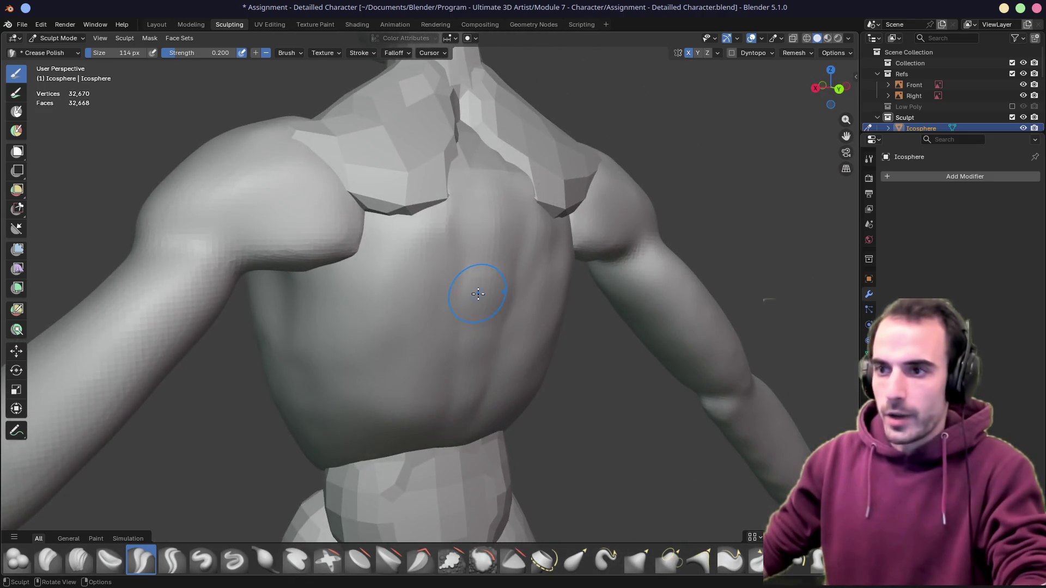
scroll(479, 297, "up", 3)
scroll(479, 292, "up", 2)
Polish the upper back surface with the brush enlarged to 270 px
key("f")
left_click(495, 306)
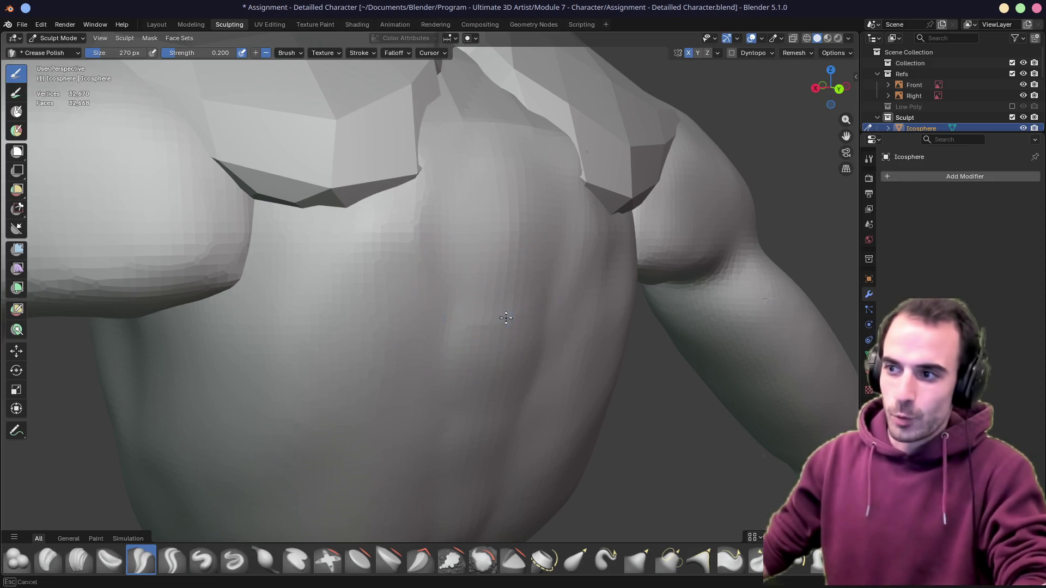
left_click_drag(463, 219, 460, 234)
mouse_move(479, 403)
middle_mouse_down()
mouse_move(385, 345)
mouse_move(440, 197)
middle_mouse_up()
scroll(437, 248, "down", 2)
scroll(421, 289, "down", 2)
scroll(444, 276, "down", 3)
scroll(444, 210, "down", 2)
scroll(450, 281, "down", 1)
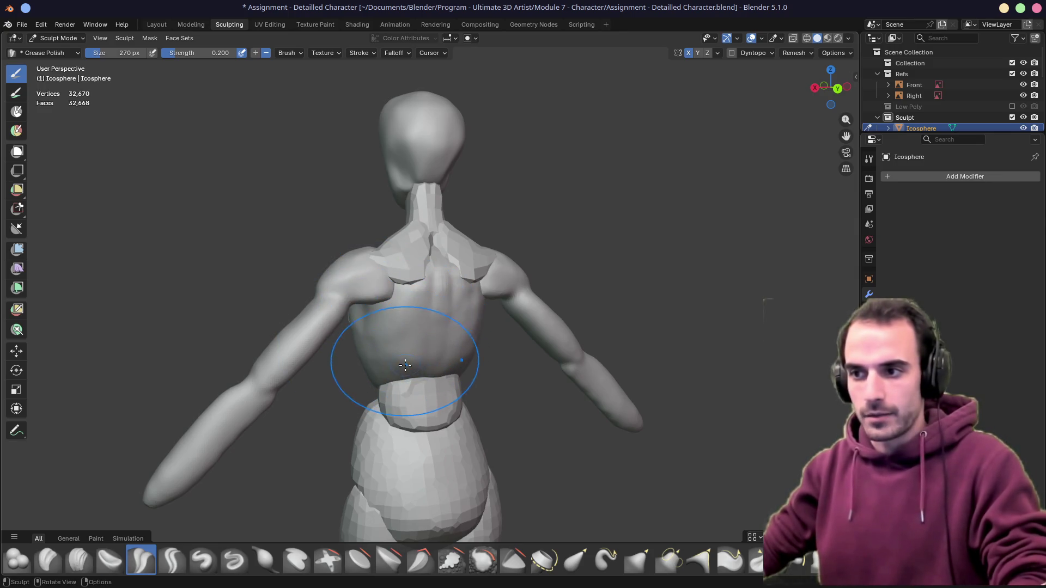
Shrink the brush, check the torso side against the reference, and make the waist piece active
middle_click_drag(410, 354, 411, 348)
scroll(410, 348, "up", 4)
key("f")
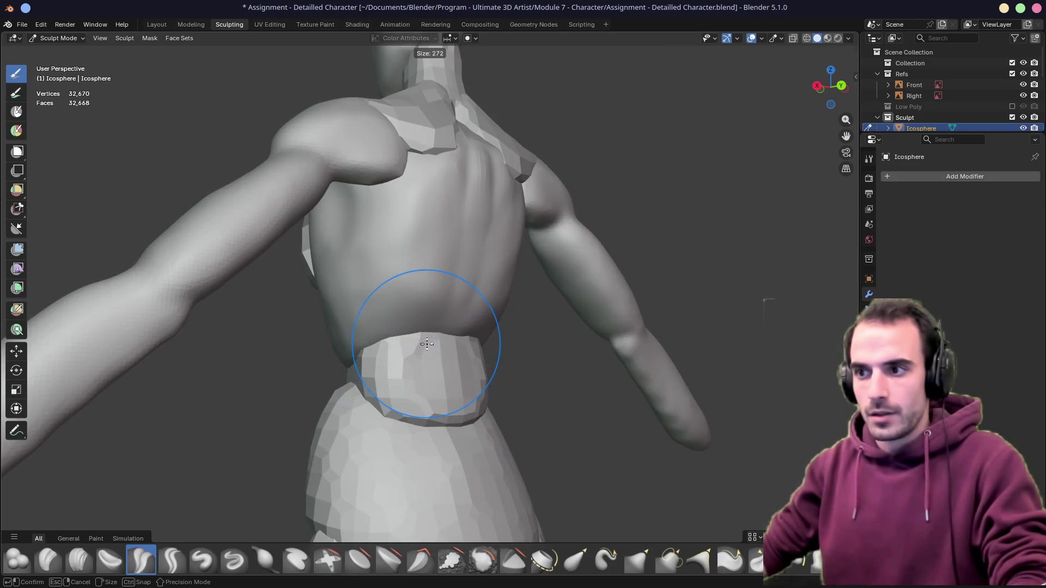
left_click(374, 292)
mouse_move(374, 292)
middle_mouse_down()
mouse_move(411, 355)
mouse_move(345, 353)
middle_mouse_up()
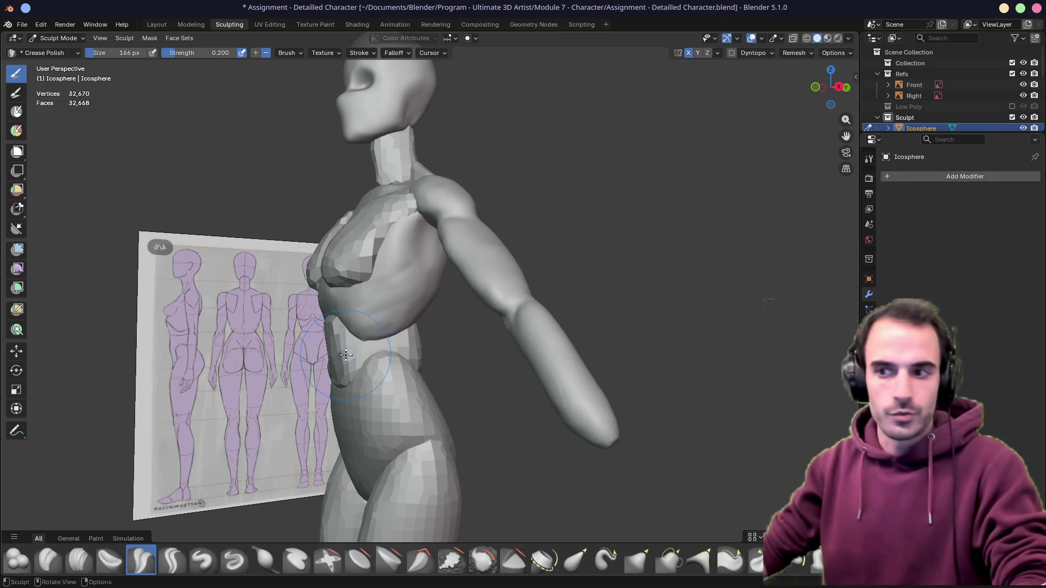
key("alt+q")
Switch to the Grab brush on the waist piece and set its size to 240 px
middle_click_drag(346, 354, 433, 359)
key("shift+t")
key("f")
left_click(459, 361)
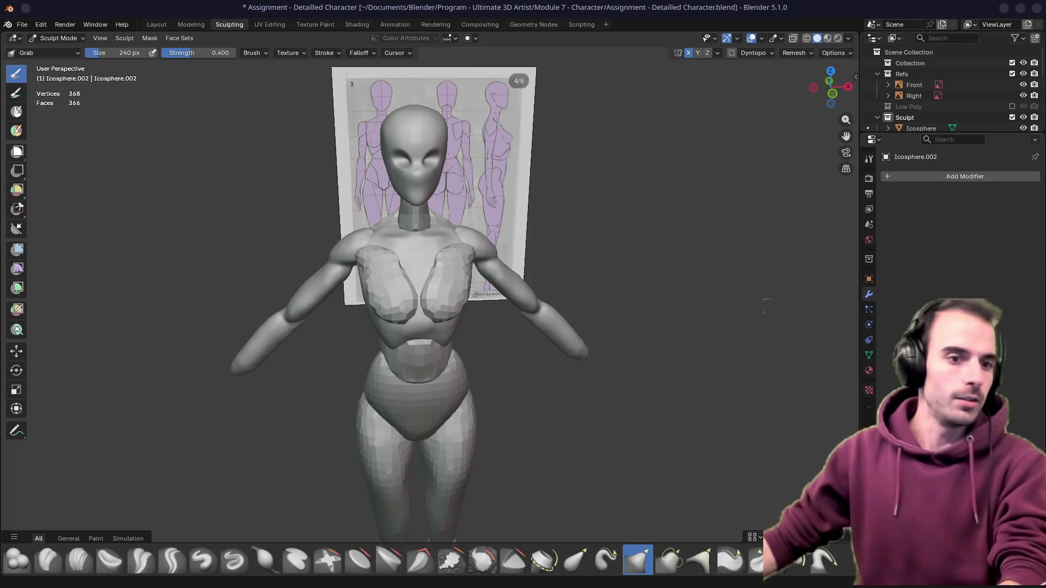
mouse_move(458, 323)
middle_mouse_down()
mouse_move(411, 283)
mouse_move(440, 364)
mouse_move(396, 279)
mouse_move(303, 316)
middle_mouse_up()
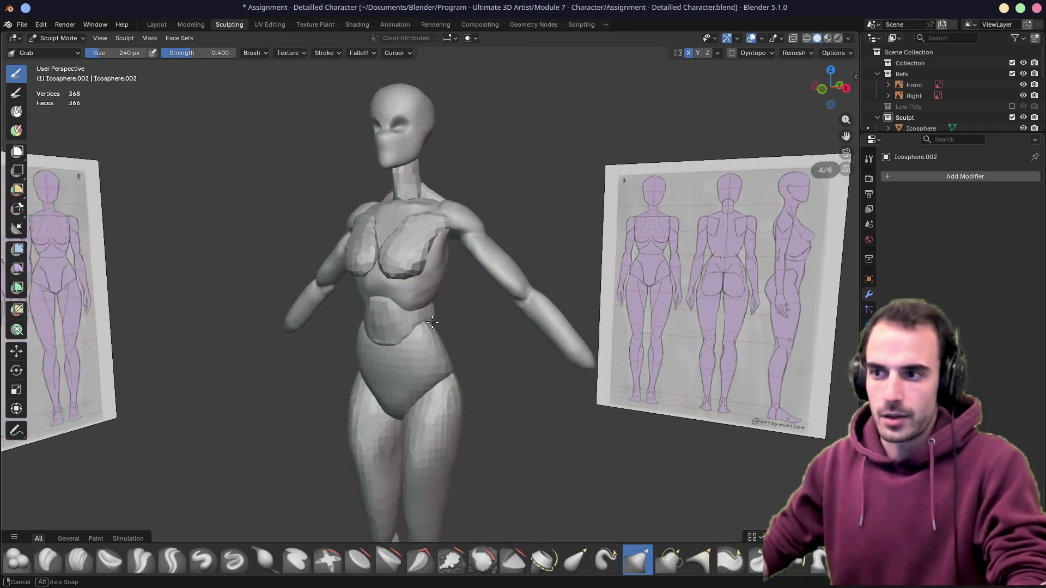
scroll(304, 316, "up", 3)
mouse_move(421, 315)
middle_mouse_down()
mouse_move(417, 280)
mouse_move(403, 286)
mouse_move(471, 326)
mouse_move(432, 303)
middle_mouse_up()
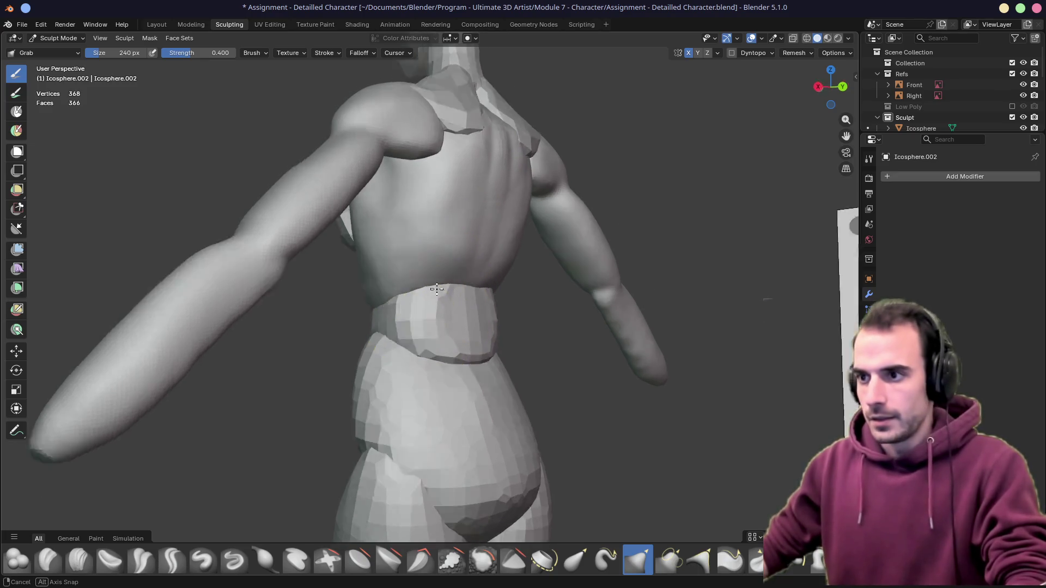
middle_click_drag(443, 275, 443, 288)
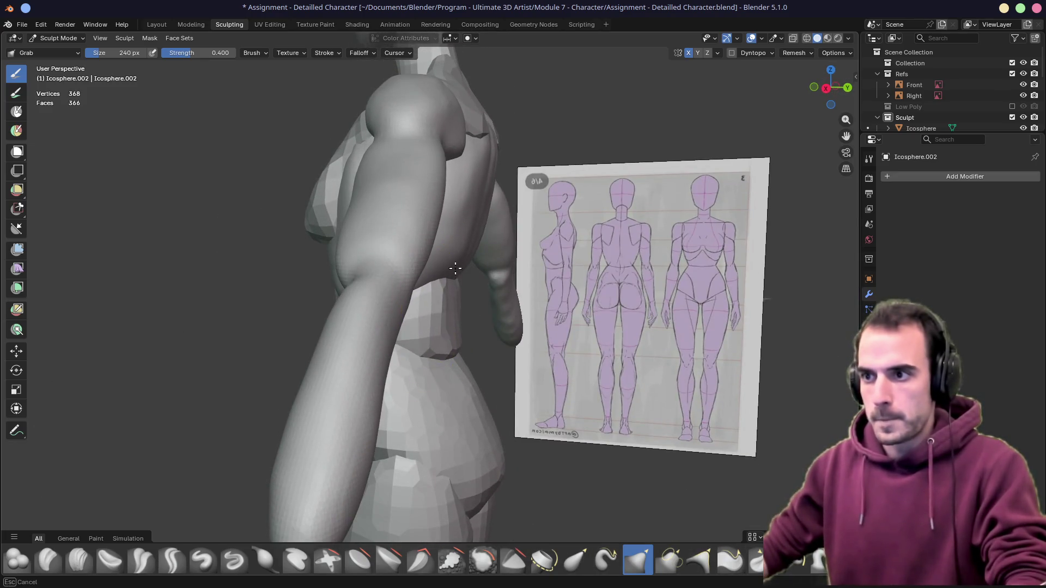
key("ctrl+z")
Redo the last sculpt change, isolate the waist block in local view and grab-reshape its top corner
key("ctrl+shift+z")
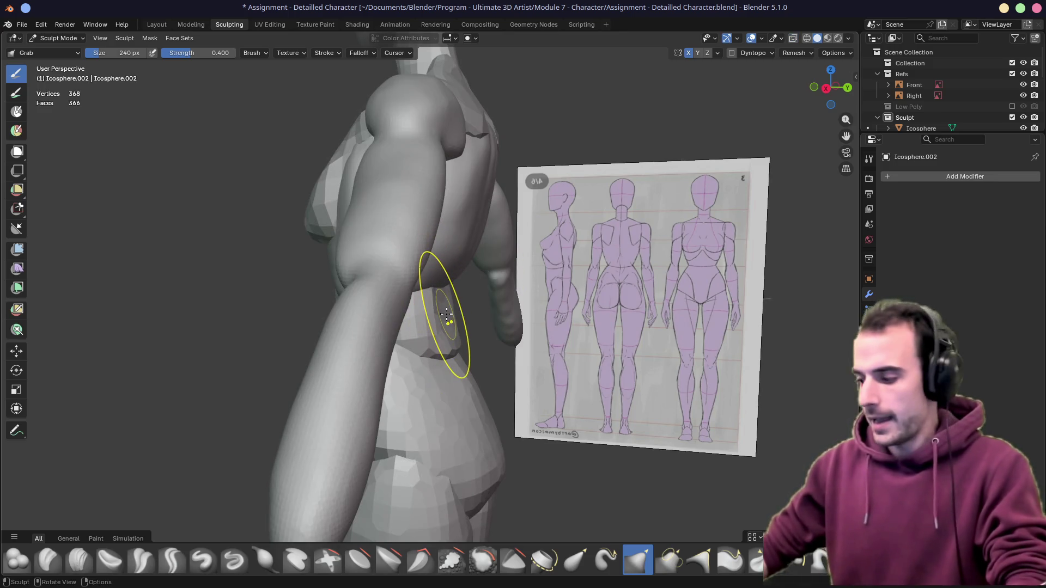
key("KP_Divide")
scroll(448, 312, "down", 5)
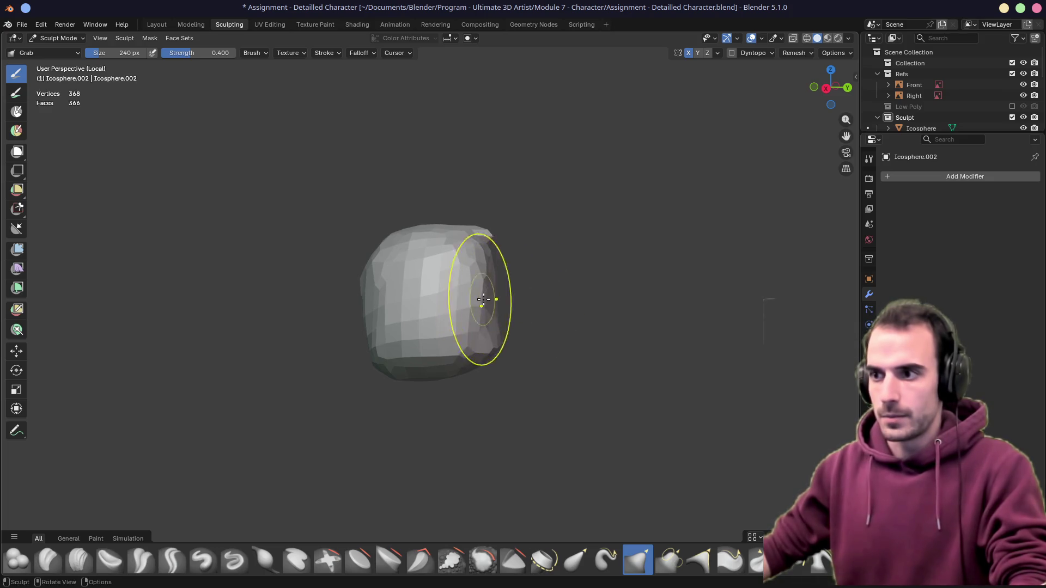
mouse_move(485, 253)
left_mouse_down()
mouse_move(490, 237)
mouse_move(481, 257)
left_mouse_up()
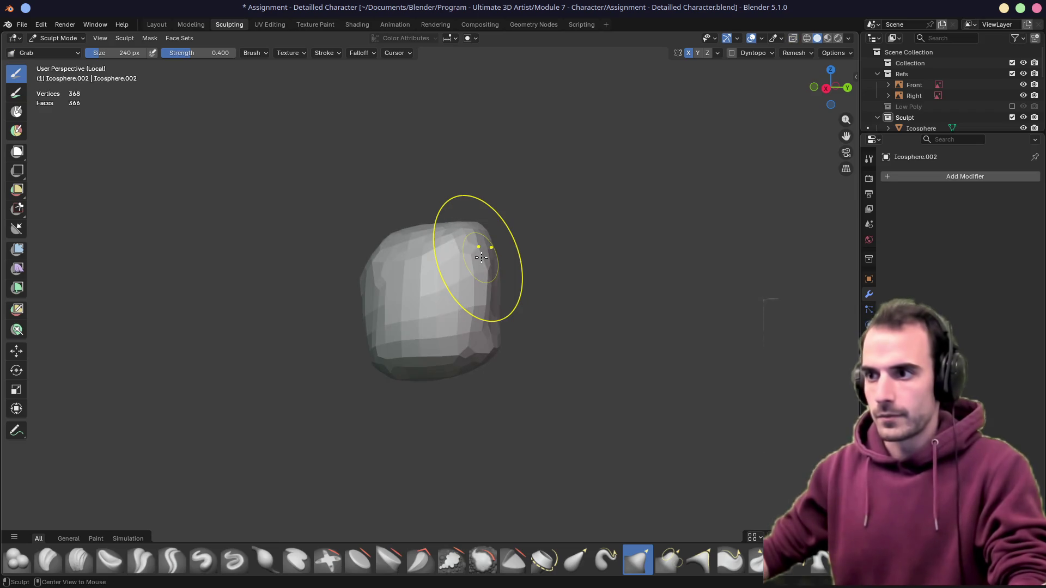
key("KP_Divide")
Pull the waist block's back surface into shape and bring up its Remesh settings
mouse_move(481, 257)
middle_mouse_down()
mouse_move(357, 276)
mouse_move(544, 275)
mouse_move(418, 297)
middle_mouse_up()
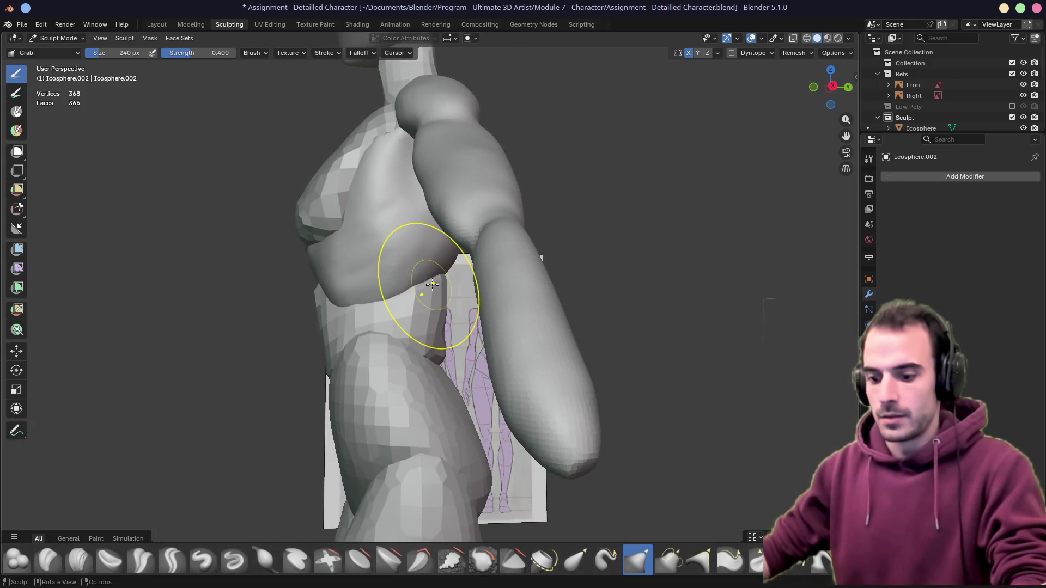
left_click_drag(432, 283, 433, 285)
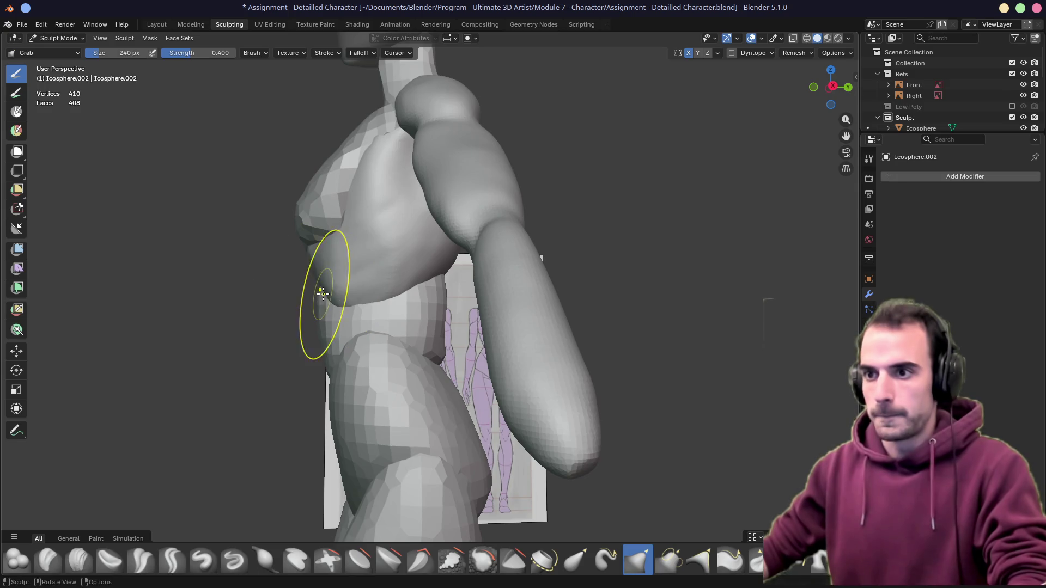
middle_click_drag(323, 293, 642, 170)
left_click(797, 52)
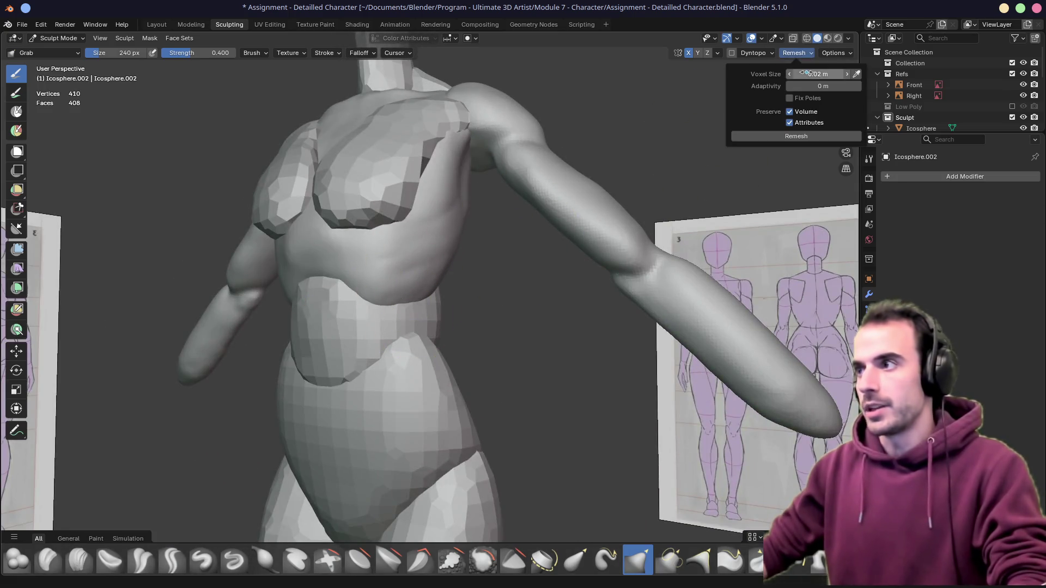
type("2")
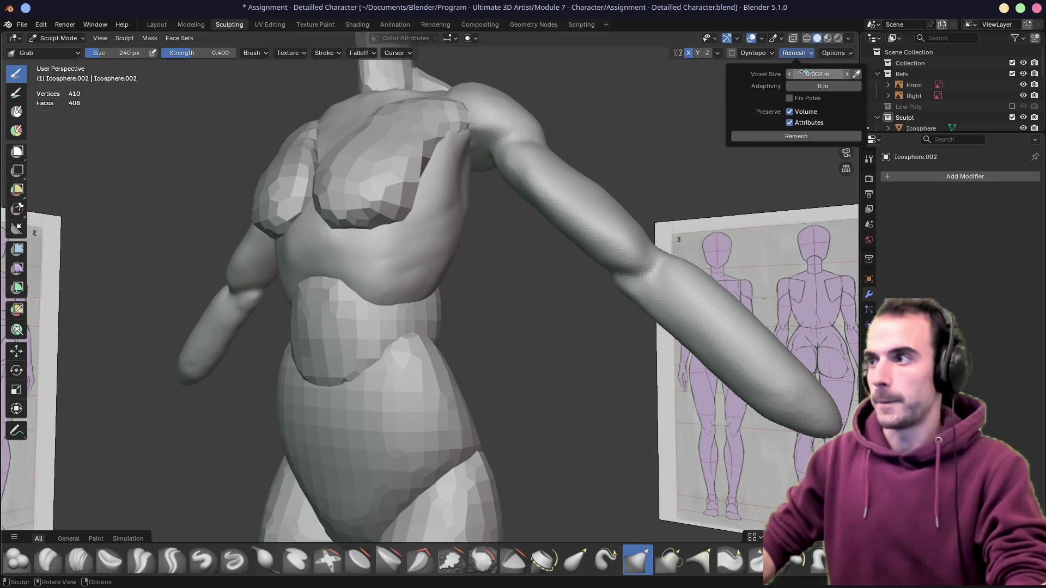
Remesh the waist block at 0.002 m voxel size and enlarge the Grab brush to 456 px
key("Return")
left_click(796, 136)
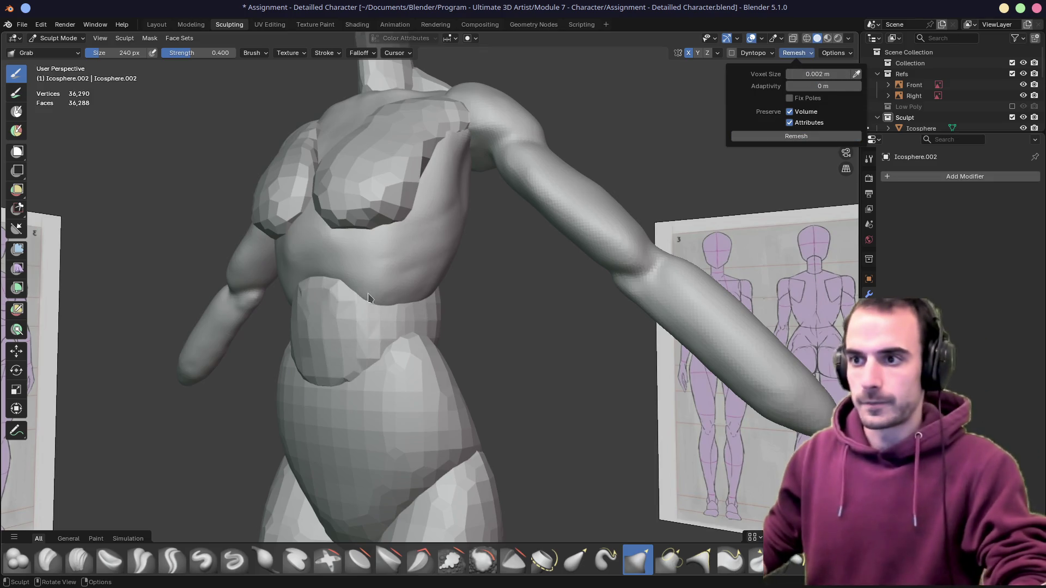
key("f")
left_click(348, 314)
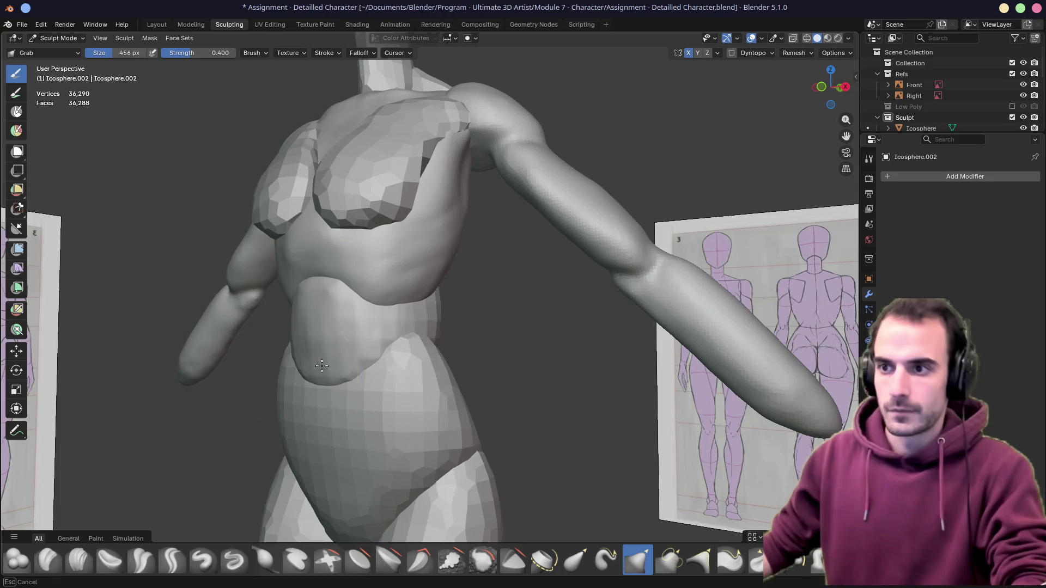
Pull the belly surface into a rounder shape, checked from the side and three-quarter view
mouse_move(327, 303)
middle_mouse_down()
mouse_move(452, 301)
mouse_move(460, 193)
mouse_move(476, 299)
middle_mouse_up()
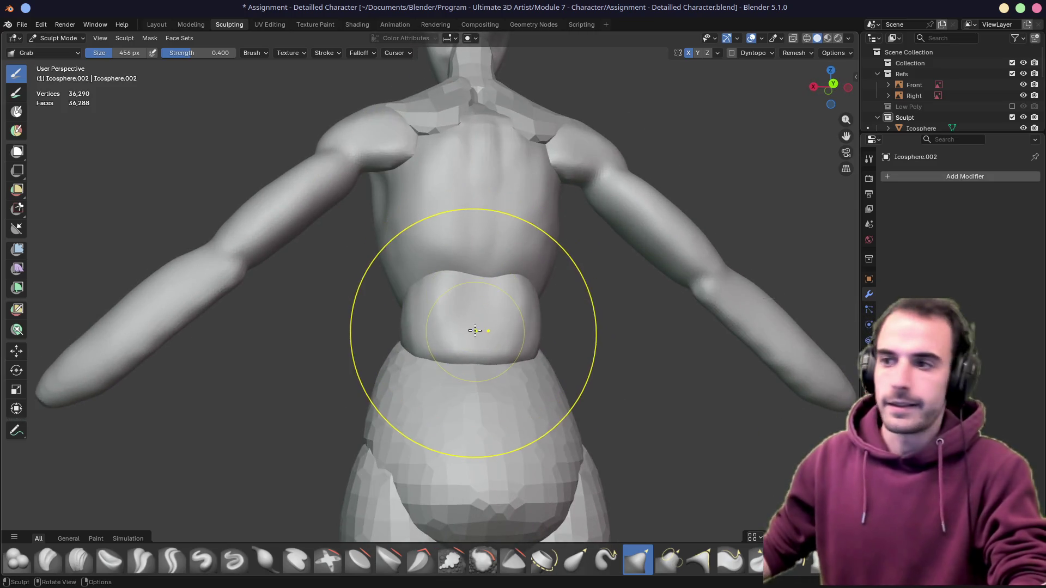
left_click_drag(475, 301, 444, 304)
mouse_move(443, 304)
middle_mouse_down()
mouse_move(636, 347)
mouse_move(398, 384)
mouse_move(394, 335)
mouse_move(448, 299)
middle_mouse_up()
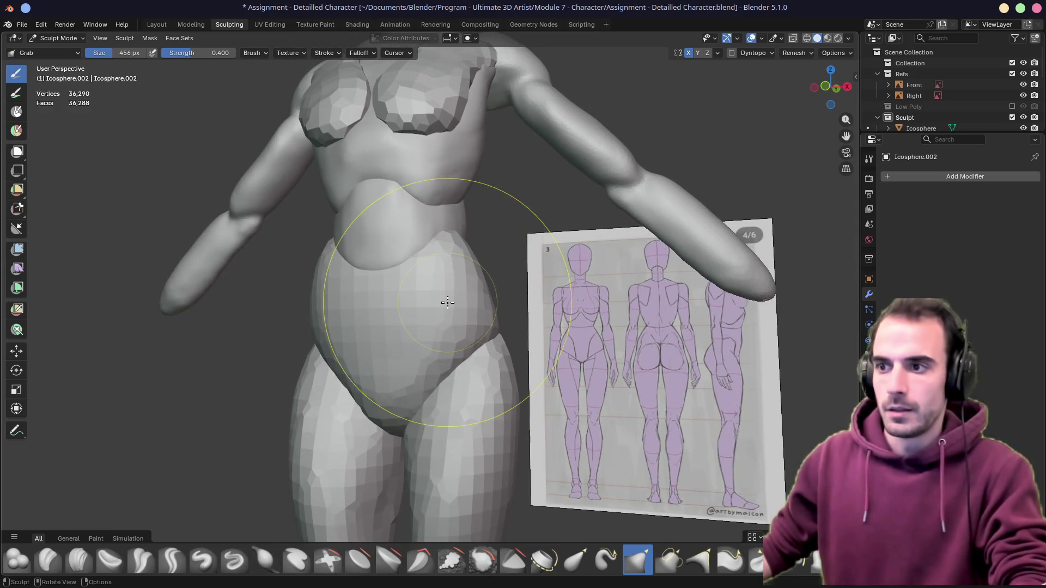
Make the hip piece Icosphere.001 active and remesh it at 0.002 m voxel size
key("alt+q")
left_click(786, 54)
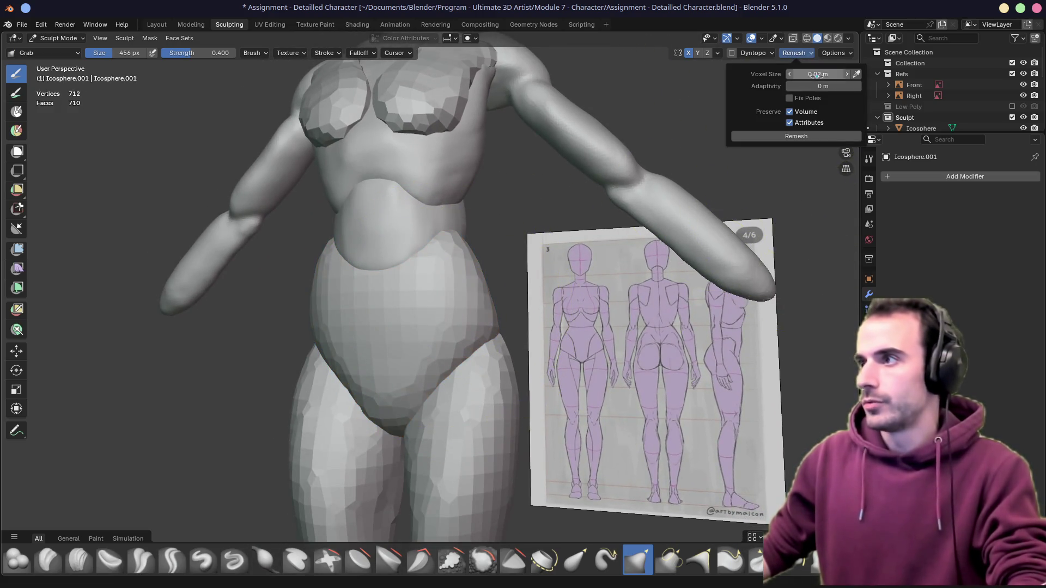
left_click(816, 76)
type("02")
key("Return")
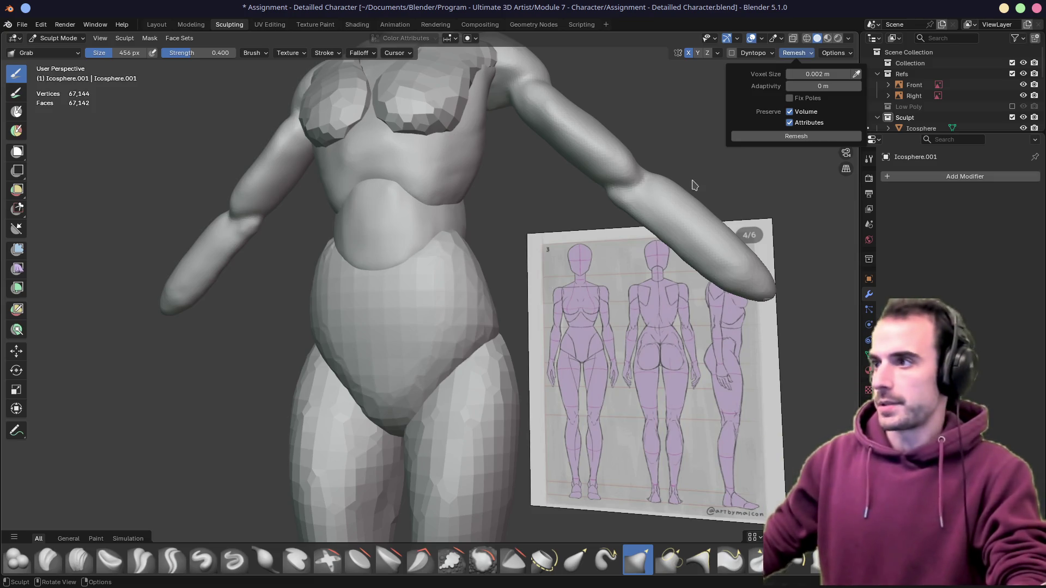
Grab-sculpt the belly and pull the bottom of the hip piece downward, checking from several angles
left_click_drag(444, 278, 487, 325)
mouse_move(487, 326)
middle_mouse_down()
mouse_move(479, 281)
mouse_move(433, 258)
middle_mouse_up()
left_click_drag(519, 319, 596, 419)
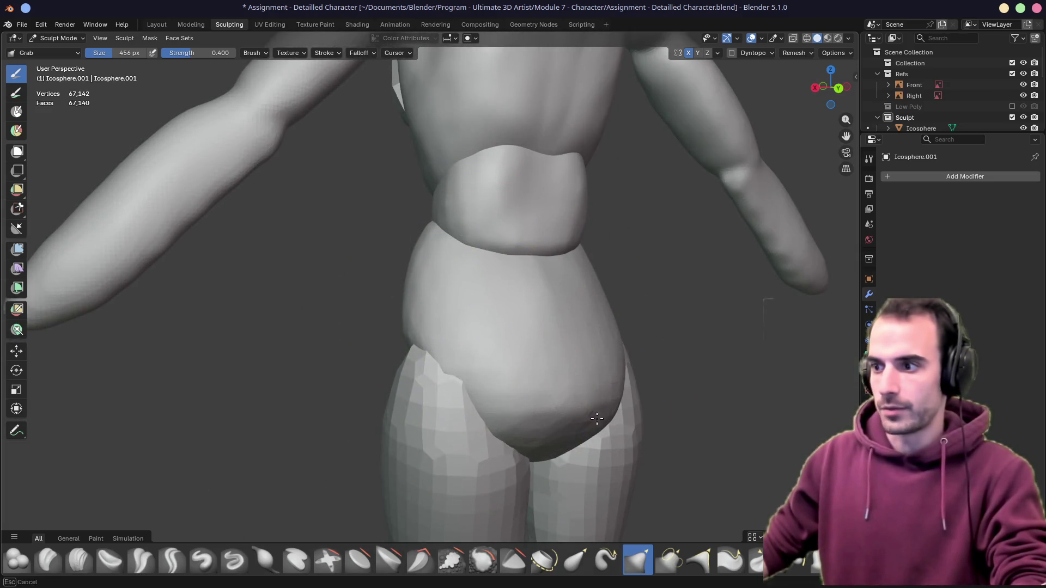
mouse_move(479, 287)
middle_mouse_down()
mouse_move(424, 307)
mouse_move(608, 308)
middle_mouse_up()
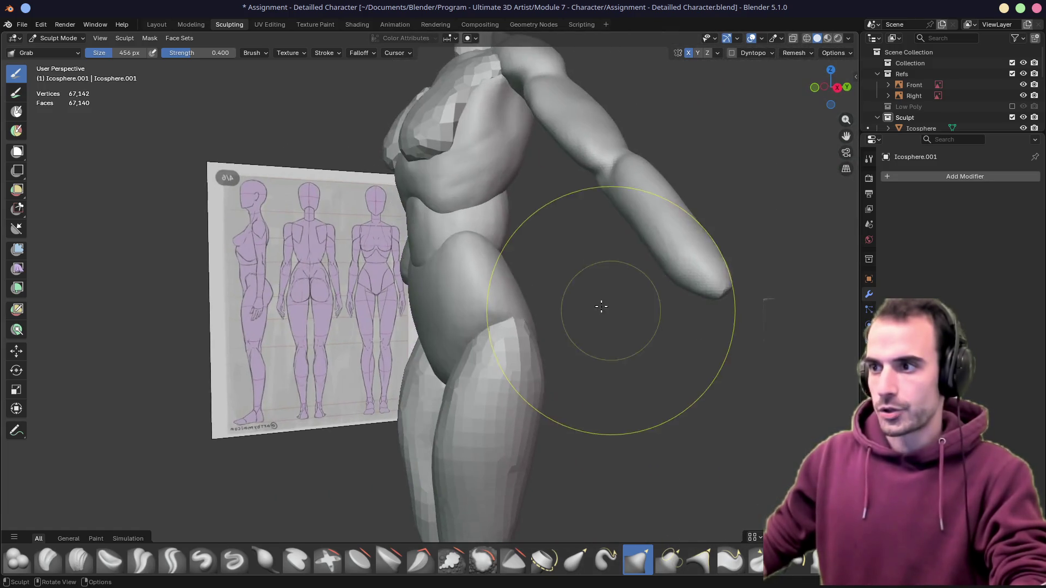
middle_click_drag(498, 275, 398, 275)
scroll(409, 274, "up", 2)
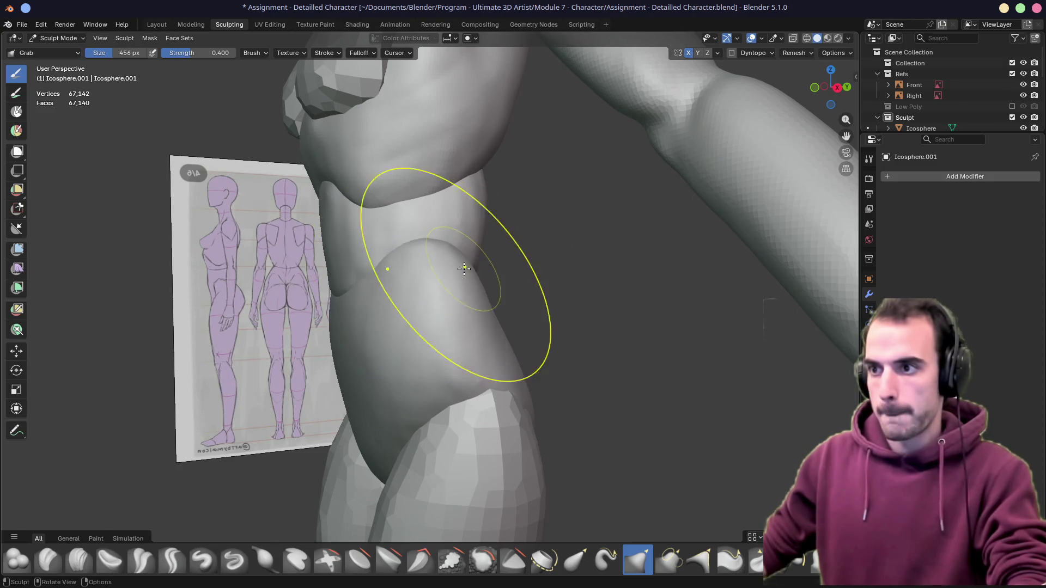
middle_click_drag(414, 262, 489, 284)
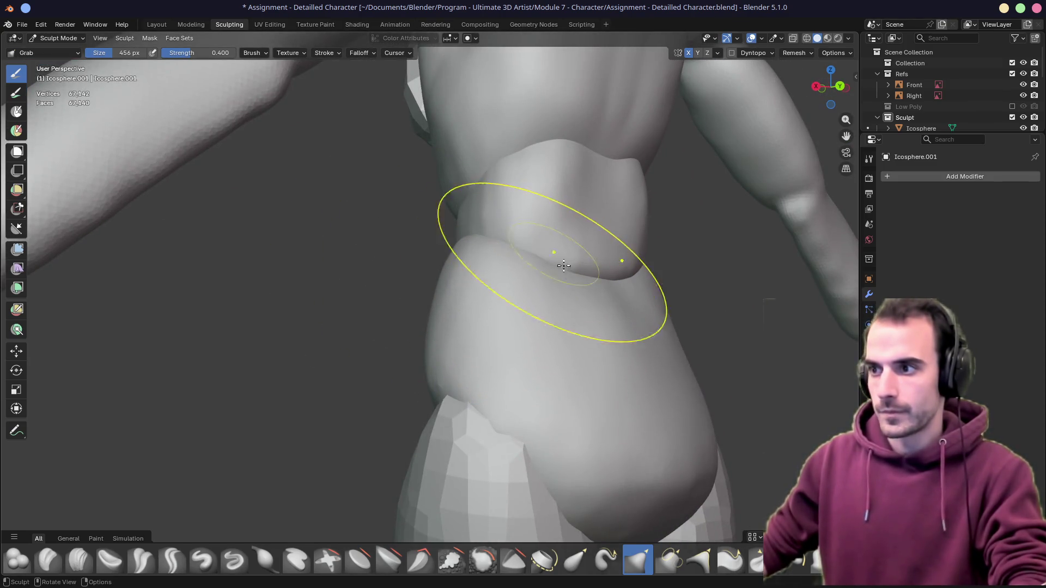
mouse_move(573, 286)
middle_mouse_down()
mouse_move(455, 299)
mouse_move(825, 282)
middle_mouse_up()
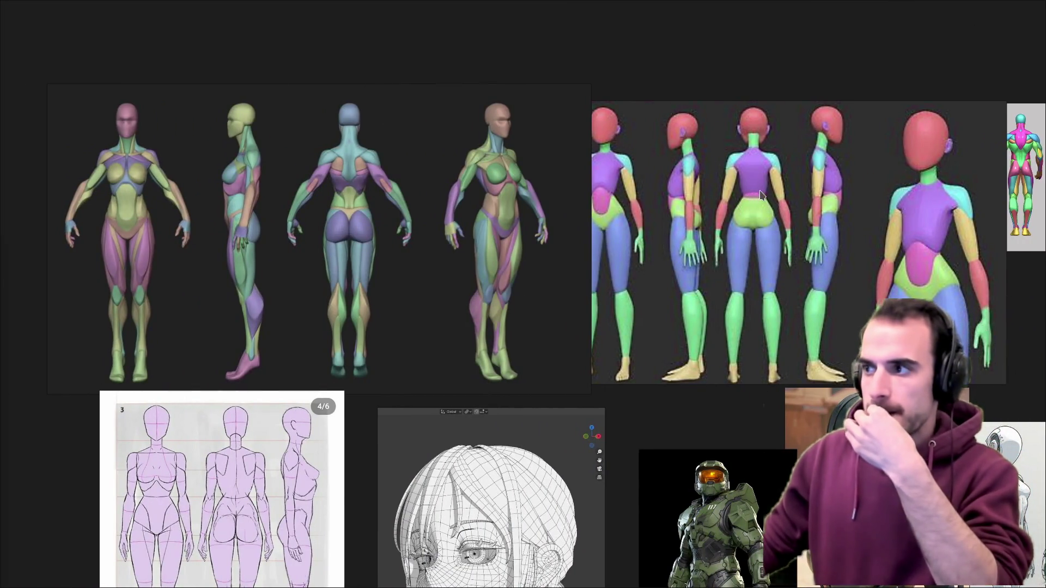
Study the female anatomy front-view figures on the PureRef board, then return to Blender
middle_click_drag(795, 219, 558, 253)
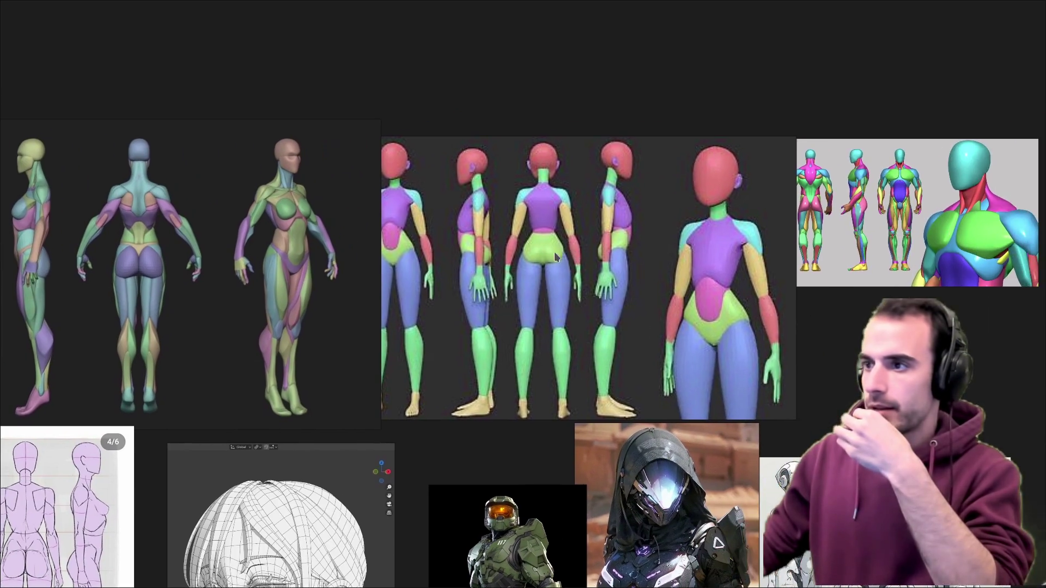
scroll(428, 242, "up", 3)
scroll(258, 256, "up", 2)
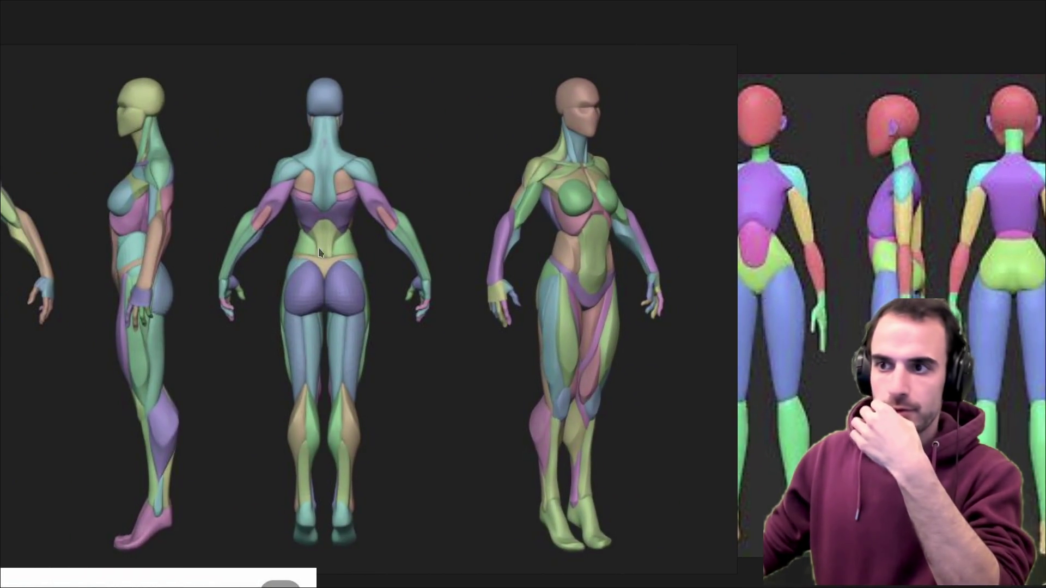
mouse_move(325, 246)
middle_mouse_down()
mouse_move(604, 252)
mouse_move(316, 245)
middle_mouse_up()
scroll(580, 233, "up", 2)
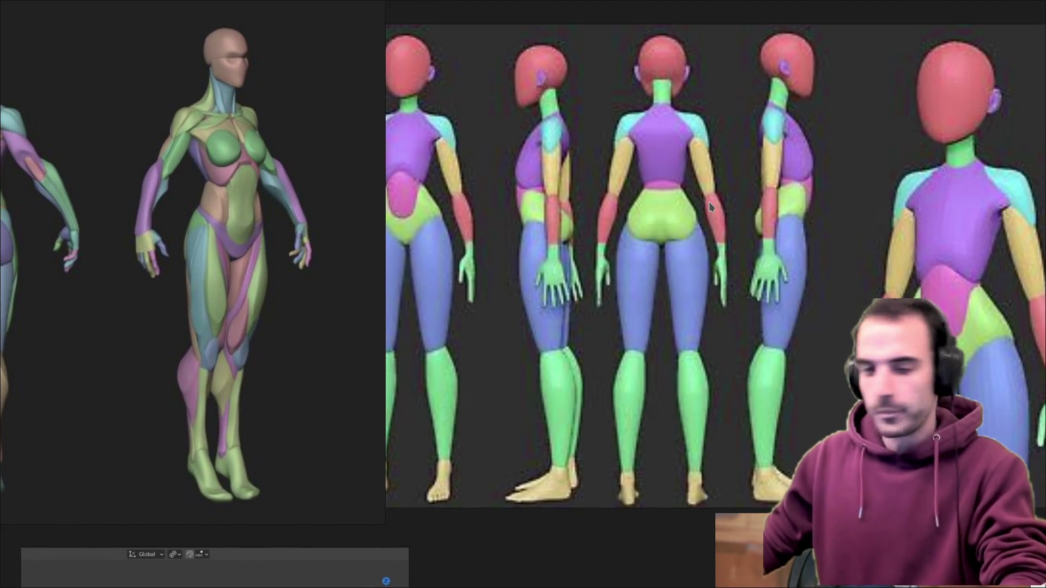
key("alt+Tab")
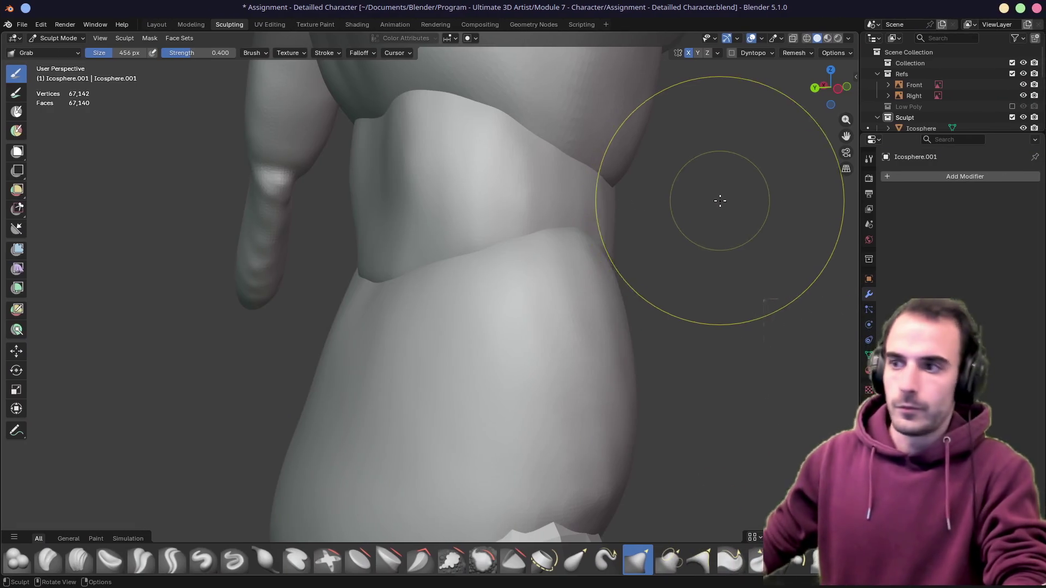
scroll(720, 200, "down", 3)
scroll(433, 216, "down", 4)
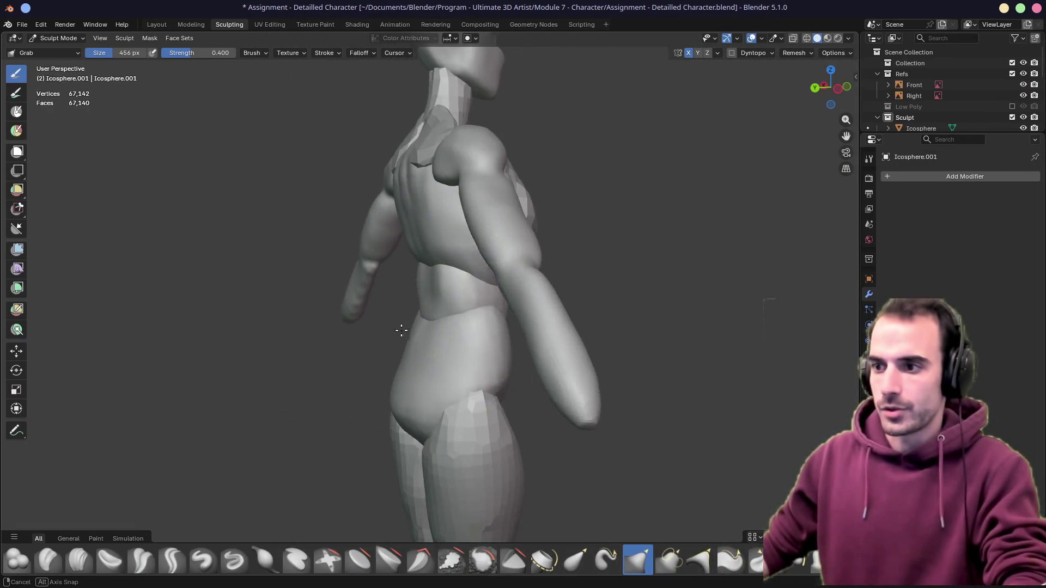
Resize the Grab brush down to 296 px while viewing the body from behind and the side
middle_click_drag(395, 333, 536, 327)
middle_click_drag(404, 350, 540, 343)
key("f")
left_click(394, 328)
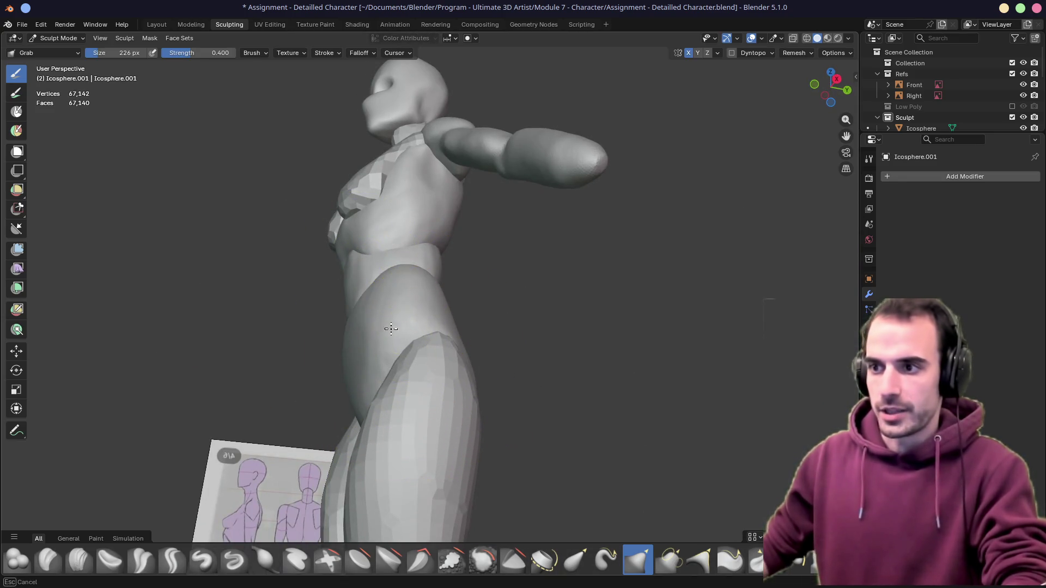
key("f")
left_click(352, 356)
In front orthographic view, grab-sculpt the hip and waist contour to curve in at the waist
mouse_move(352, 356)
middle_mouse_down()
mouse_move(409, 356)
mouse_move(421, 338)
middle_mouse_up()
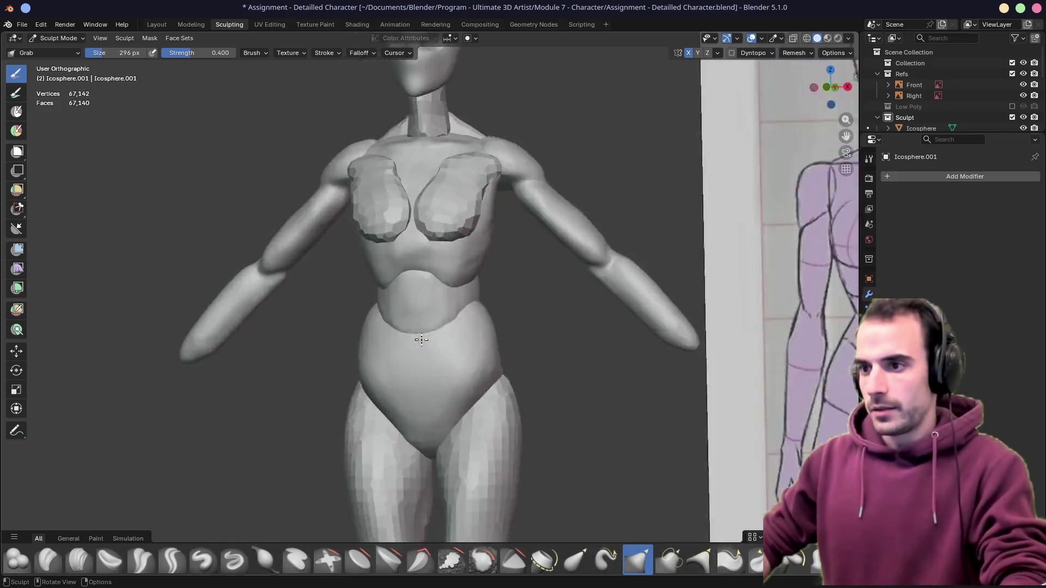
key("KP_1")
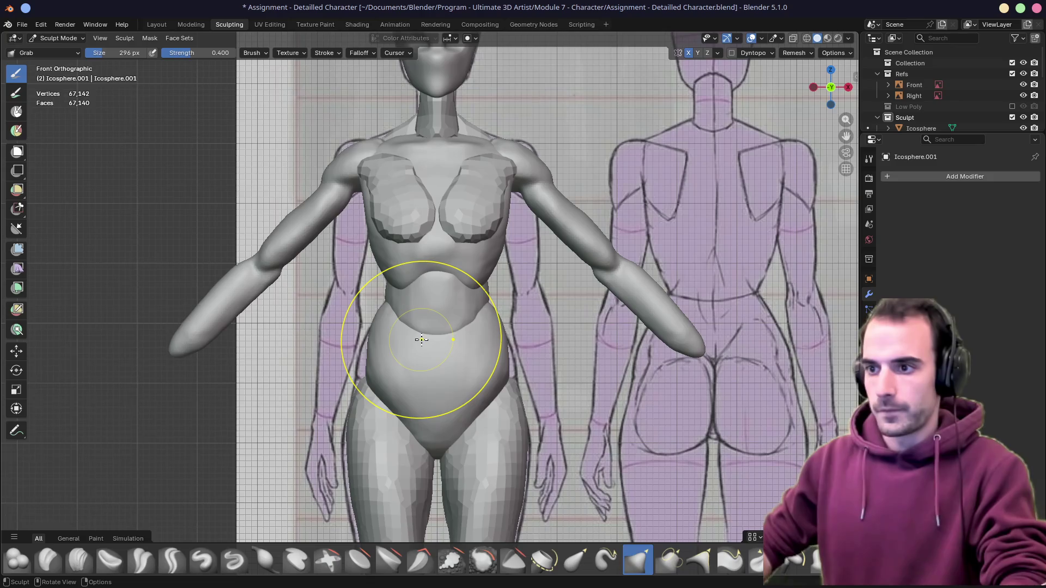
middle_click_drag(420, 339, 516, 371)
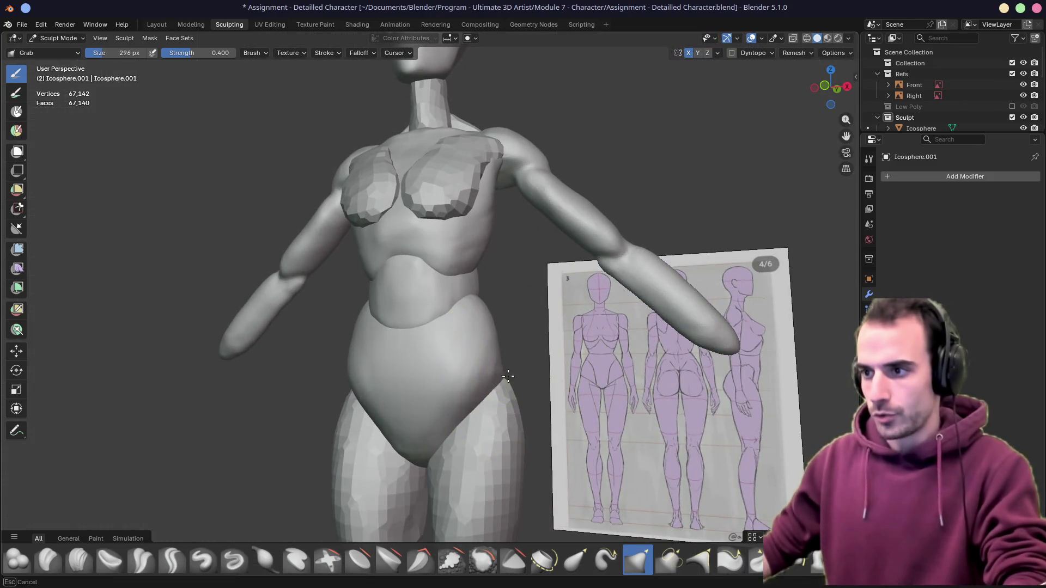
key("KP_1")
left_click_drag(520, 369, 508, 352)
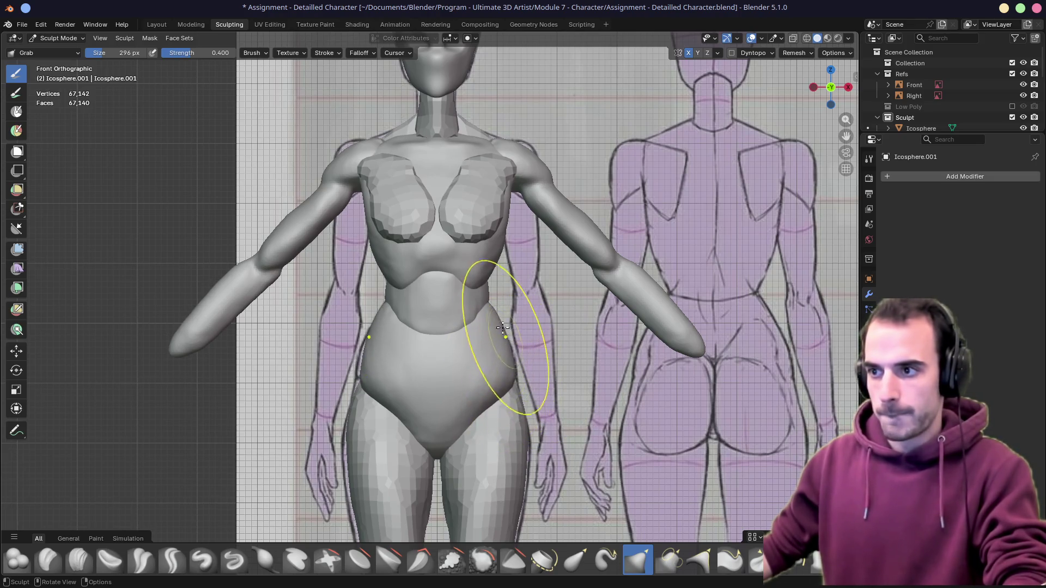
left_click_drag(428, 271, 427, 272)
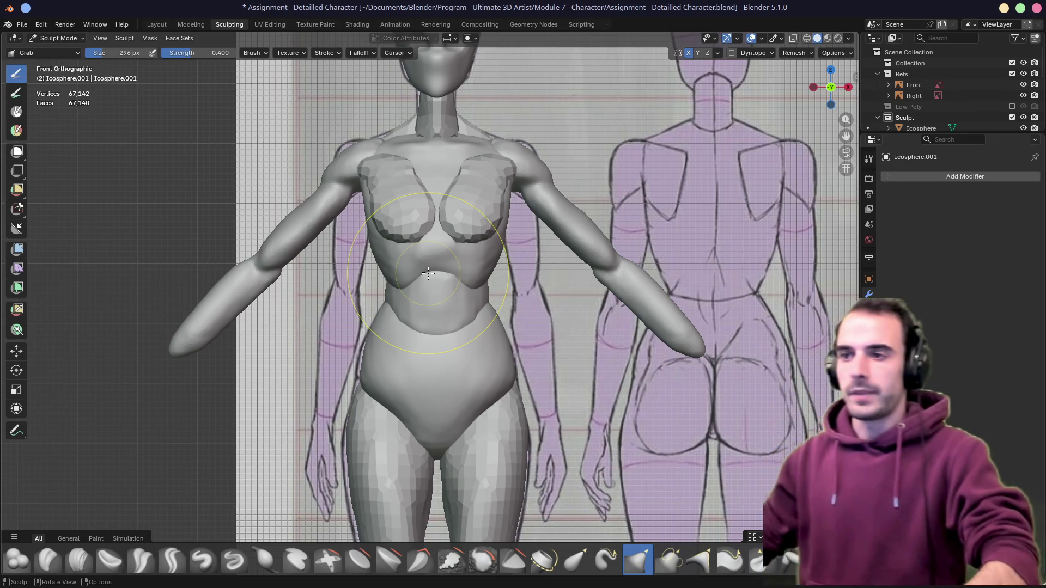
mouse_move(428, 272)
middle_mouse_down()
mouse_move(444, 205)
mouse_move(368, 196)
middle_mouse_up()
In Object Mode, select the chest with the lower torso and join them into one object with Ctrl+J
left_click(57, 37)
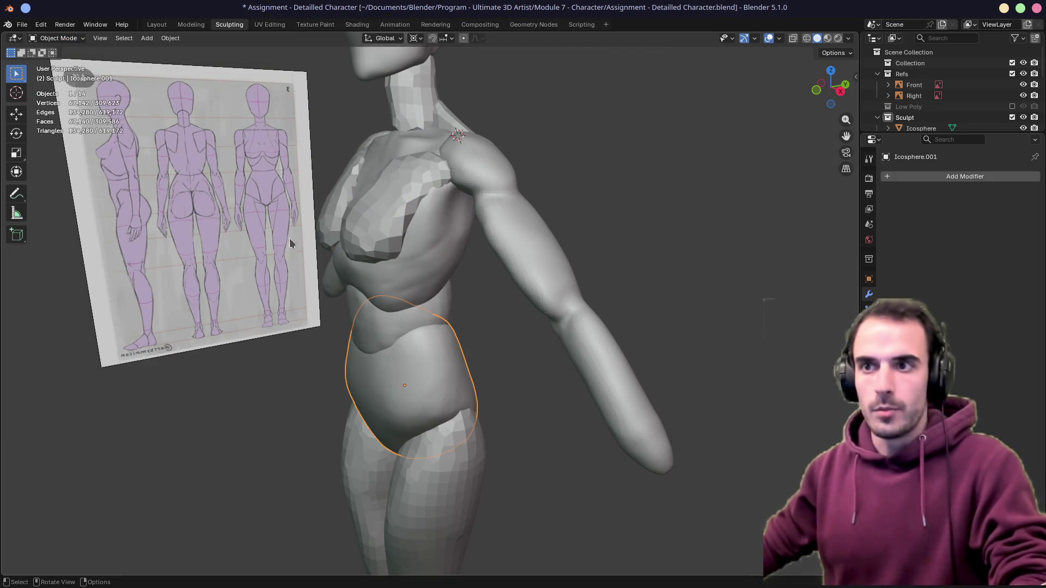
left_click(417, 295, "shift")
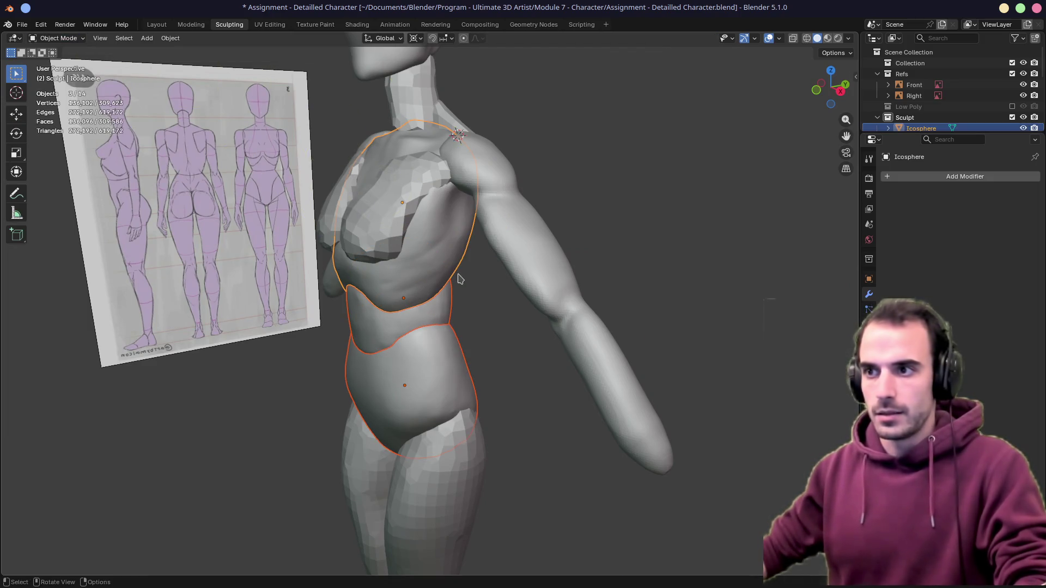
key("KP_6")
key("KP_6")
key("KP_6")
key("ctrl+j")
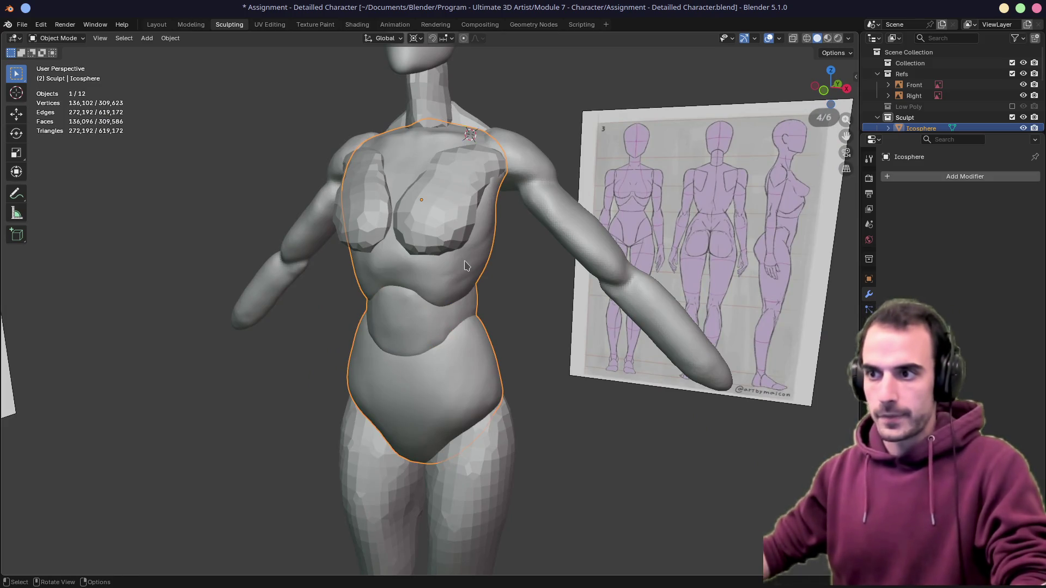
left_click(75, 41)
Return to Sculpt Mode on the merged torso, remesh it and inspect its geometry in Edit Mode
key("ctrl+Tab")
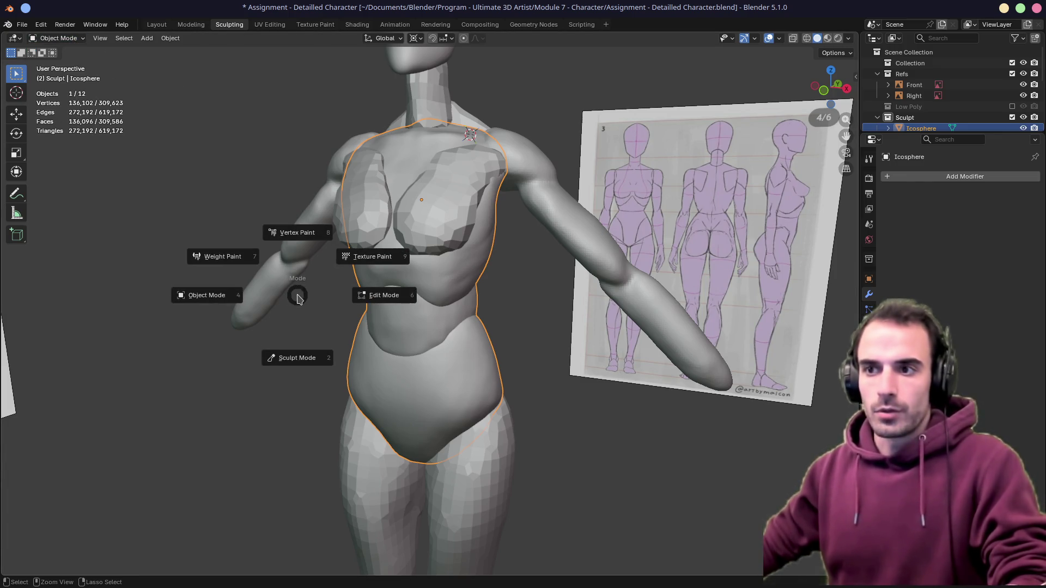
left_click(304, 352)
left_click(793, 54)
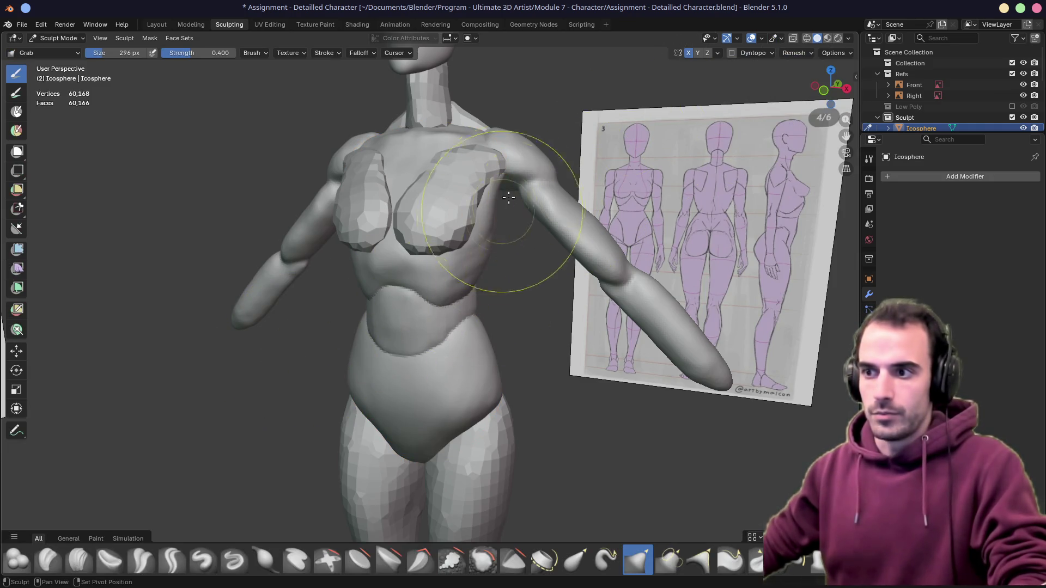
key("Tab")
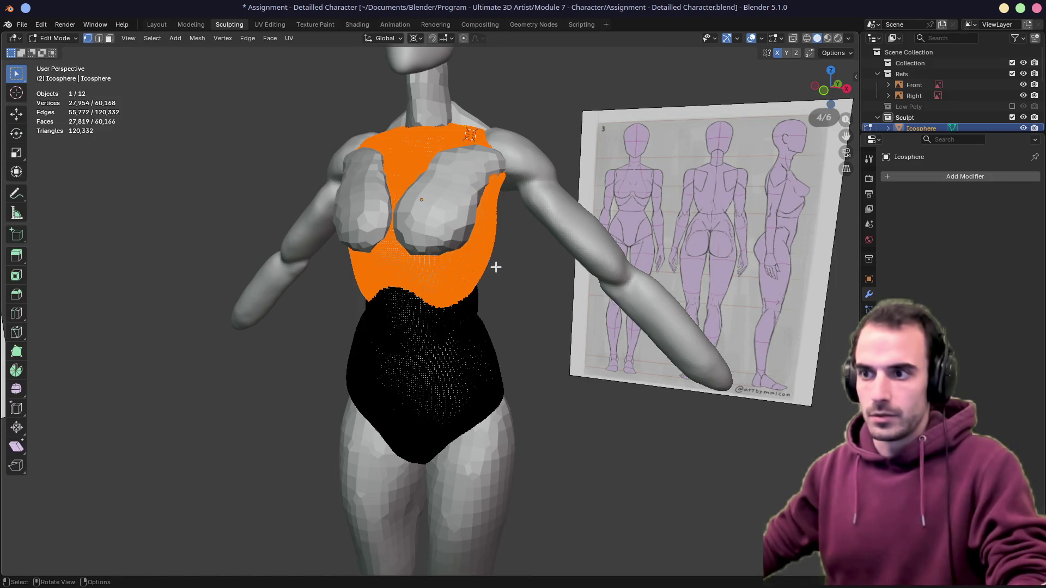
middle_click_drag(482, 260, 524, 260)
key("Tab")
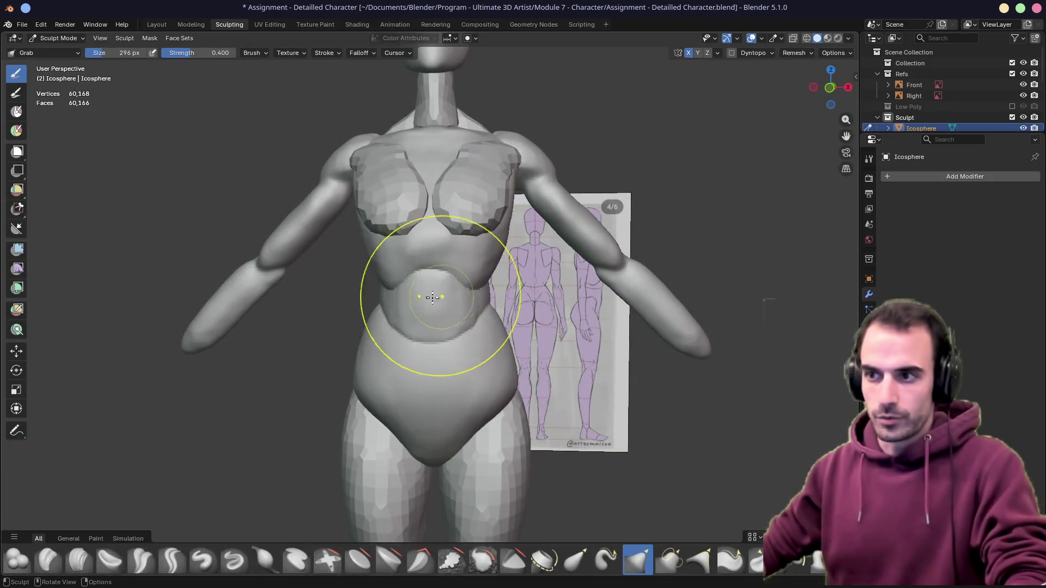
Grab-sculpt the back of the waist on the merged torso, checking it from all sides
middle_click_drag(442, 317, 409, 315)
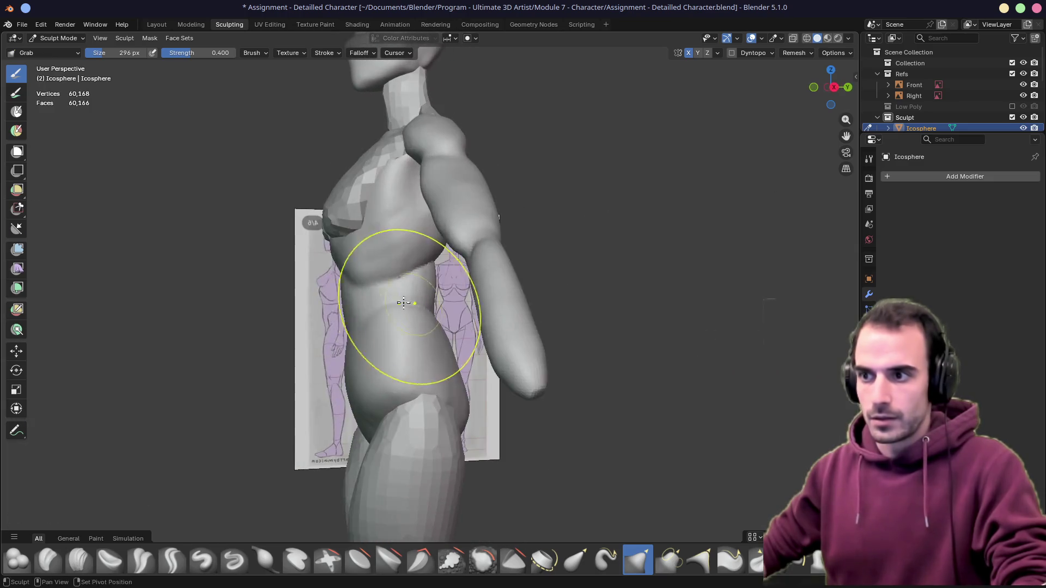
middle_click_drag(409, 273, 413, 261)
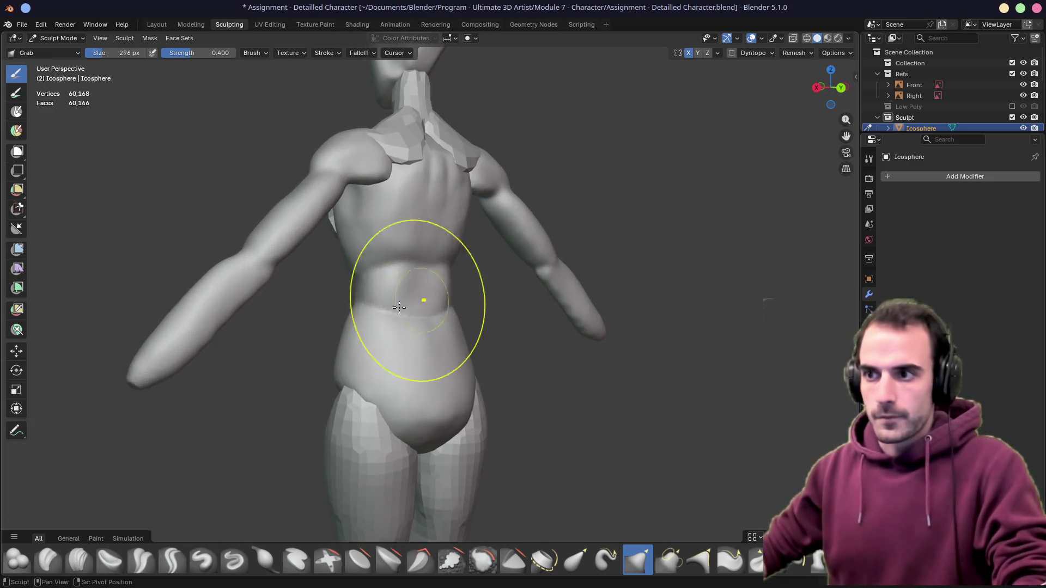
mouse_move(444, 324)
left_mouse_down()
mouse_move(380, 320)
mouse_move(397, 315)
left_mouse_up()
mouse_move(440, 274)
middle_mouse_down()
mouse_move(426, 283)
mouse_move(470, 282)
middle_mouse_up()
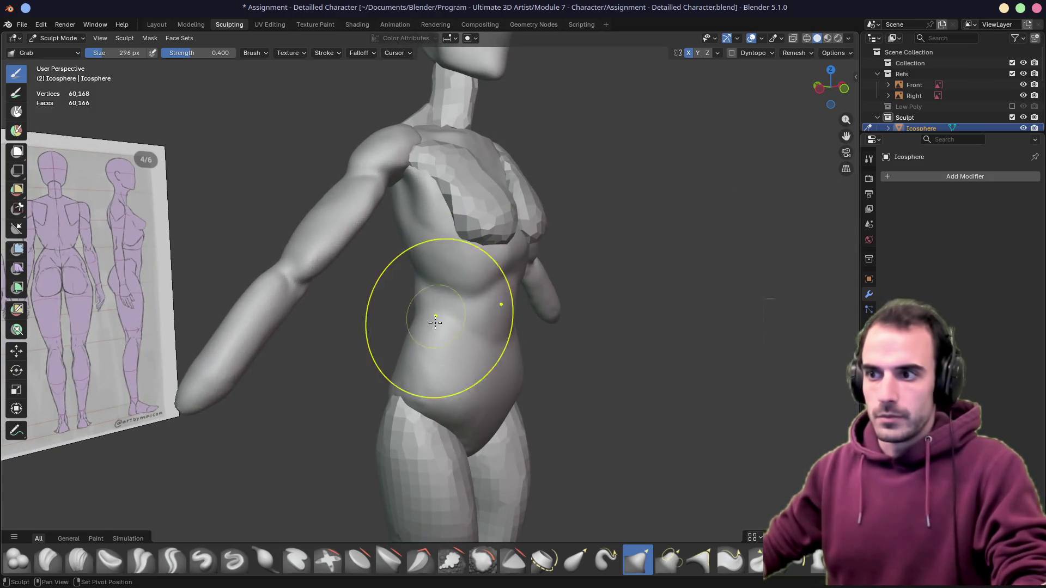
middle_click_drag(430, 317, 416, 283)
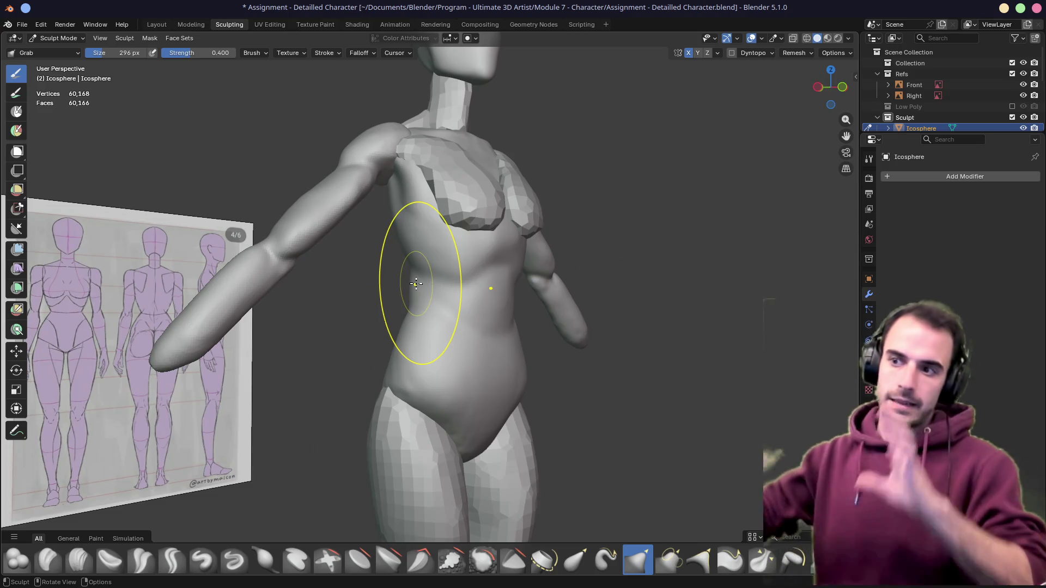
scroll(432, 303, "up", 5)
middle_click_drag(420, 315, 431, 311)
scroll(429, 311, "down", 5)
scroll(455, 269, "up", 5)
mouse_move(456, 269)
middle_mouse_down()
mouse_move(362, 284)
mouse_move(409, 304)
middle_mouse_up()
scroll(409, 303, "down", 4)
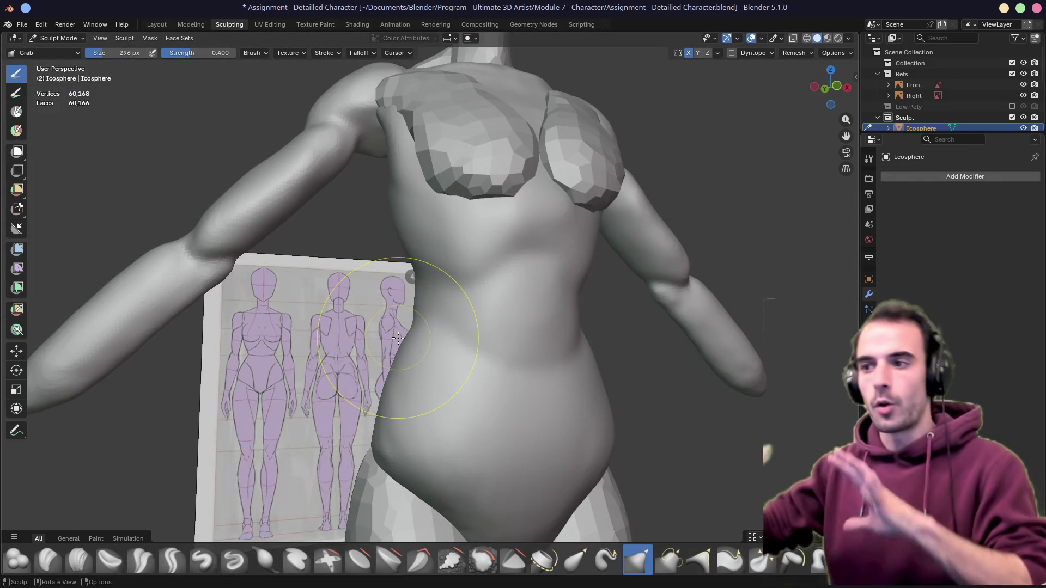
mouse_move(496, 280)
middle_mouse_down()
mouse_move(532, 272)
mouse_move(457, 290)
middle_mouse_up()
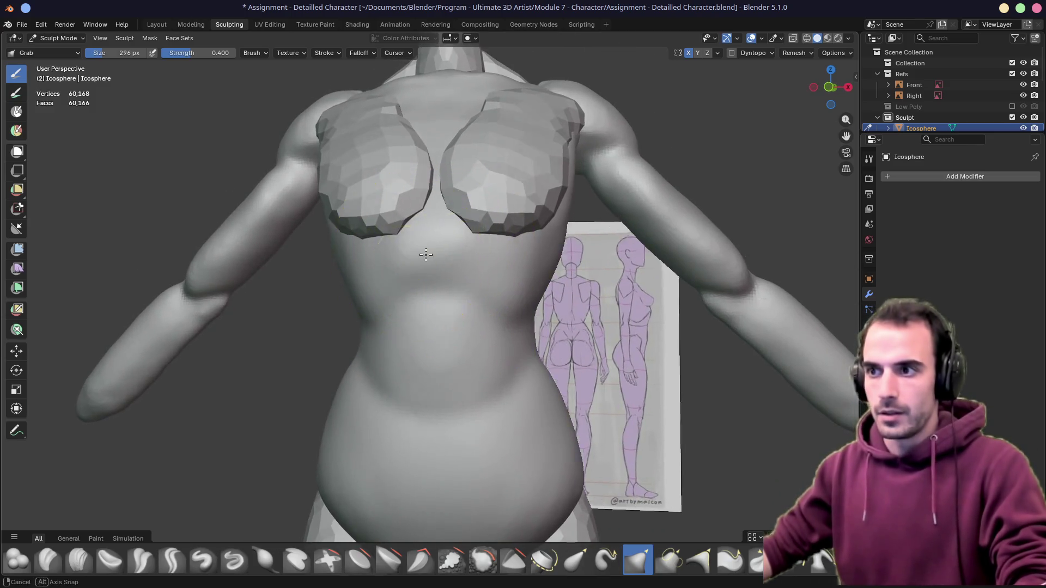
middle_click_drag(417, 256, 522, 259)
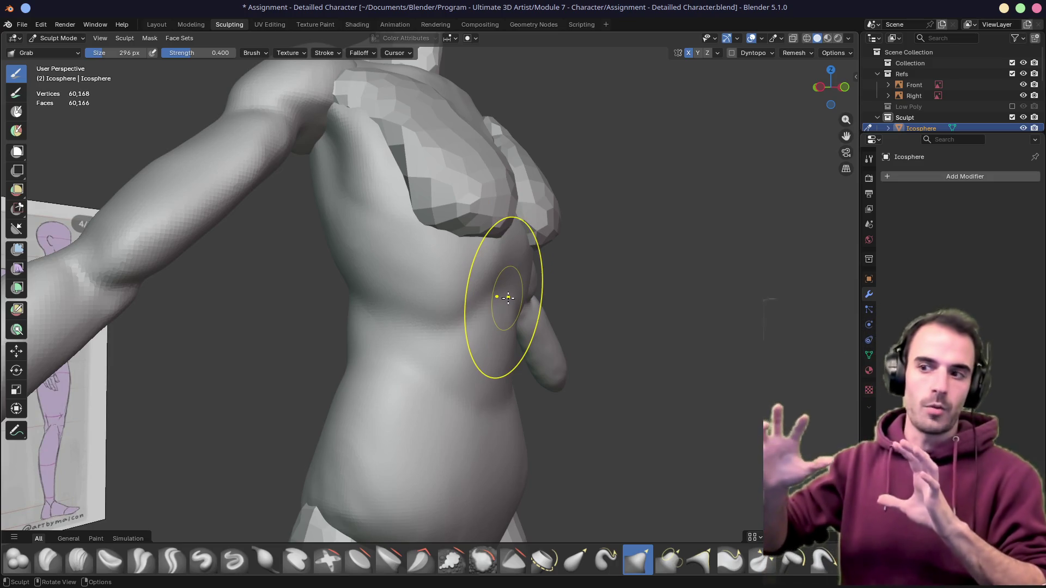
mouse_move(454, 256)
middle_mouse_down()
mouse_move(365, 313)
mouse_move(346, 250)
mouse_move(423, 254)
mouse_move(439, 211)
mouse_move(455, 320)
mouse_move(491, 233)
middle_mouse_up()
Make the mirrored thigh piece Icosphere.006 active and bring up its Remesh settings
mouse_move(537, 385)
middle_mouse_down("shift")
mouse_move(479, 173)
mouse_move(476, 306)
middle_mouse_up("shift")
key("alt+q")
mouse_move(479, 346)
middle_mouse_down()
mouse_move(422, 183)
mouse_move(462, 245)
middle_mouse_up()
left_click(795, 53)
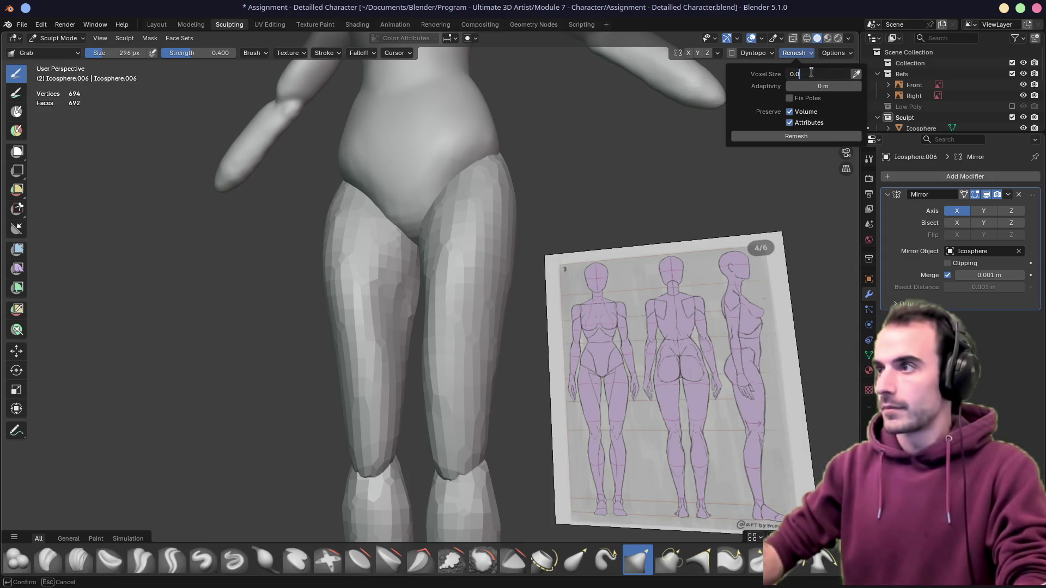
Remesh the thigh piece into a dense mesh and set up a see-through front view against the reference
left_click(771, 139)
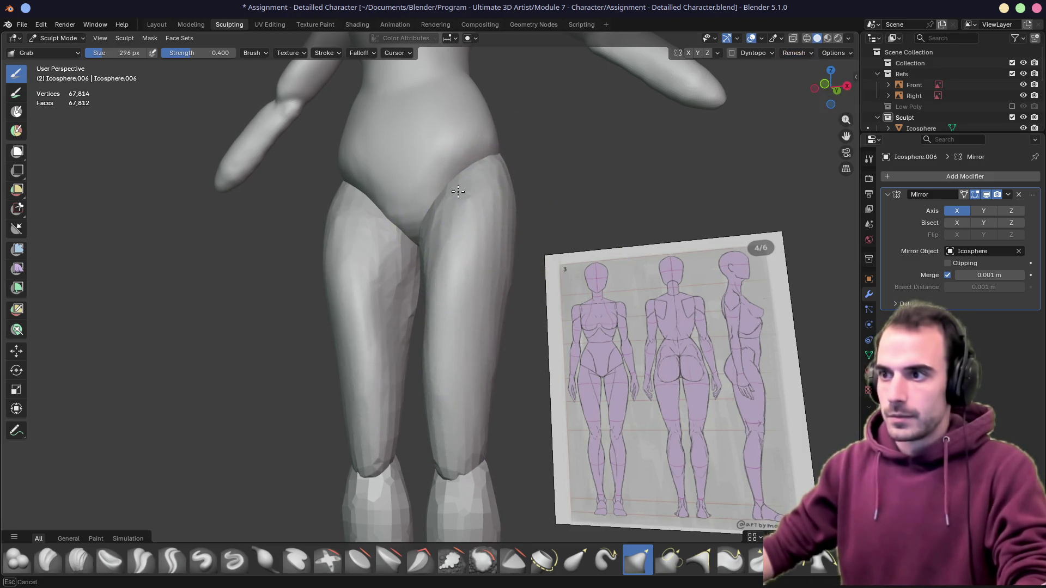
middle_click_drag(469, 211, 465, 145)
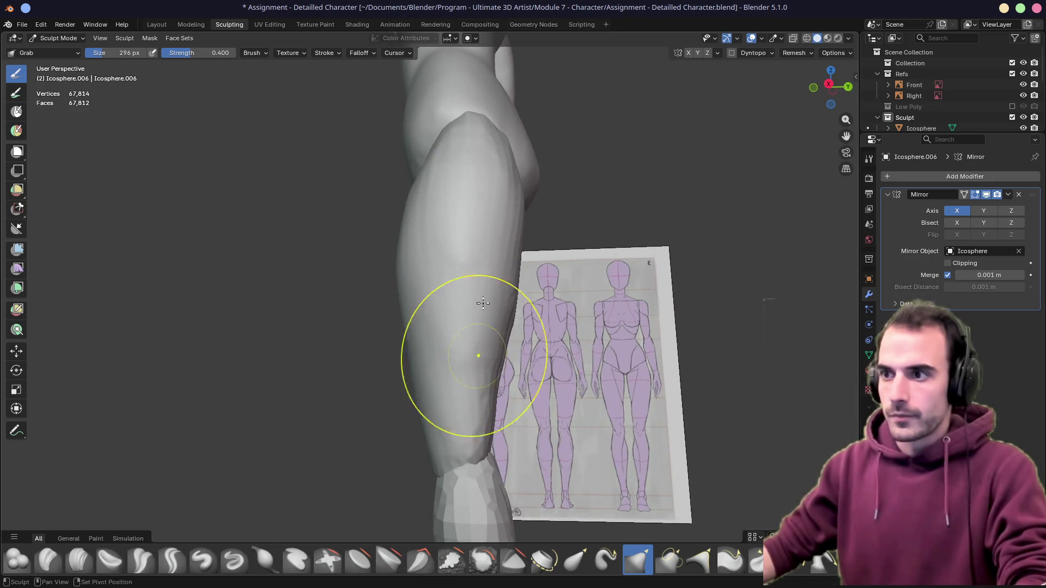
middle_click_drag(531, 294, 368, 179)
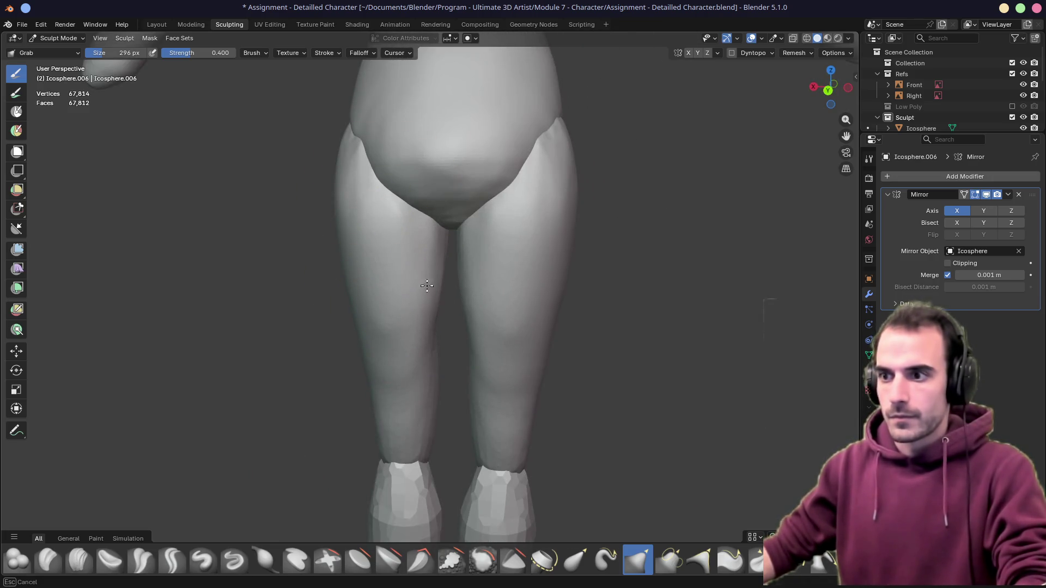
middle_click_drag(426, 261, 404, 397)
middle_click_drag(303, 294, 340, 252)
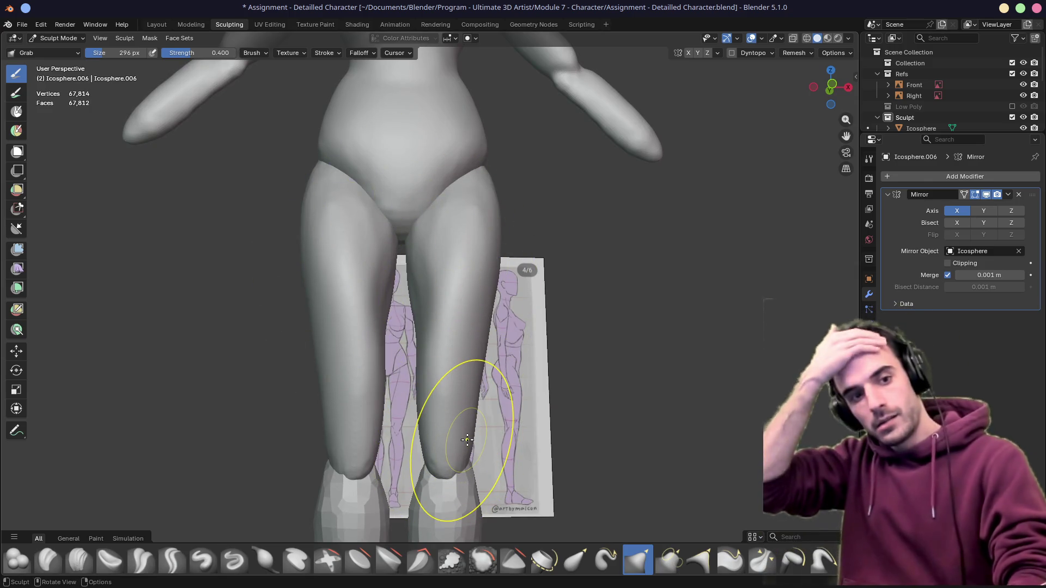
key("KP_1")
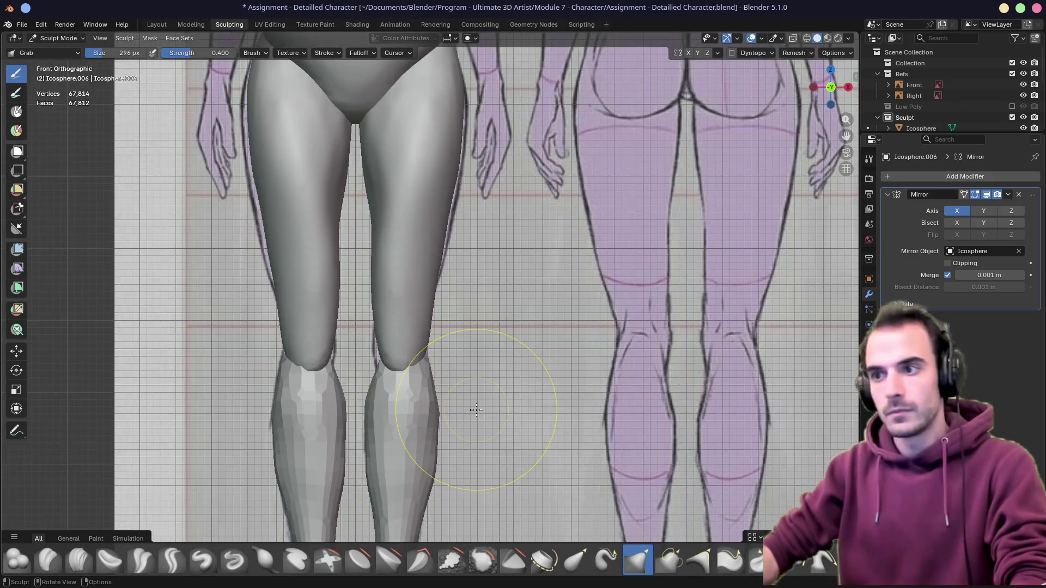
key("alt+z")
key("alt+z")
Pull the right thigh outline to match the front reference drawing
mouse_move(433, 225)
left_mouse_down()
mouse_move(444, 251)
mouse_move(376, 209)
left_mouse_up()
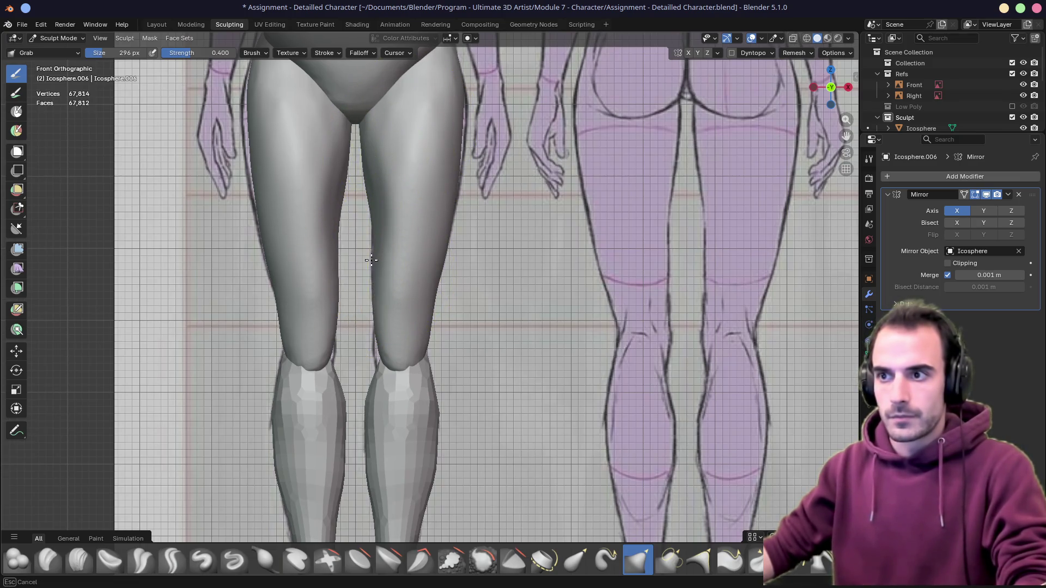
left_click_drag(387, 173, 409, 139)
middle_click_drag(408, 140, 418, 202, "shift")
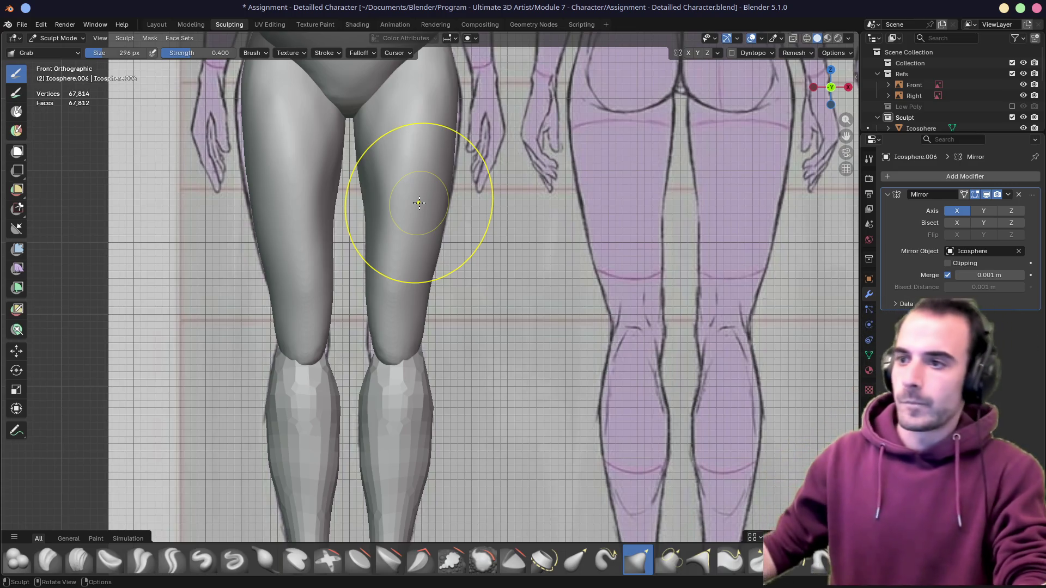
middle_click_drag(457, 128, 443, 170, "shift")
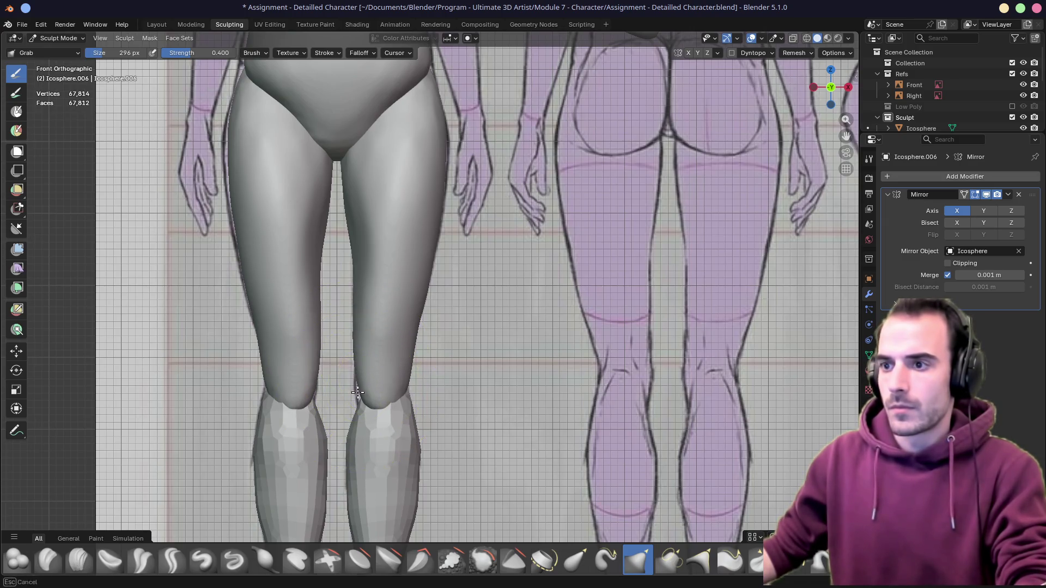
mouse_move(442, 290)
middle_mouse_down("shift")
mouse_move(434, 308)
mouse_move(420, 81)
middle_mouse_up("shift")
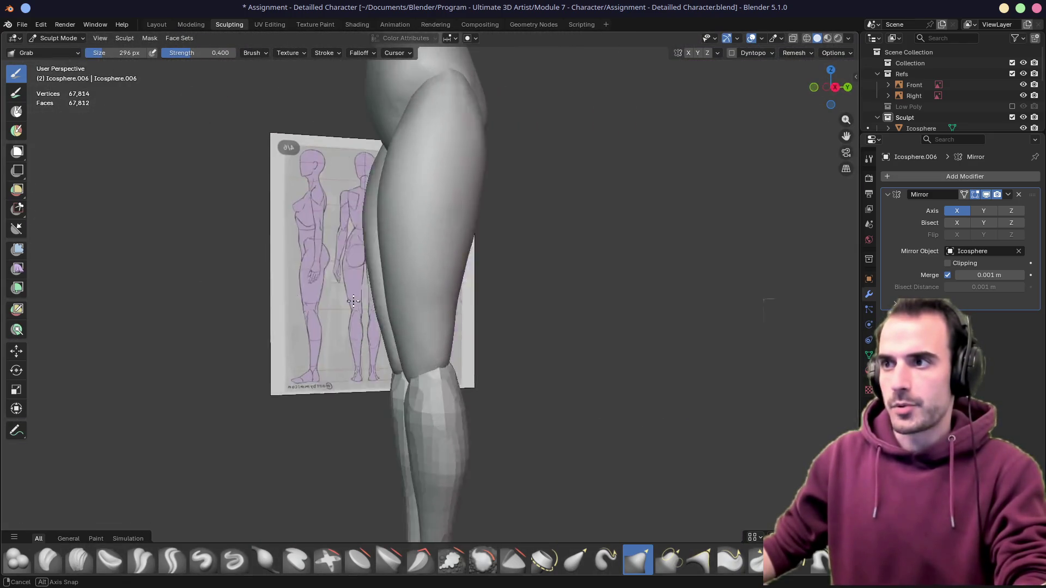
middle_click_drag(454, 113, 381, 208)
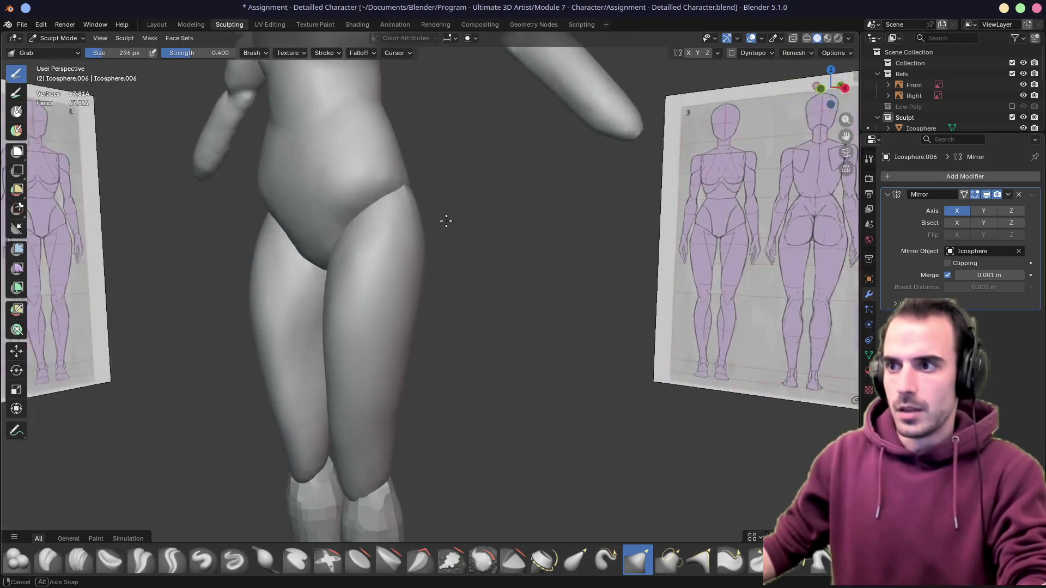
From the right side view, pull the thigh outline to match the side reference
key("KP_1")
key("KP_3")
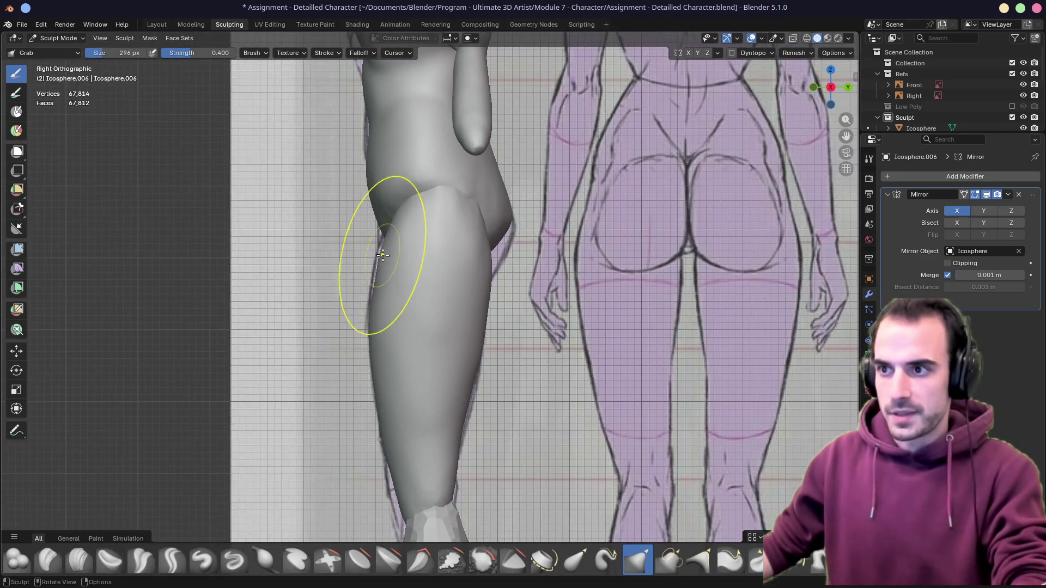
left_click_drag(450, 215, 473, 219)
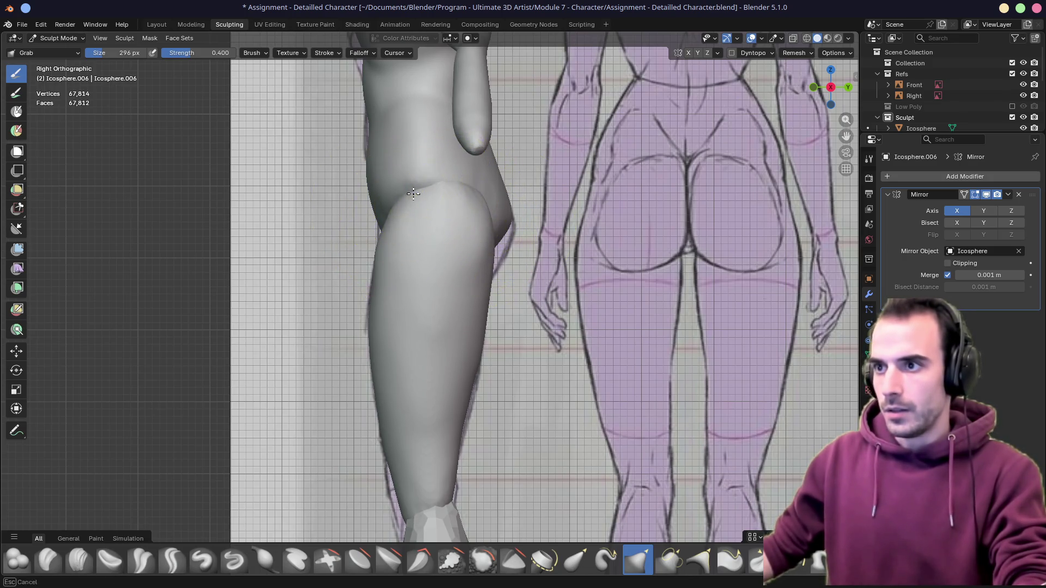
middle_click_drag(413, 191, 391, 225)
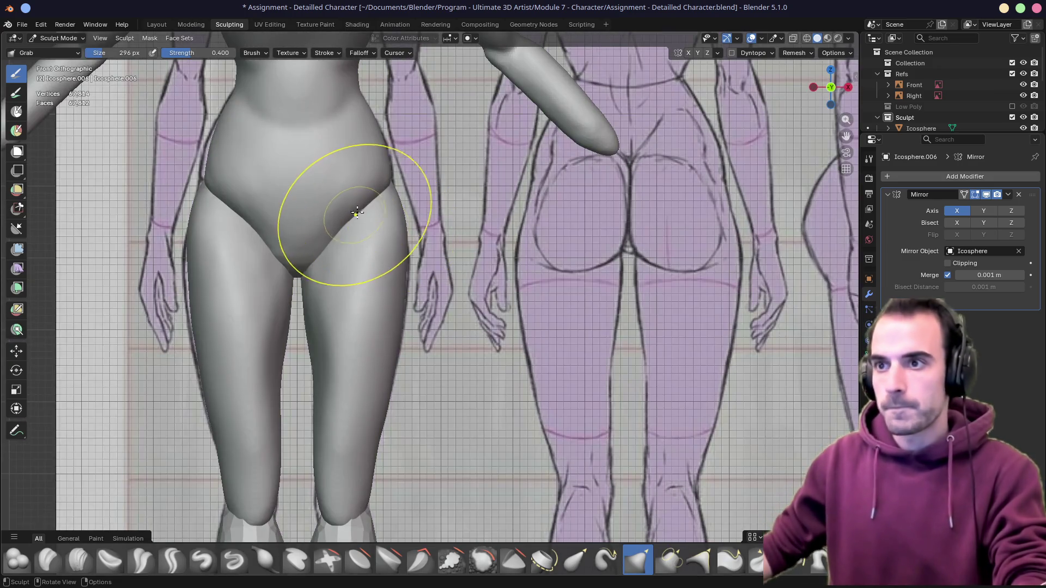
mouse_move(383, 220)
middle_mouse_down()
mouse_move(370, 192)
mouse_move(349, 219)
mouse_move(411, 212)
middle_mouse_up()
scroll(411, 212, "up", 2)
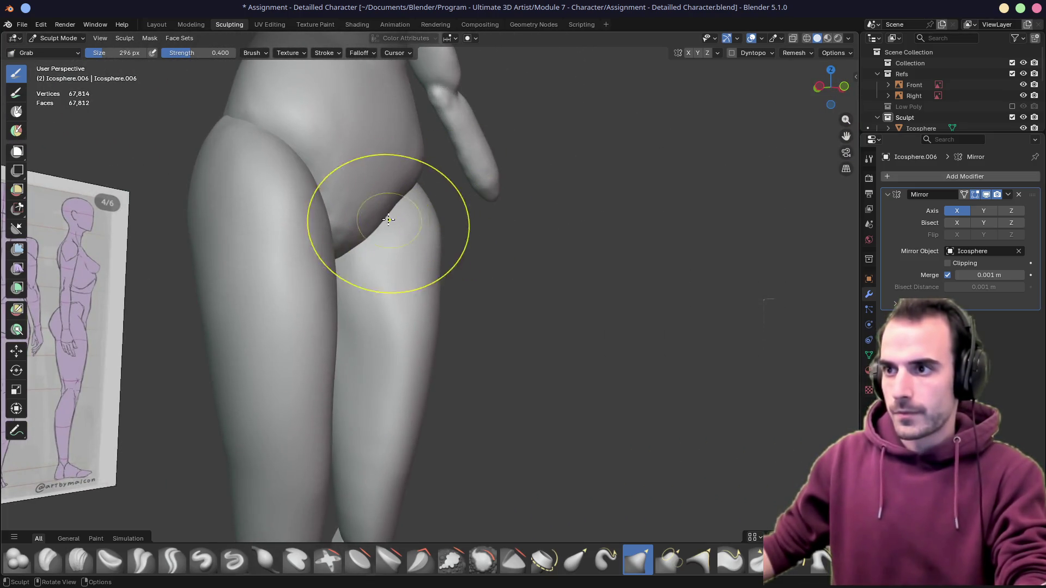
Enlarge the Grab brush to 362 px and push the hip surface into shape
key("f")
left_click(411, 206)
middle_click_drag(412, 206, 358, 218)
scroll(364, 214, "down", 3)
scroll(359, 218, "up", 3)
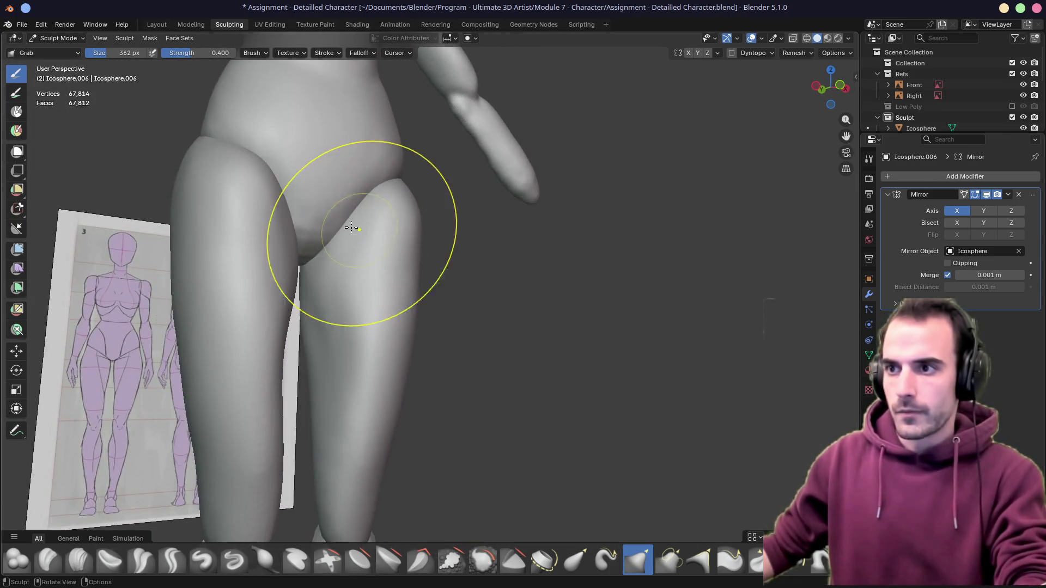
left_click_drag(358, 219, 325, 212)
mouse_move(326, 211)
middle_mouse_down()
mouse_move(367, 206)
mouse_move(349, 213)
middle_mouse_up()
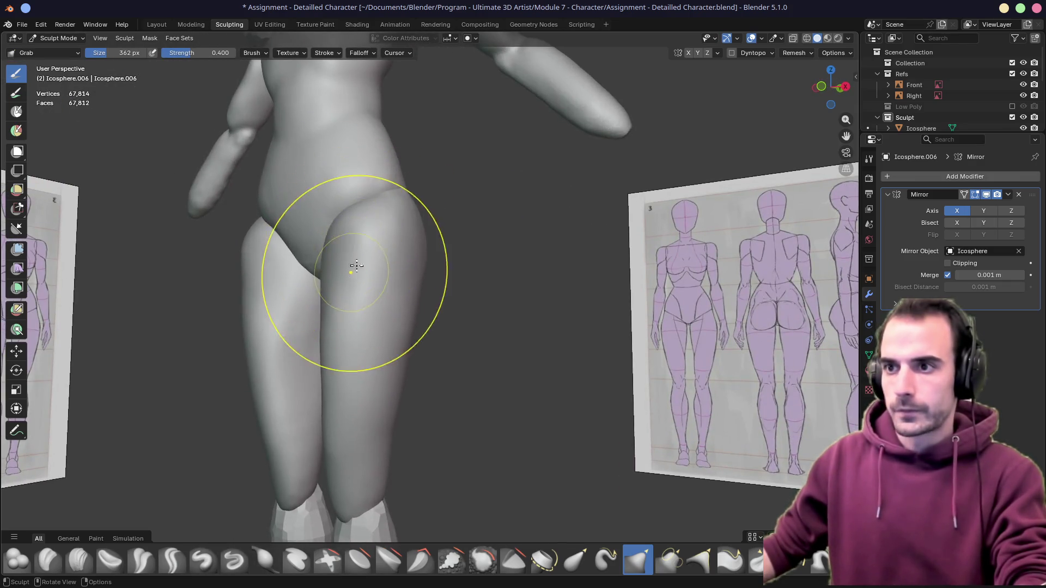
middle_click_drag(352, 270, 422, 230)
Check the leg against the side reference, then make the lower-leg shin mesh active
key("KP_1")
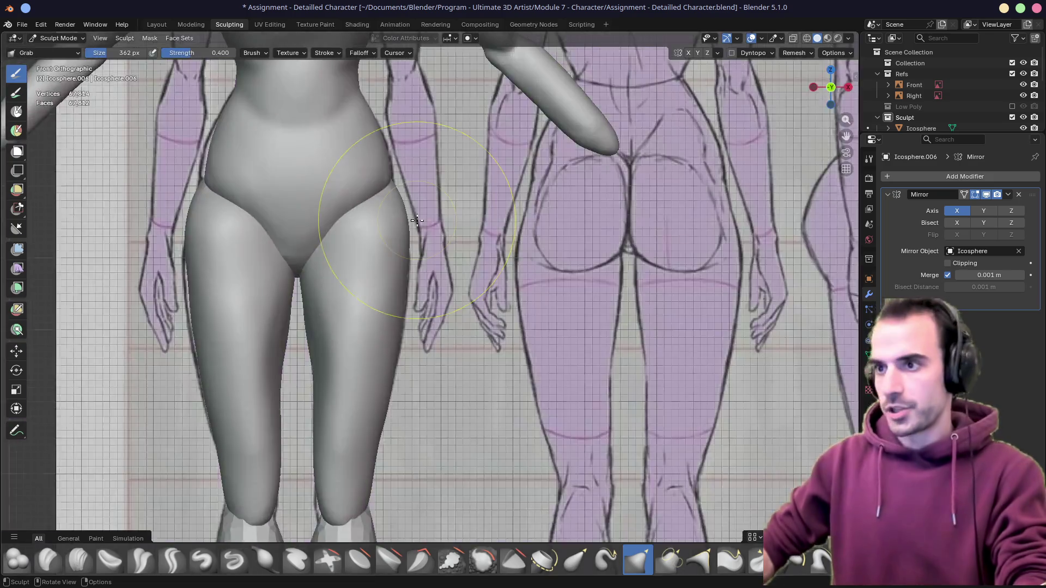
key("KP_3")
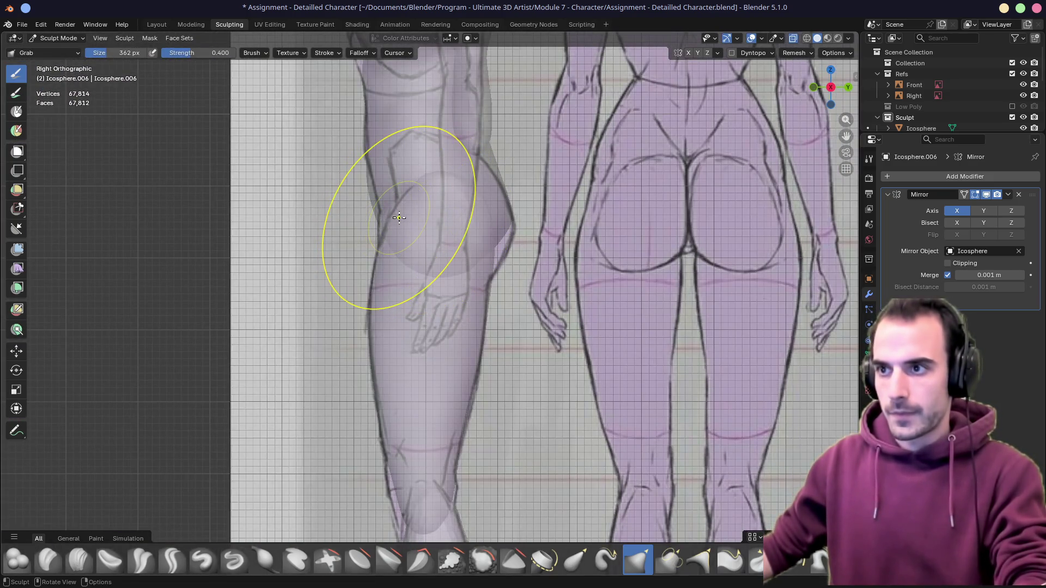
mouse_move(400, 217)
middle_mouse_down()
mouse_move(377, 263)
mouse_move(446, 239)
middle_mouse_up()
mouse_move(401, 195)
middle_mouse_down()
mouse_move(293, 262)
mouse_move(426, 257)
middle_mouse_up()
key("KP_3")
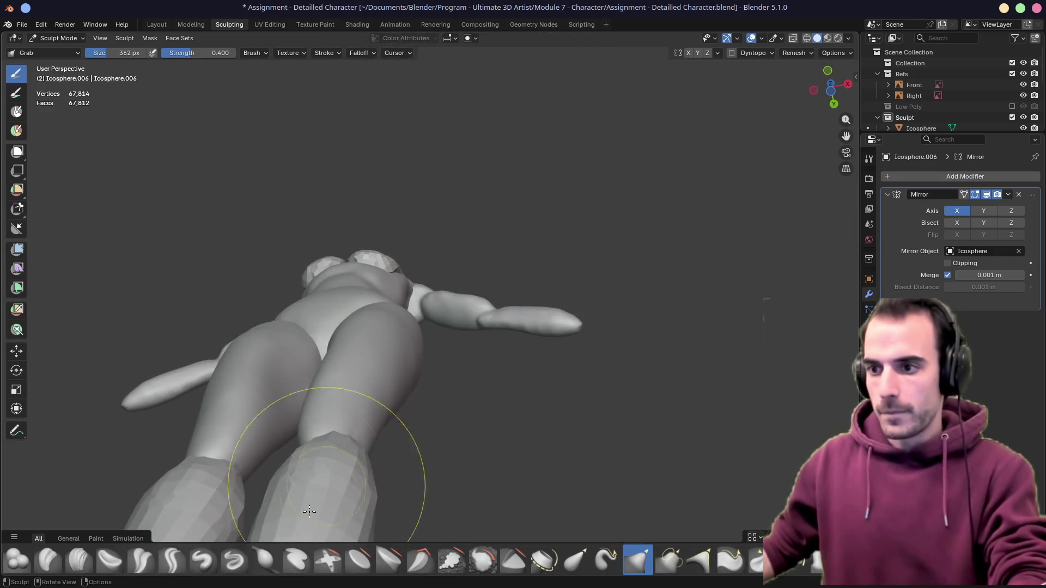
middle_click_drag(309, 511, 350, 456)
key("alt+q")
middle_click_drag(444, 327, 441, 323)
Remesh the shin piece Icosphere.007 at 0.002 m voxel size
middle_click(442, 323, "alt")
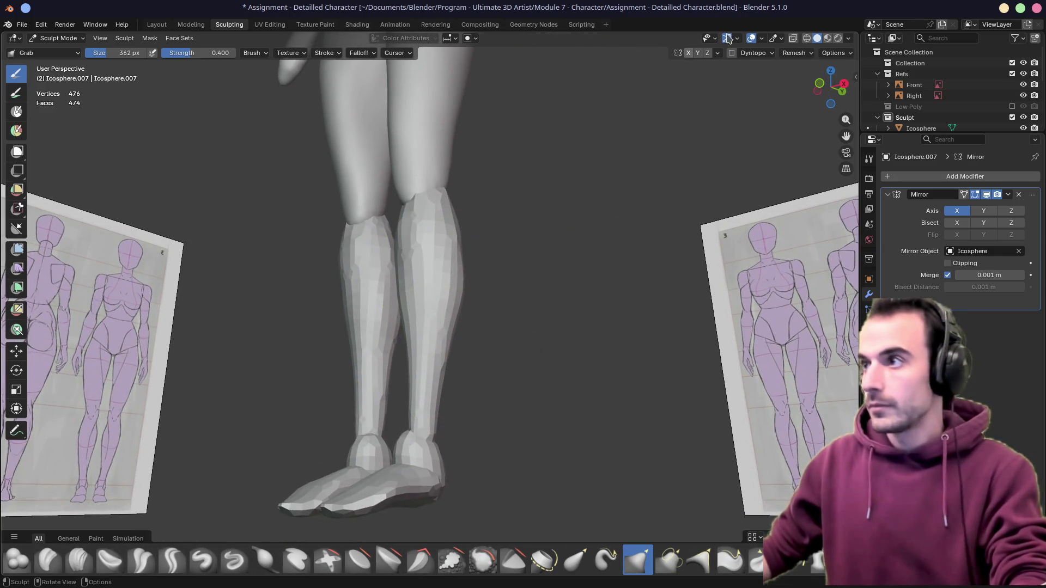
left_click(794, 52)
left_click(803, 73)
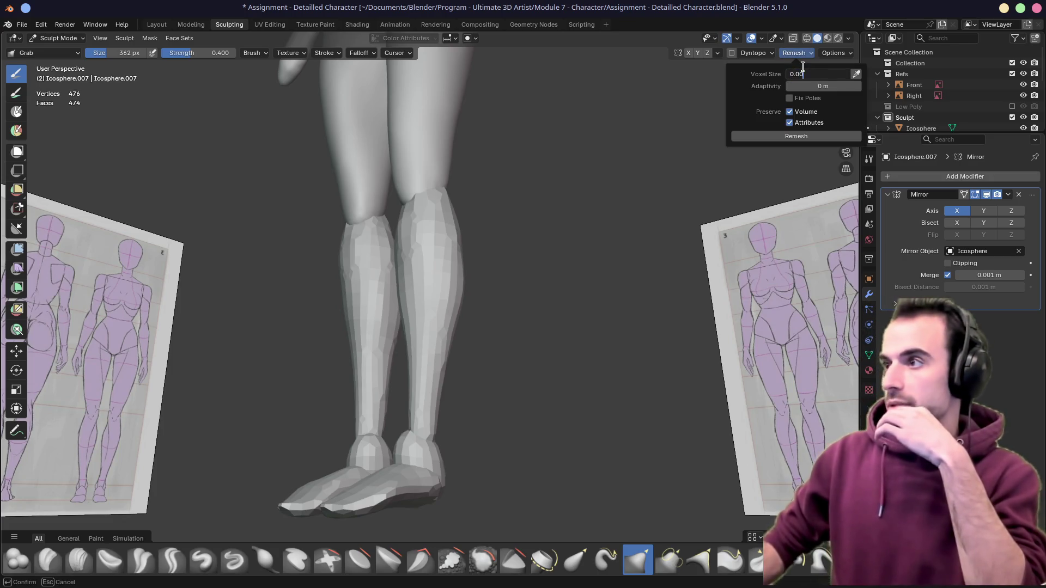
type("2")
key("Return")
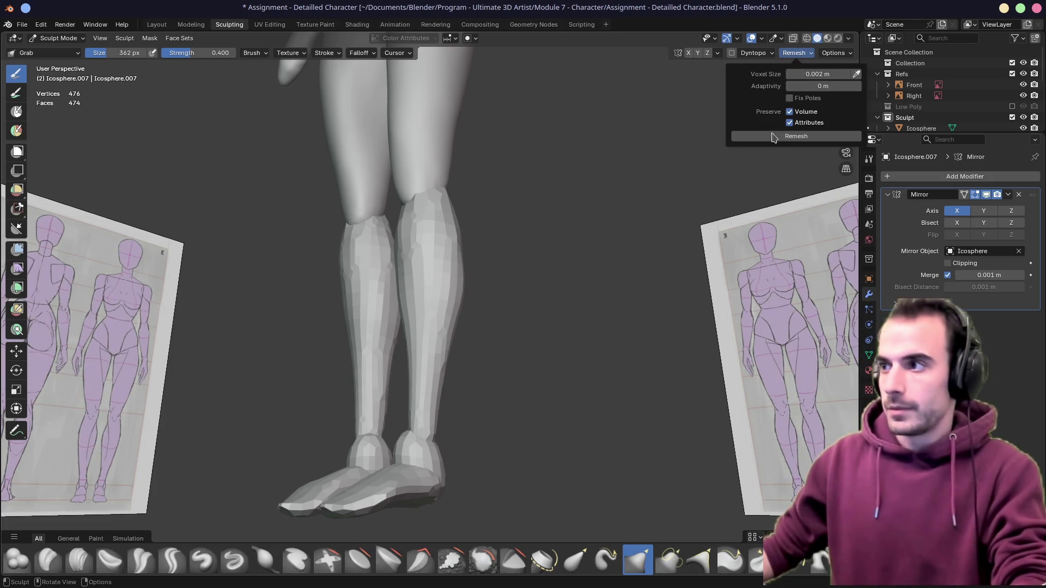
Orbit around the legs and knees to inspect the remeshed shins
middle_click_drag(542, 287, 430, 185)
scroll(429, 185, "up", 3)
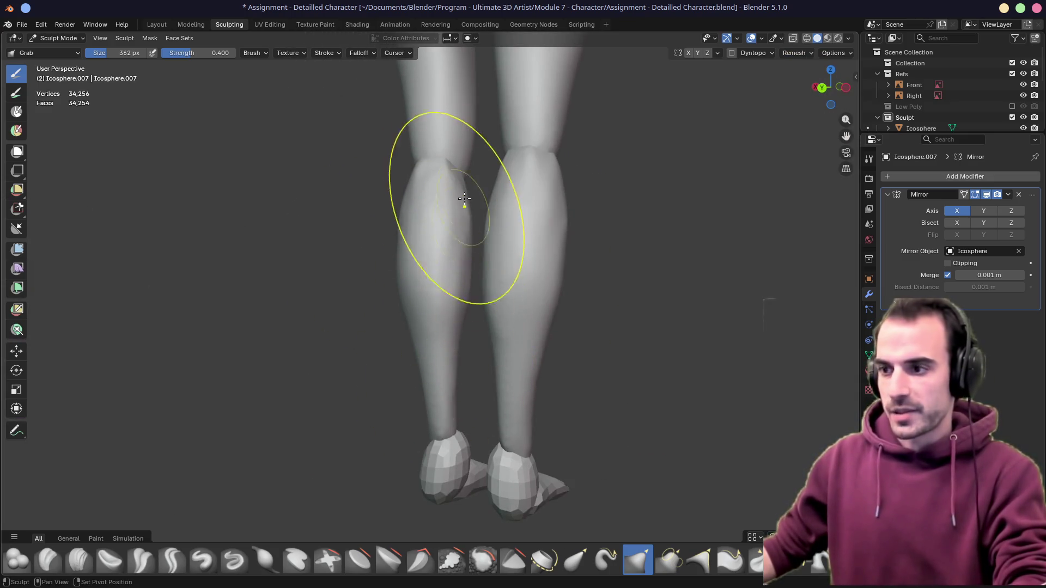
middle_click_drag(389, 340, 573, 322)
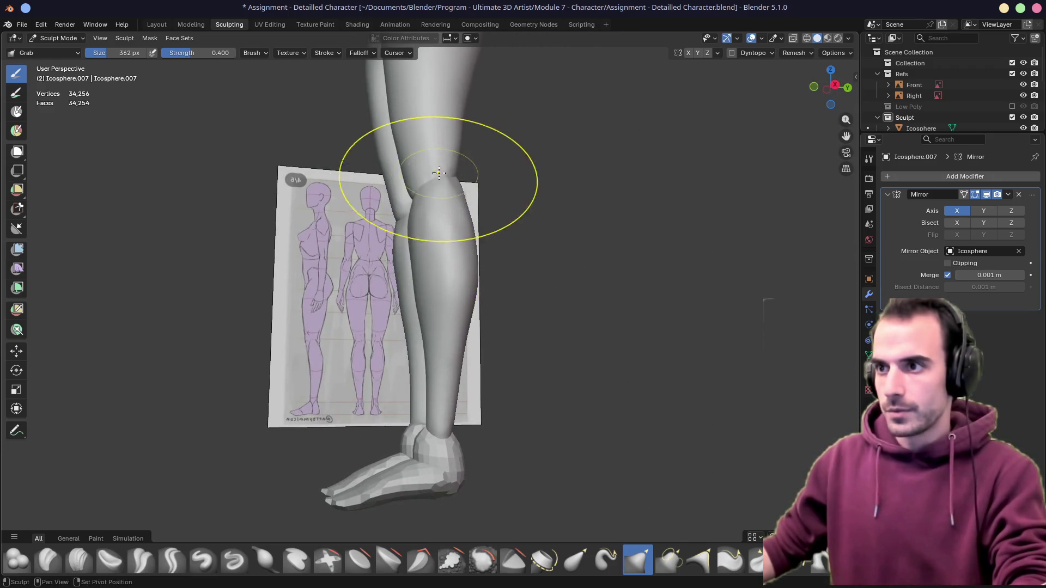
middle_click_drag(463, 189, 420, 210)
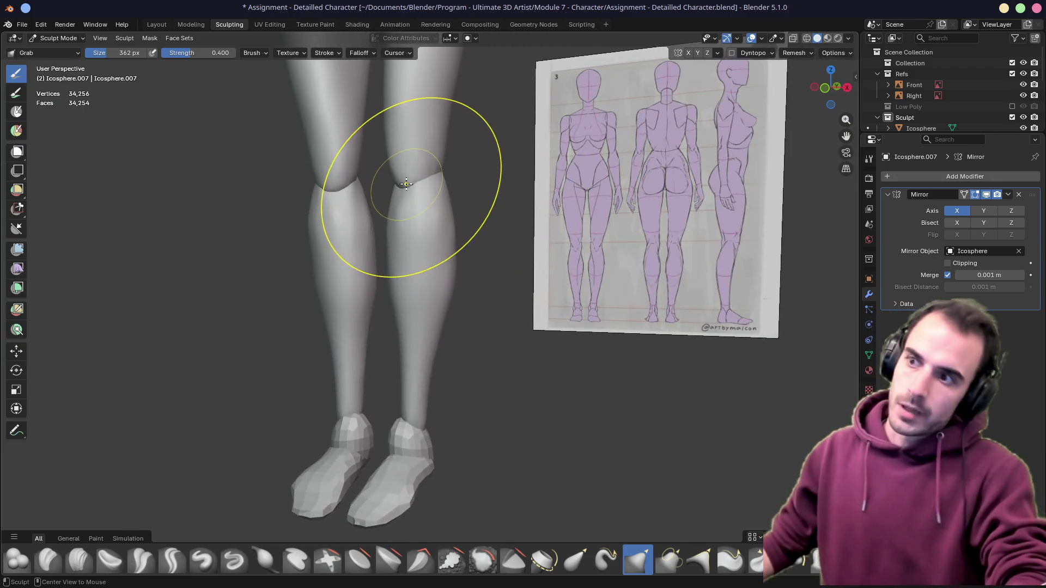
scroll(416, 203, "up", 3)
middle_click_drag(417, 203, 261, 148)
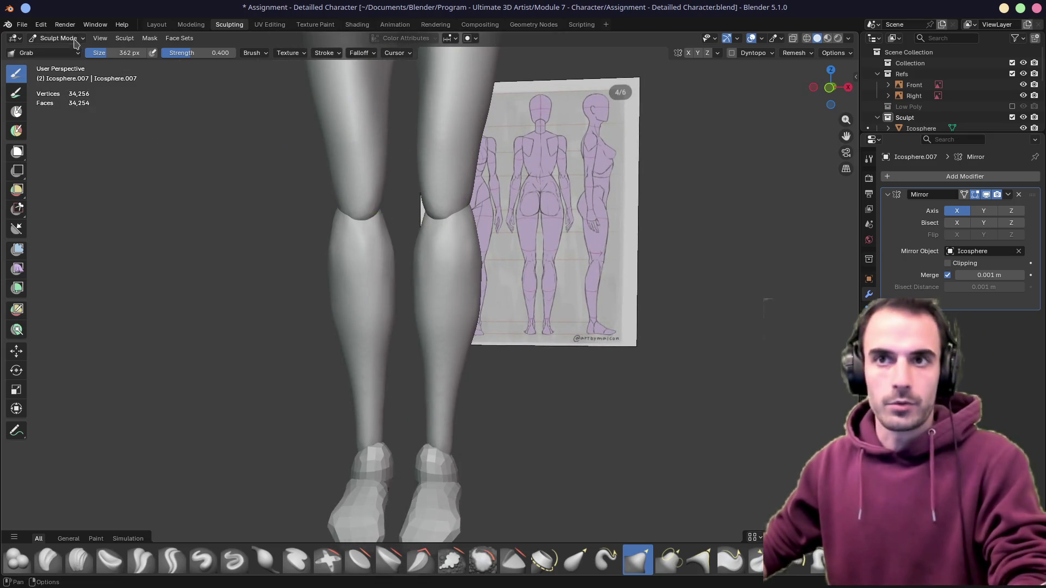
key("ctrl+Tab")
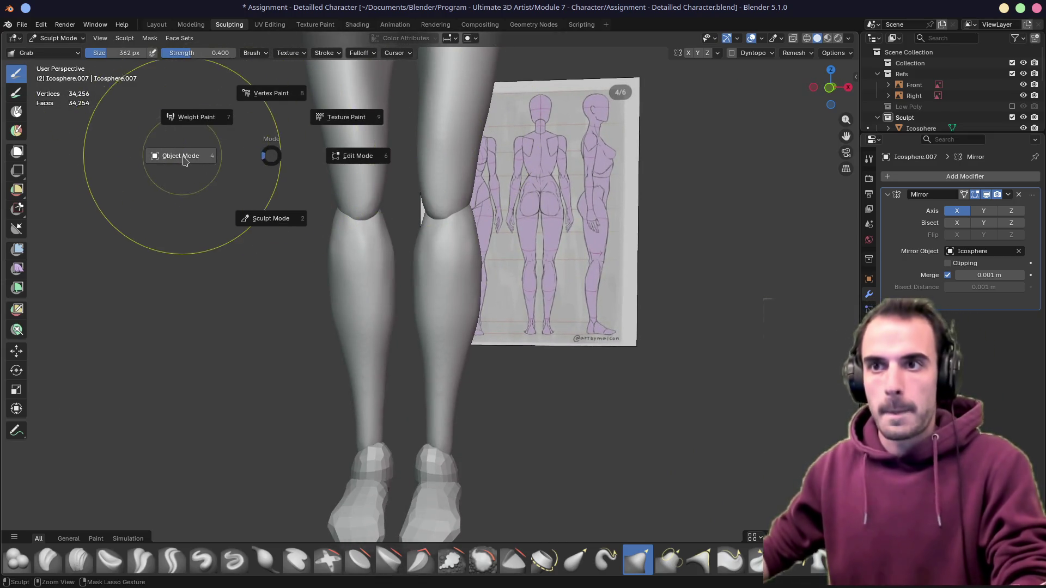
In Object Mode, add a UV sphere for the kneecap and scale it down small
left_click(185, 156)
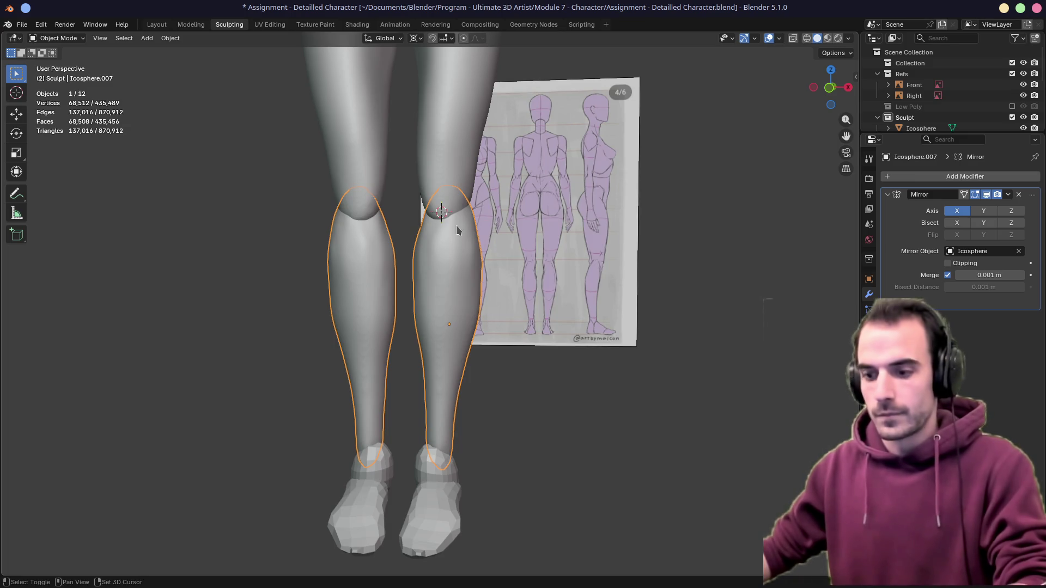
key("shift+a")
left_click(503, 259)
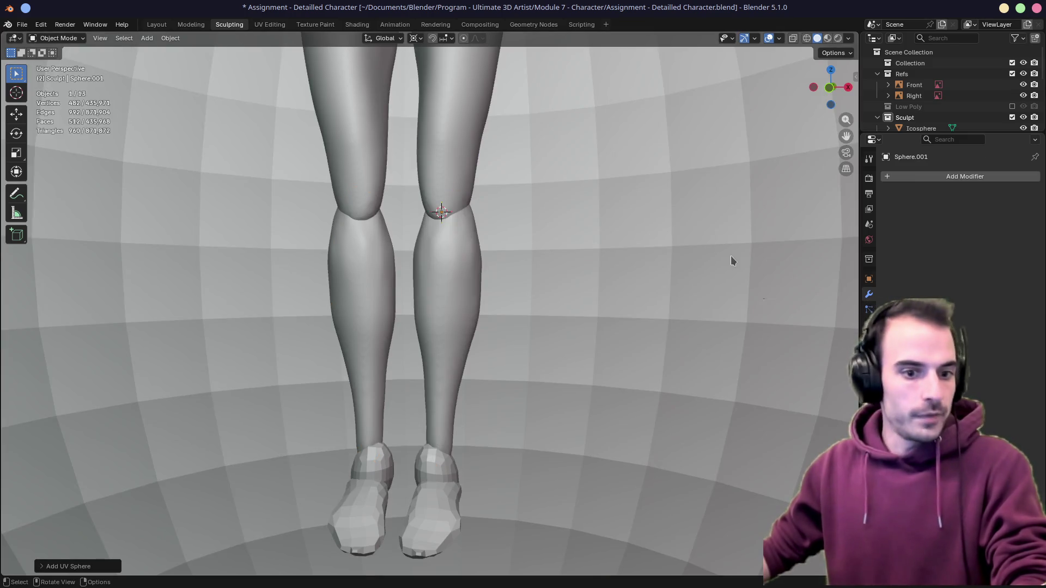
key("s")
left_click(457, 205)
key("s")
left_click(526, 231)
Size and position the sphere on the front of the knee using see-through front and side views
key("g")
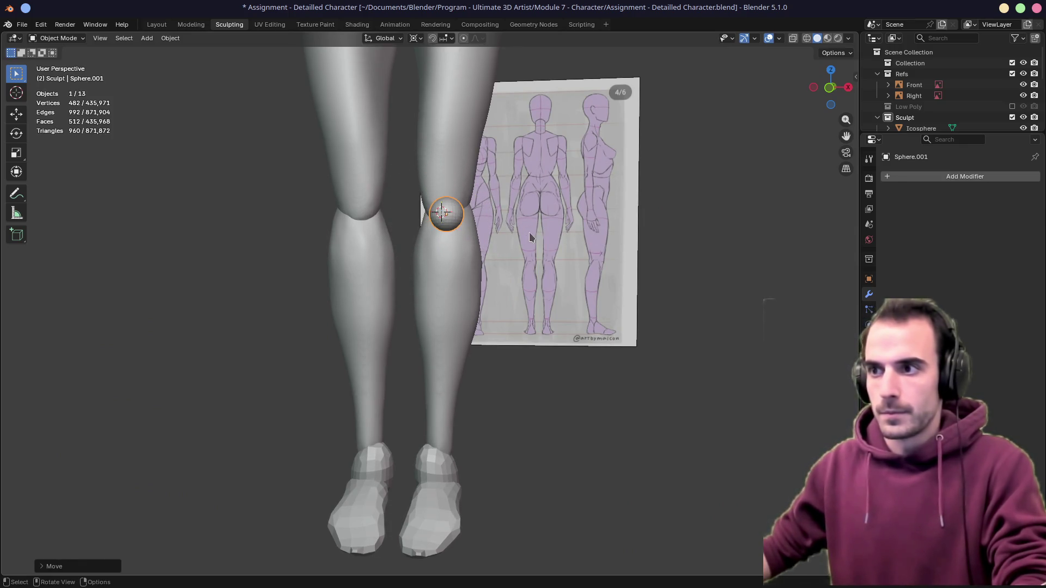
key("KP_1")
key("alt+z")
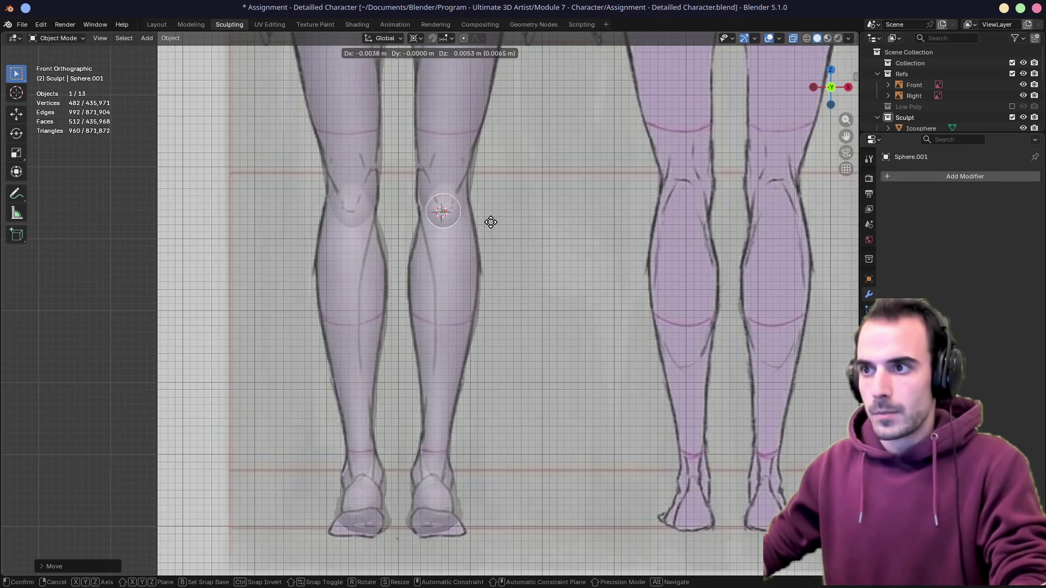
key("s")
left_click(506, 235)
key("alt+z")
middle_click_drag(506, 234, 564, 226)
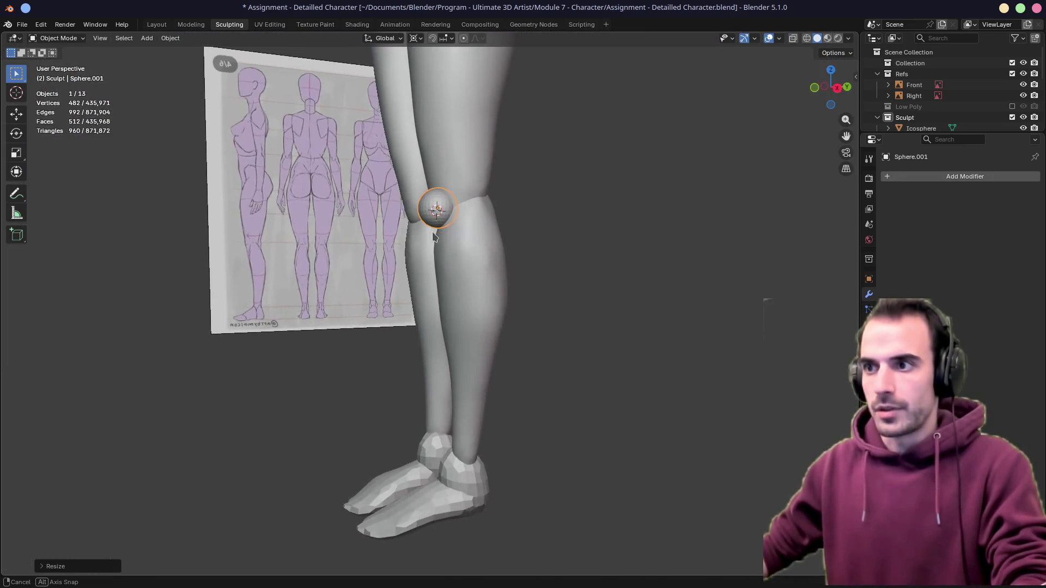
key("KP_3")
key("g")
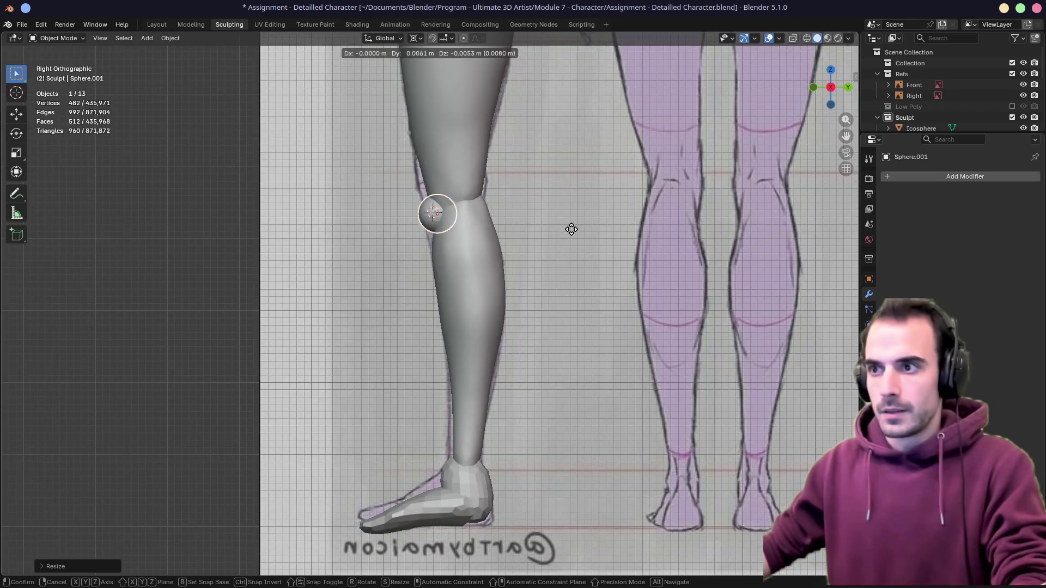
key("alt+z")
mouse_move(570, 226)
middle_mouse_down()
mouse_move(573, 238)
mouse_move(470, 240)
middle_mouse_up()
left_click(573, 238)
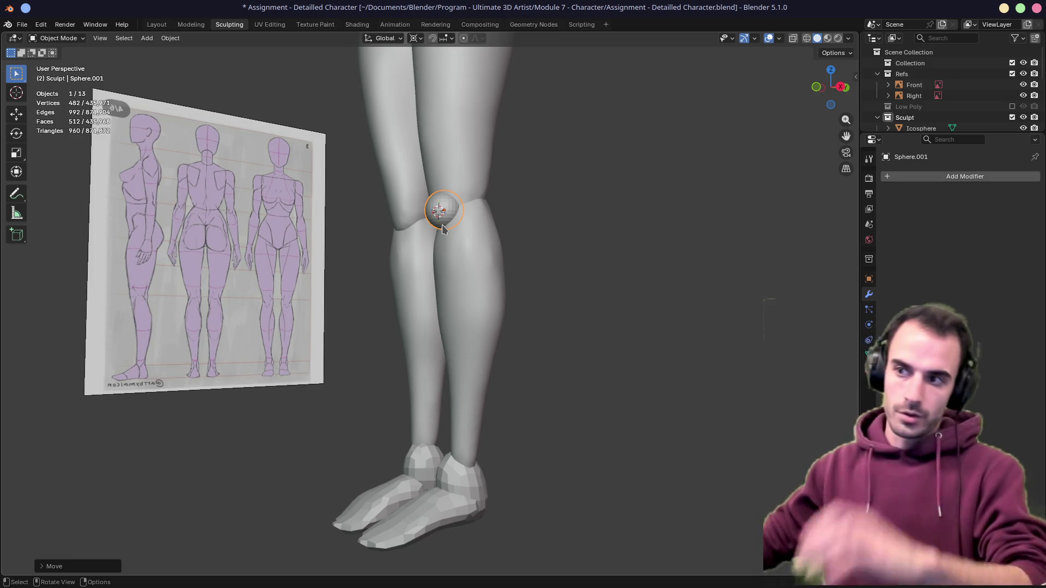
scroll(457, 245, "up", 1)
scroll(398, 318, "up", 3)
Apply the kneecap sphere's scale with Ctrl+A and switch to Sculpt Mode
middle_click_drag(398, 318, 435, 318)
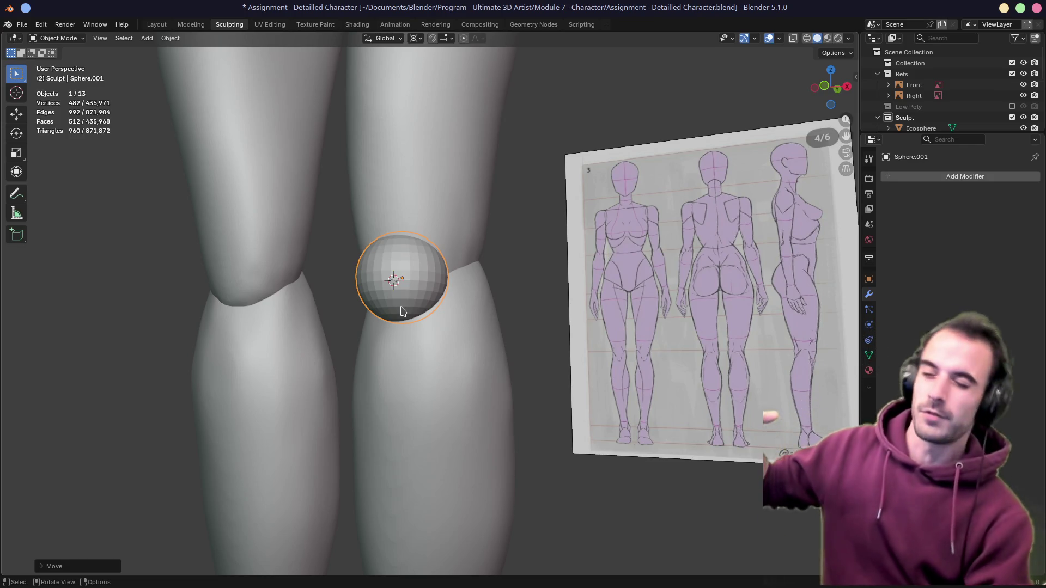
mouse_move(401, 312)
middle_mouse_down()
mouse_move(461, 298)
mouse_move(377, 297)
middle_mouse_up()
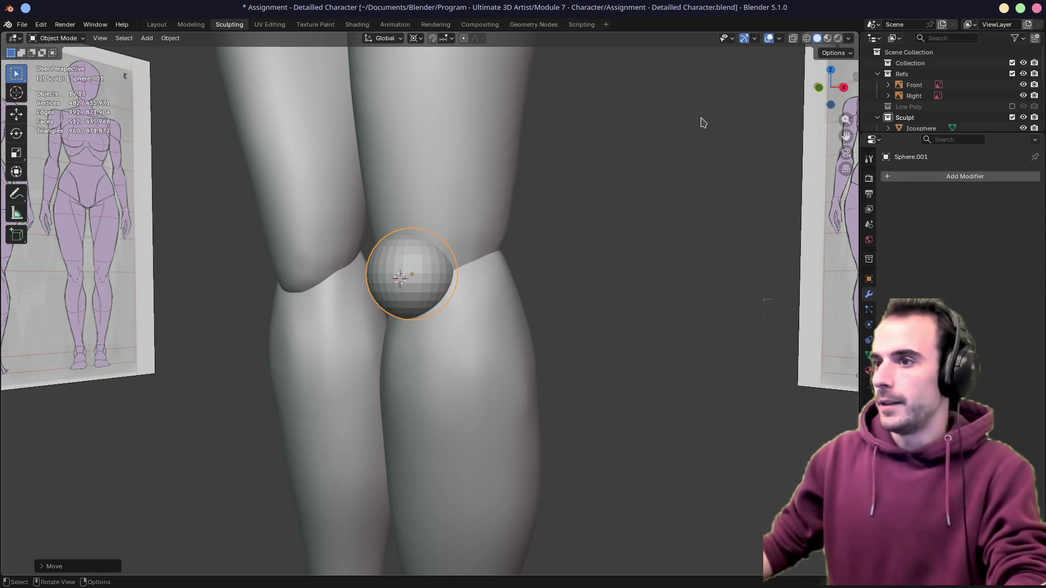
key("ctrl+a")
left_click(627, 113)
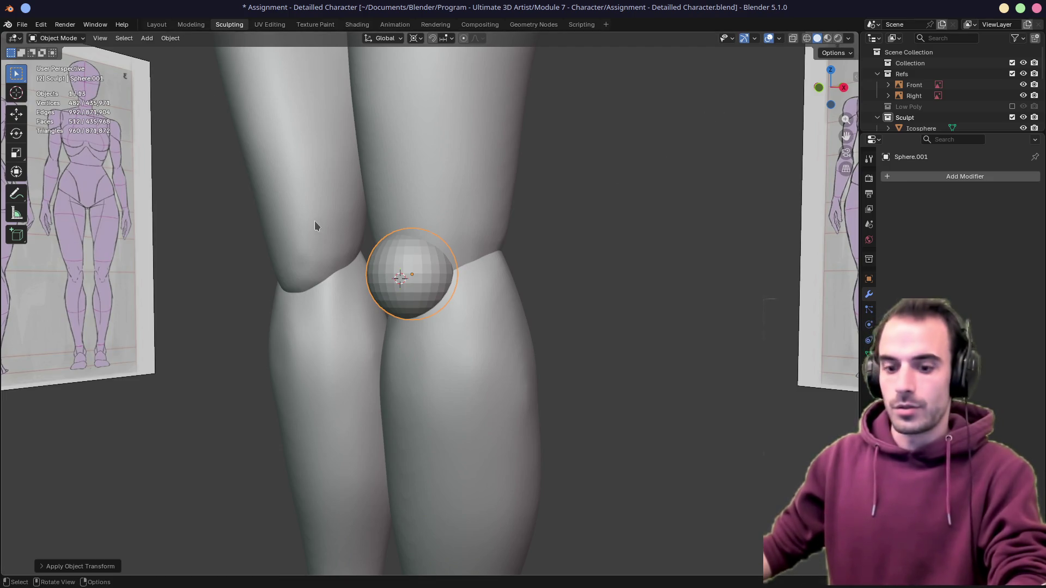
key("ctrl+Tab")
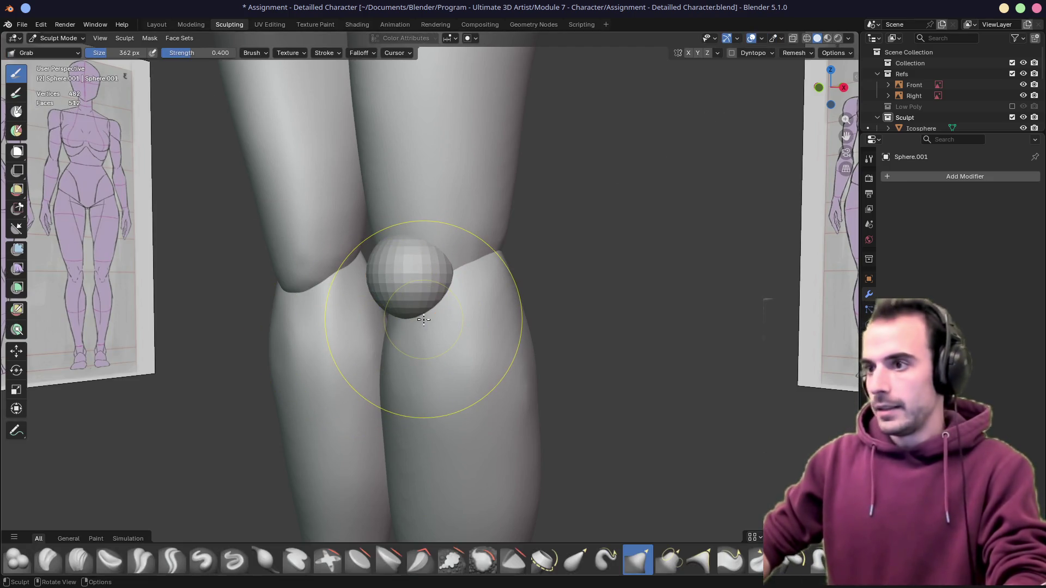
Remesh the kneecap sphere and pull it outward with a larger Grab brush in side view
key("KP_1")
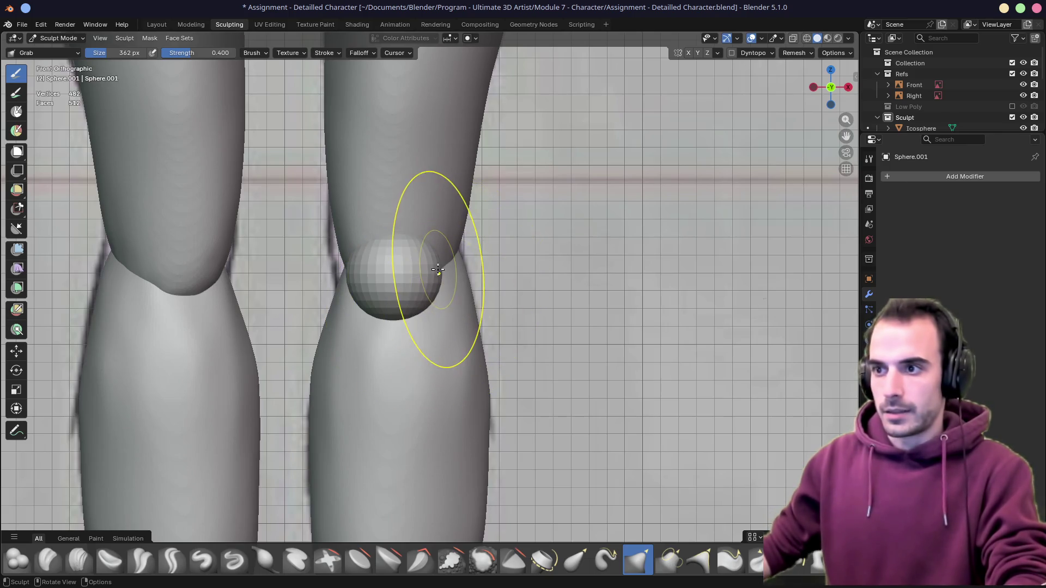
left_click(795, 52)
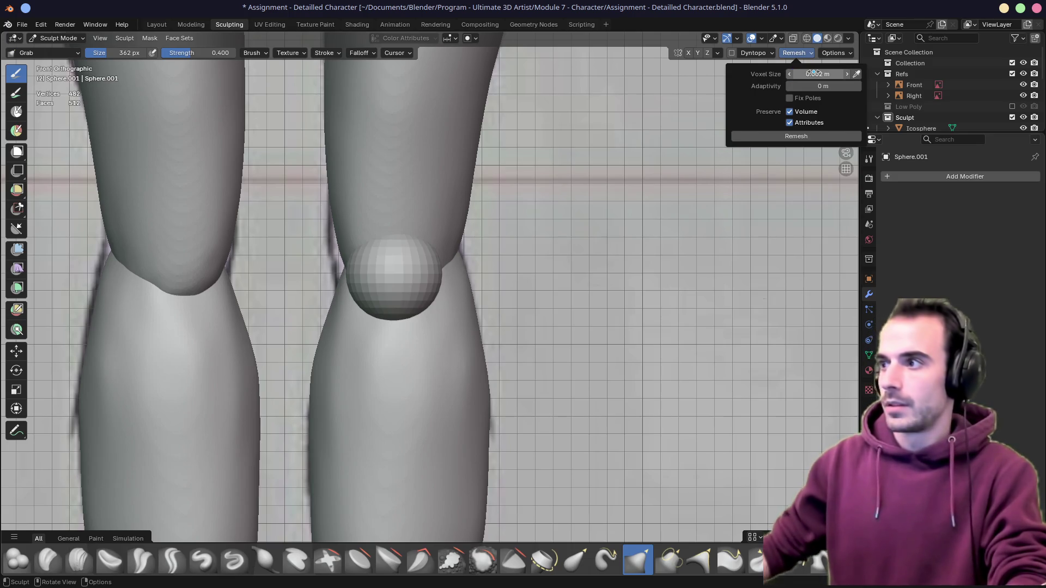
key("KP_3")
key("f")
left_click(395, 275)
left_click_drag(408, 276, 423, 282)
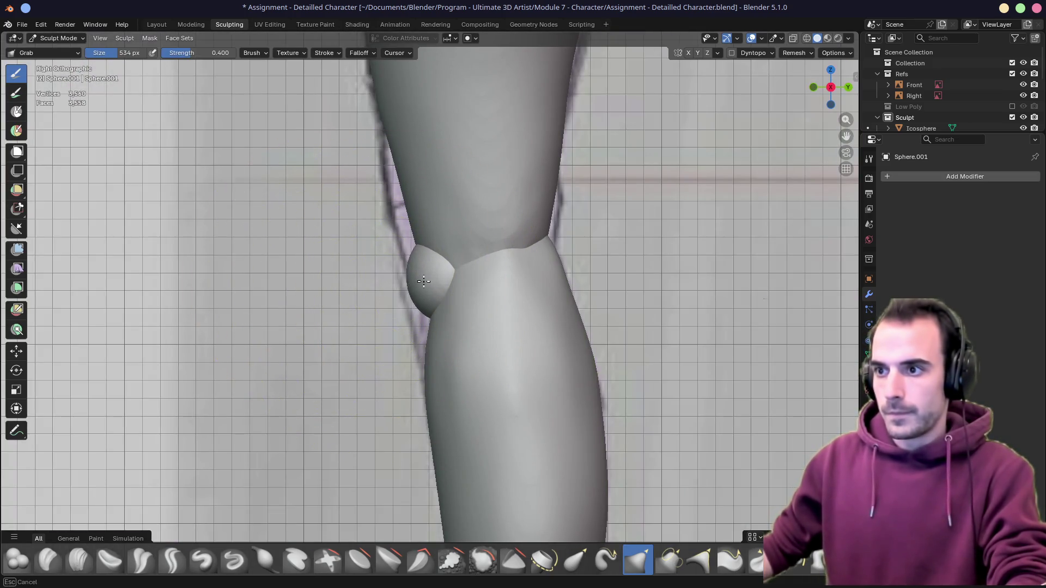
Taper the kneecap's left side and lower part into a teardrop shape with a smaller brush
key("KP_1")
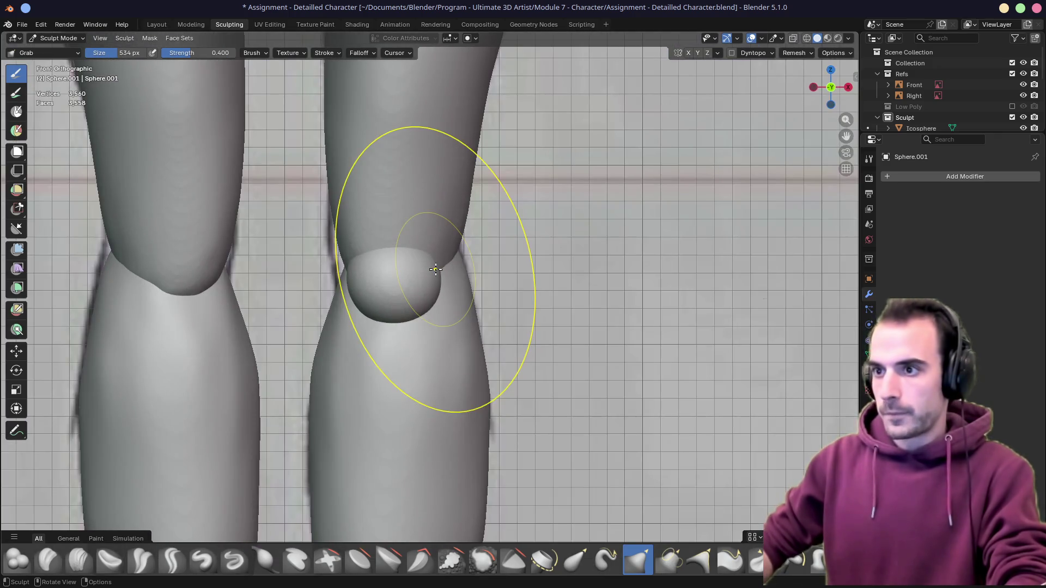
key("f")
left_click(342, 275)
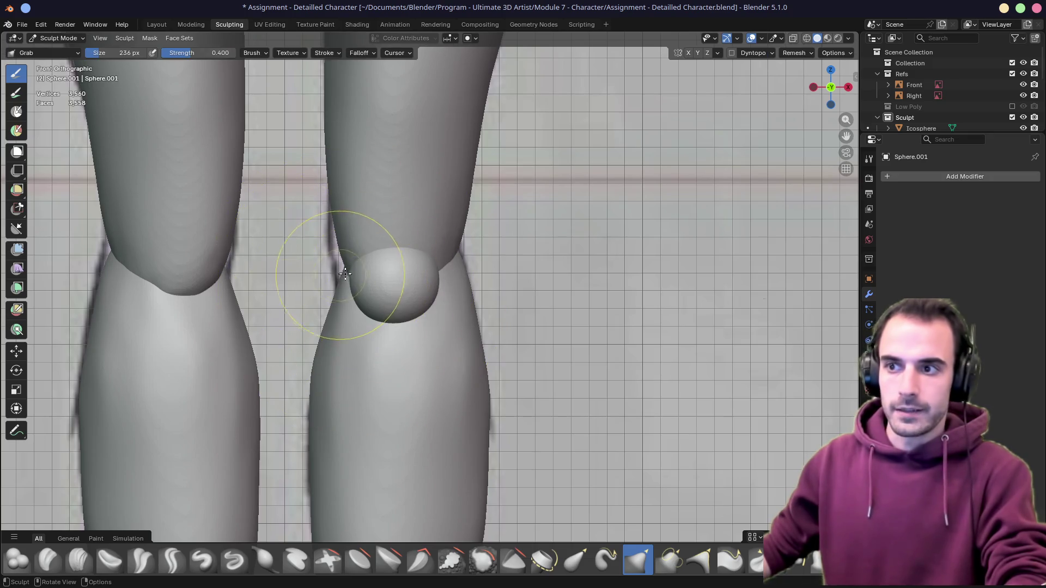
left_click_drag(373, 279, 352, 292)
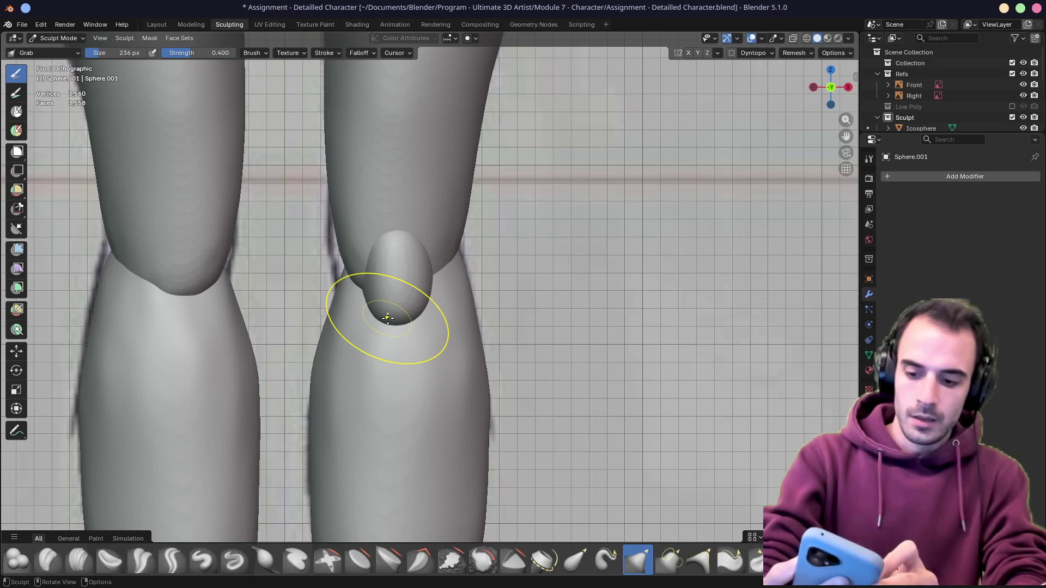
mouse_move(386, 317)
left_mouse_down()
mouse_move(362, 276)
mouse_move(384, 264)
left_mouse_up()
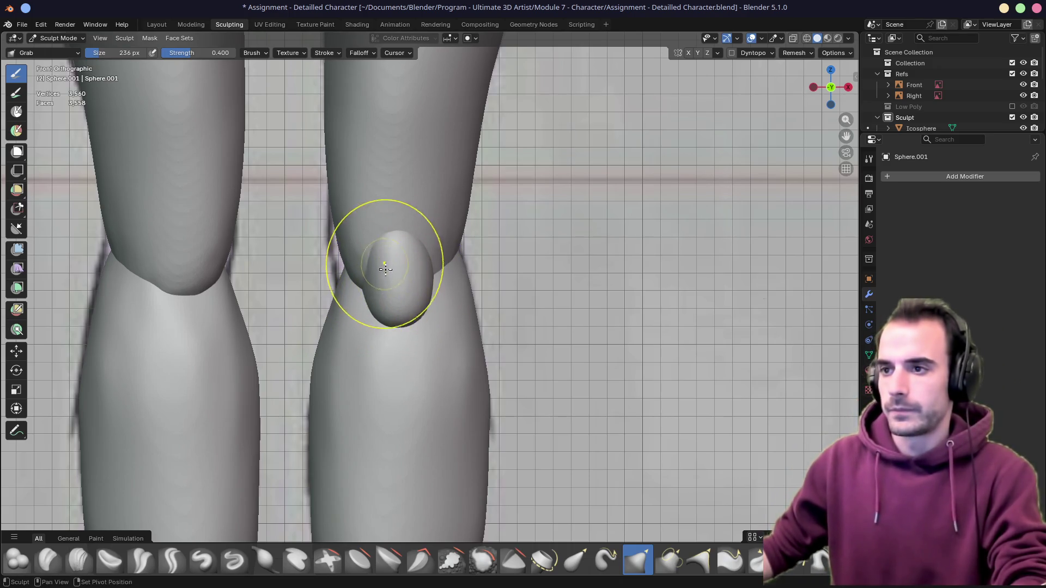
middle_click_drag(458, 303, 362, 293)
middle_click_drag(433, 276, 413, 269, "alt")
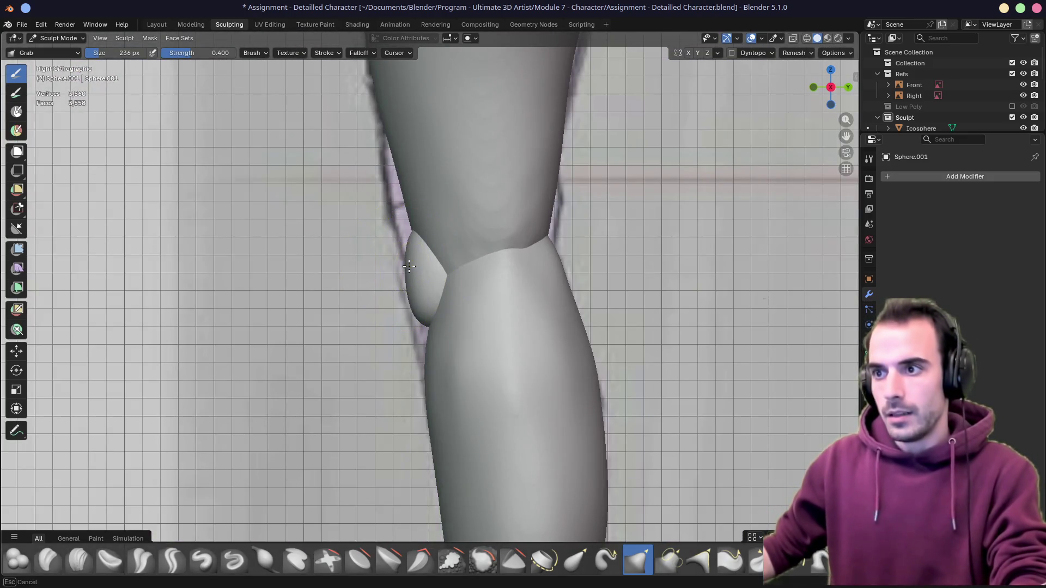
mouse_move(409, 269)
middle_mouse_down()
mouse_move(579, 277)
mouse_move(495, 283)
middle_mouse_up()
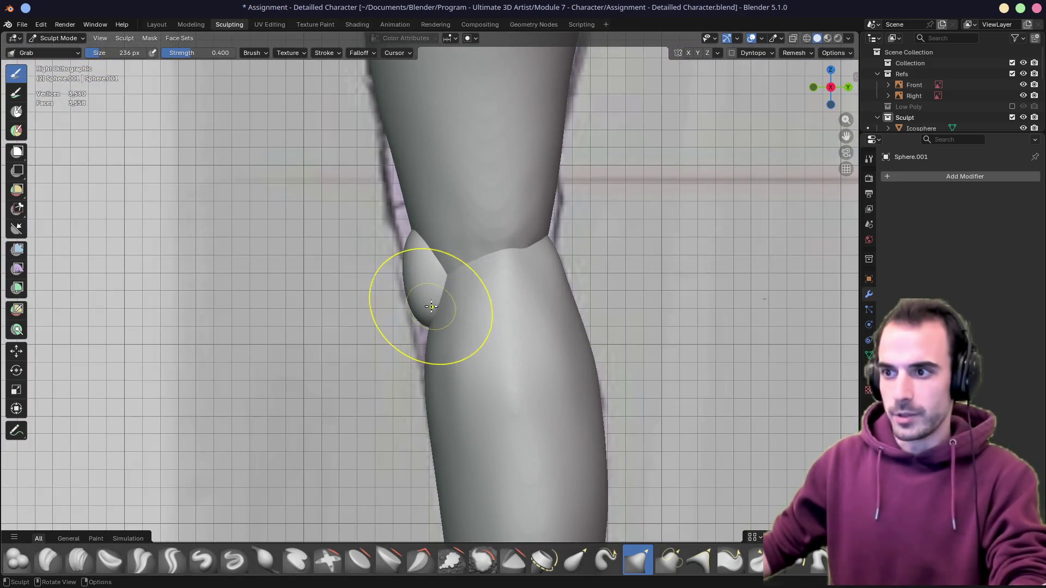
middle_click_drag(452, 313, 456, 288)
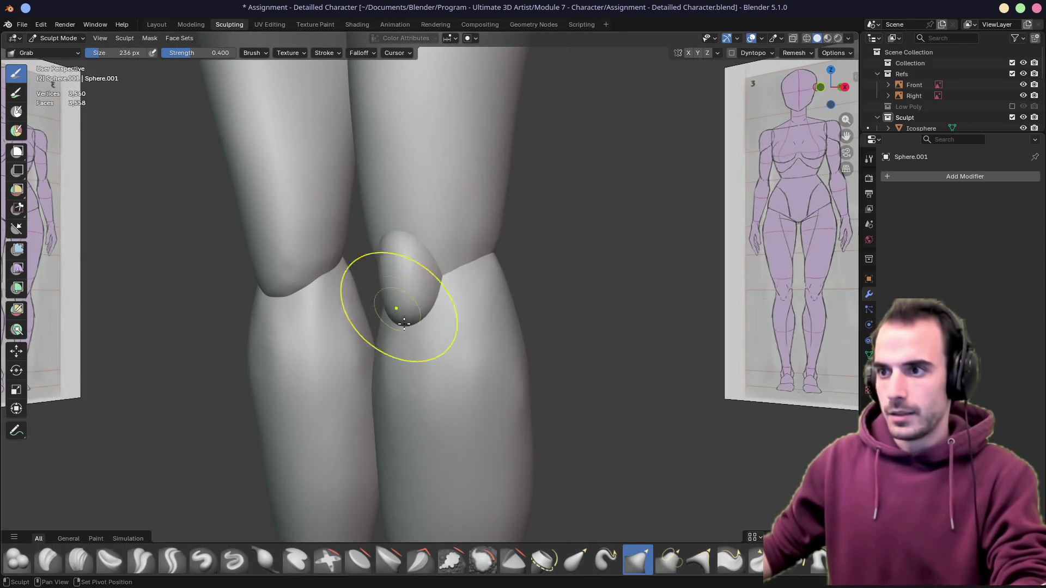
scroll(425, 310, "down", 5)
Zoom out and recentre the view on the low-poly feet
mouse_move(443, 327)
middle_mouse_down("shift")
mouse_move(443, 290)
mouse_move(367, 309)
middle_mouse_up("shift")
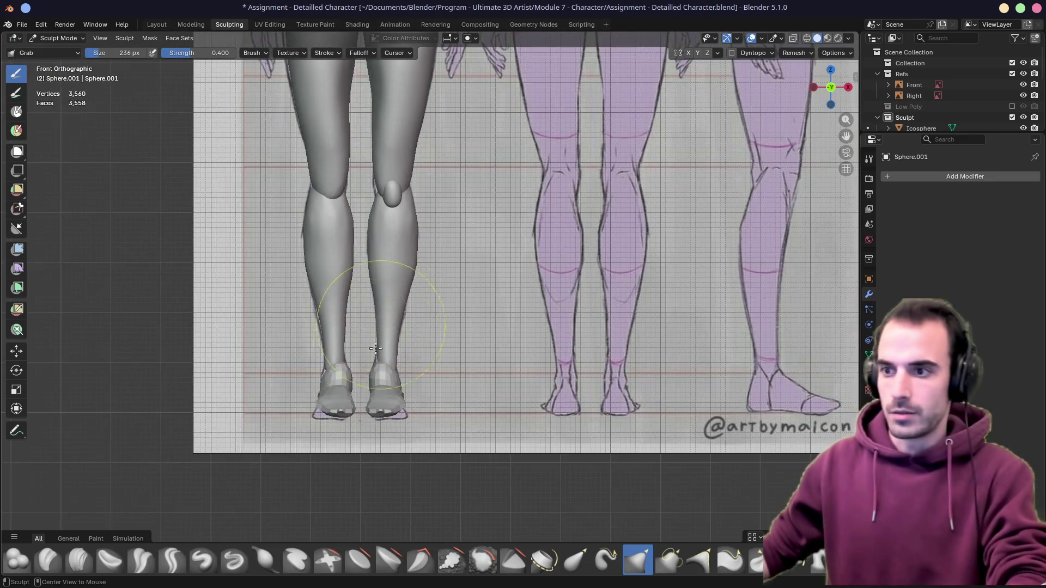
middle_click(378, 386, "alt")
scroll(472, 291, "up", 4)
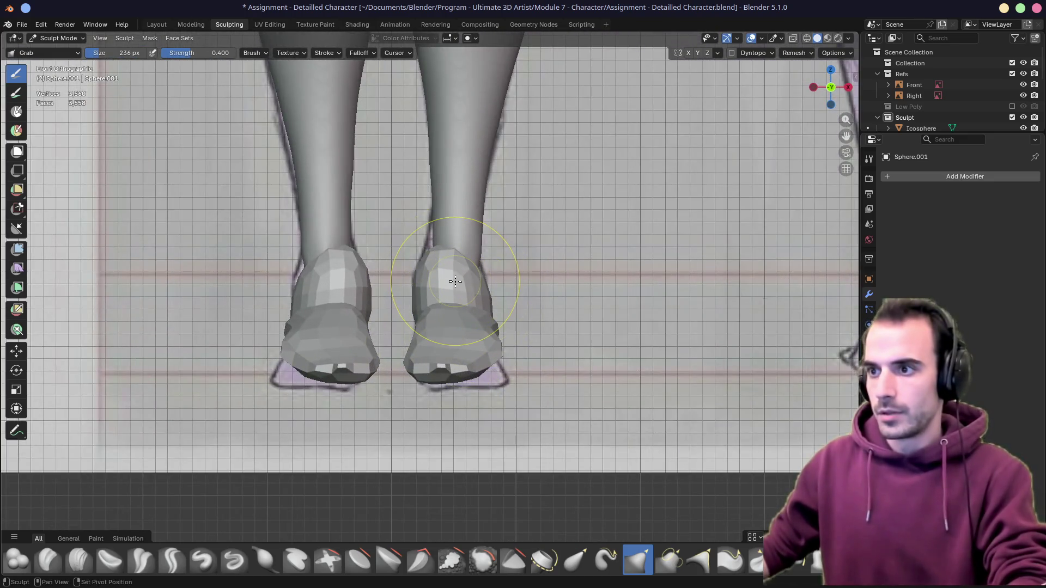
Switch to the feet mesh and remesh it with a finer voxel size into a dense smooth mesh
key("alt+q")
left_click(794, 53)
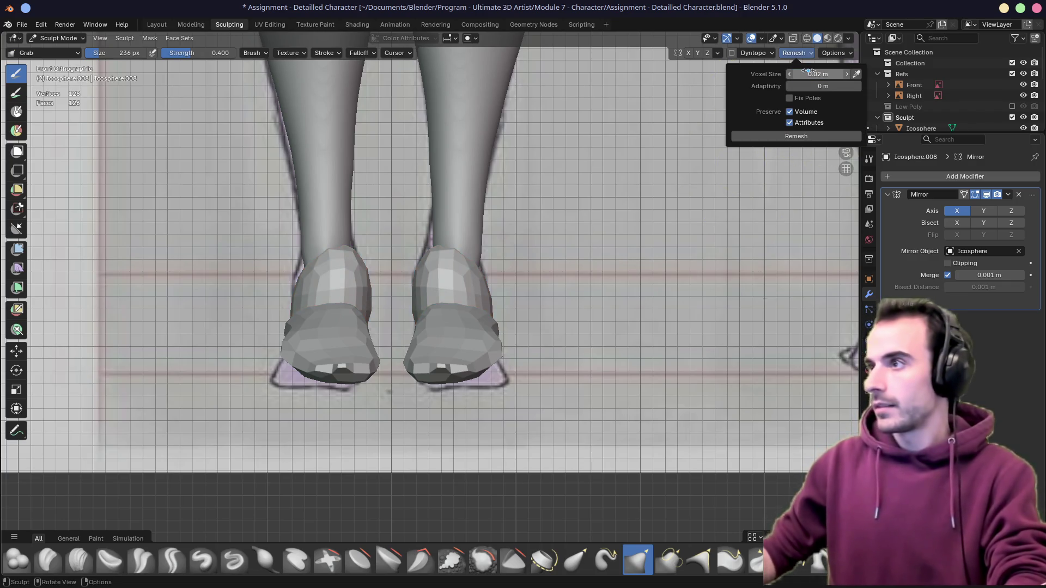
left_click(794, 55)
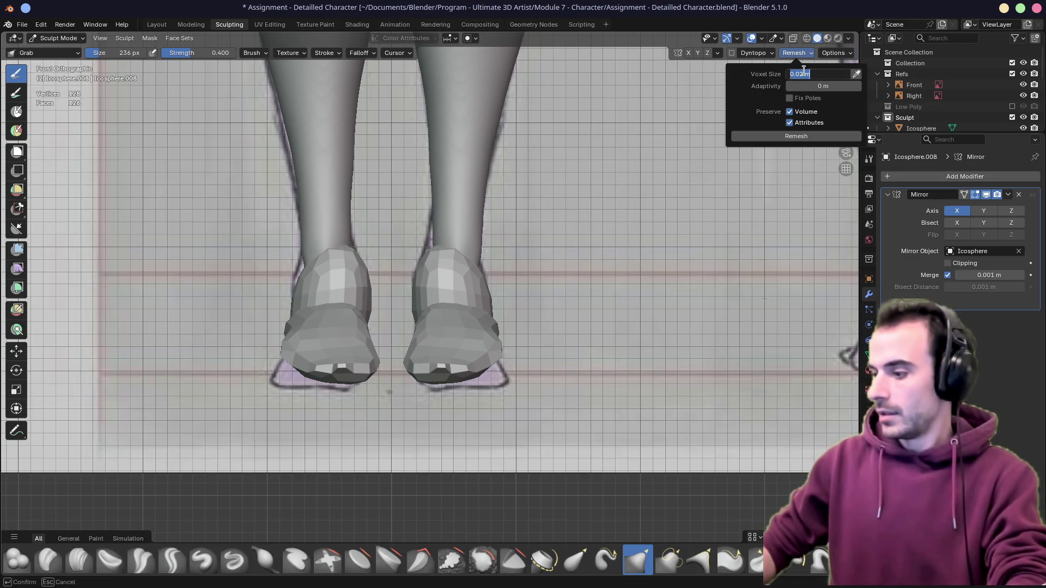
left_click(486, 293)
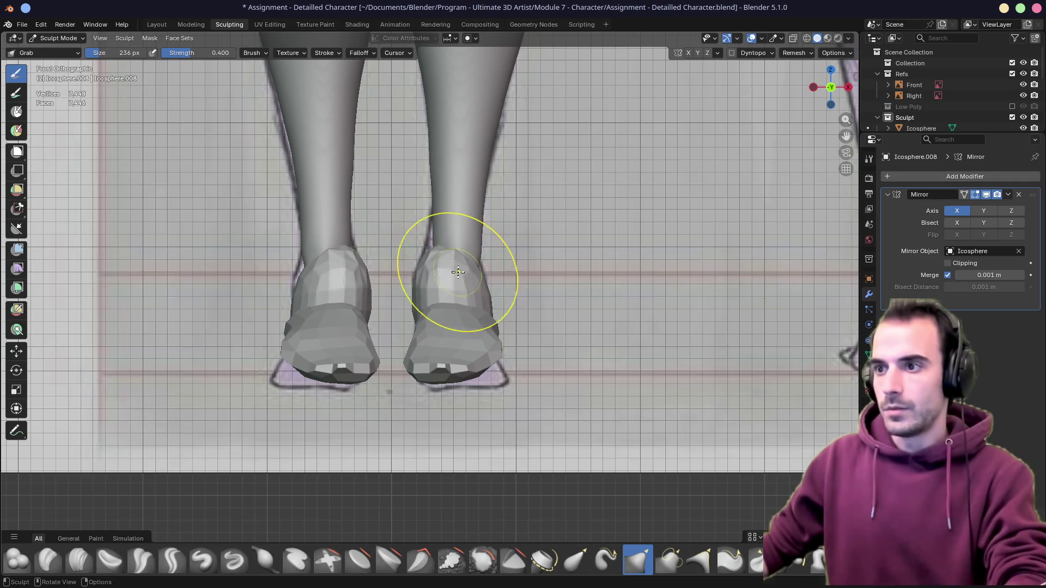
mouse_move(494, 273)
middle_mouse_down()
mouse_move(482, 275)
mouse_move(514, 341)
middle_mouse_up()
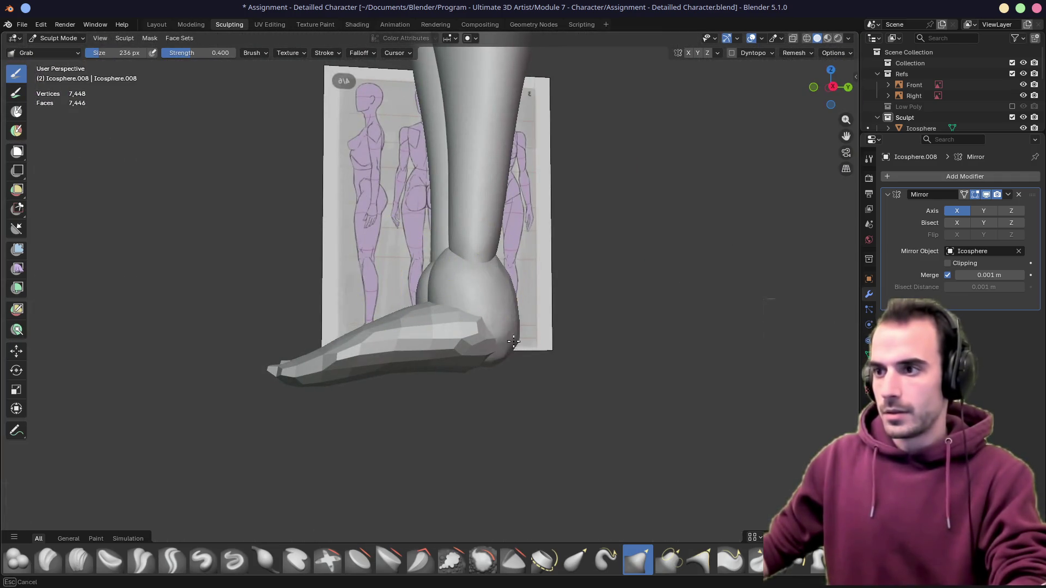
middle_click_drag(570, 286, 420, 268)
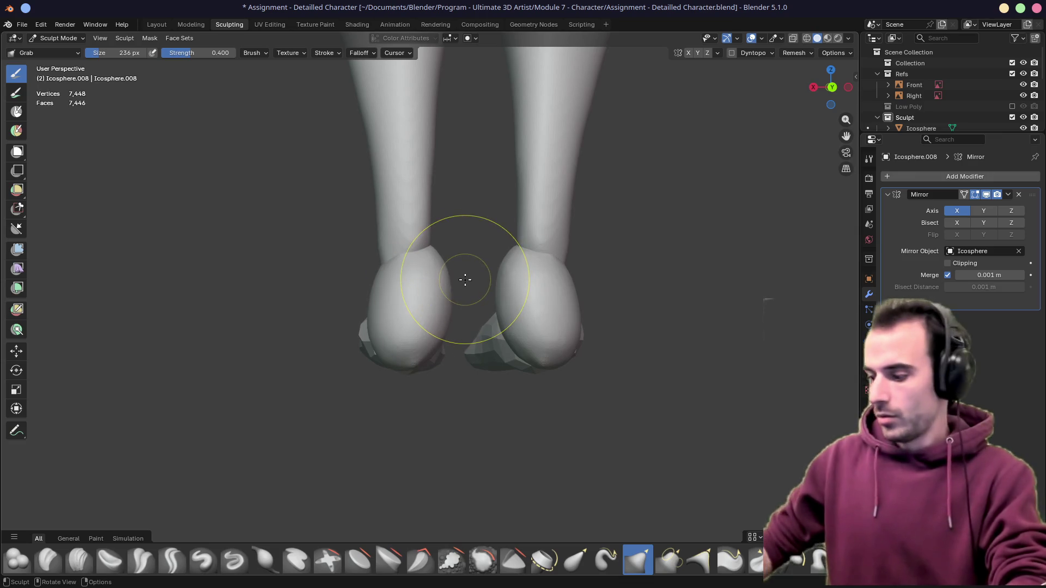
Pull the heel down and back and push out the inner side of the foot with the Grab brush
key("KP_1")
key("KP_3")
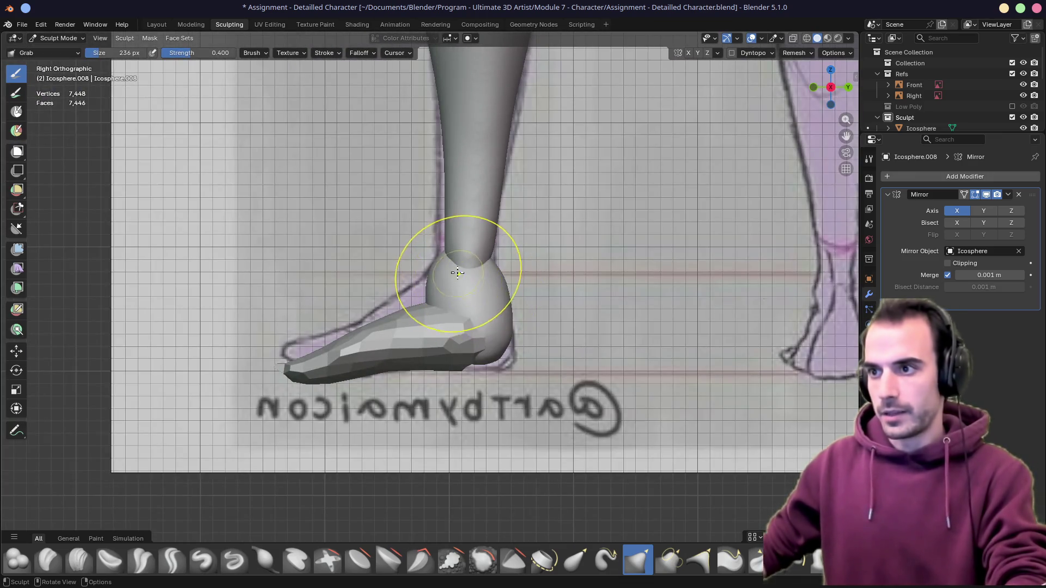
left_click_drag(508, 325, 510, 349)
key("KP_1")
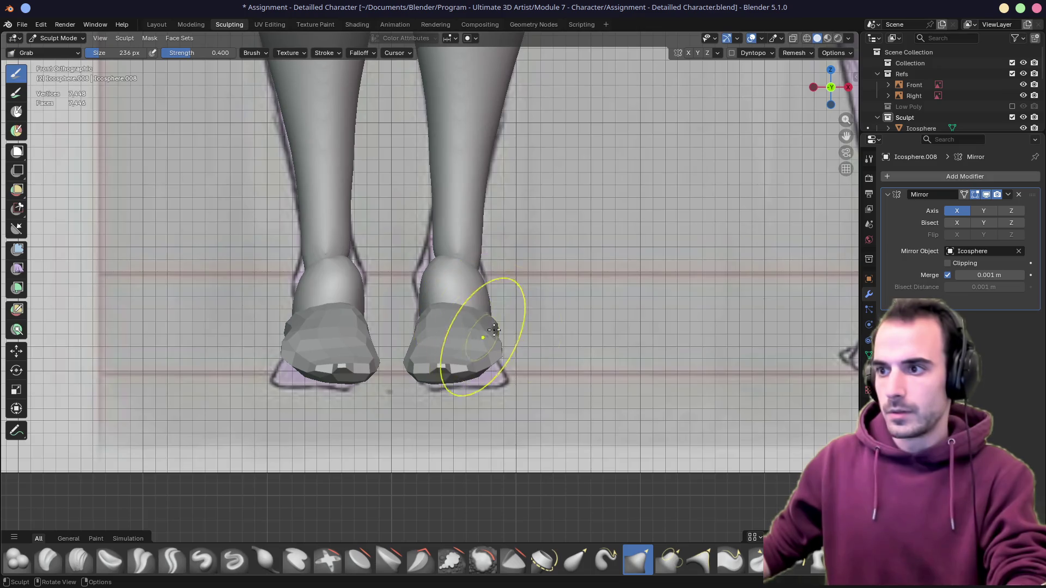
middle_click_drag(487, 333, 445, 291)
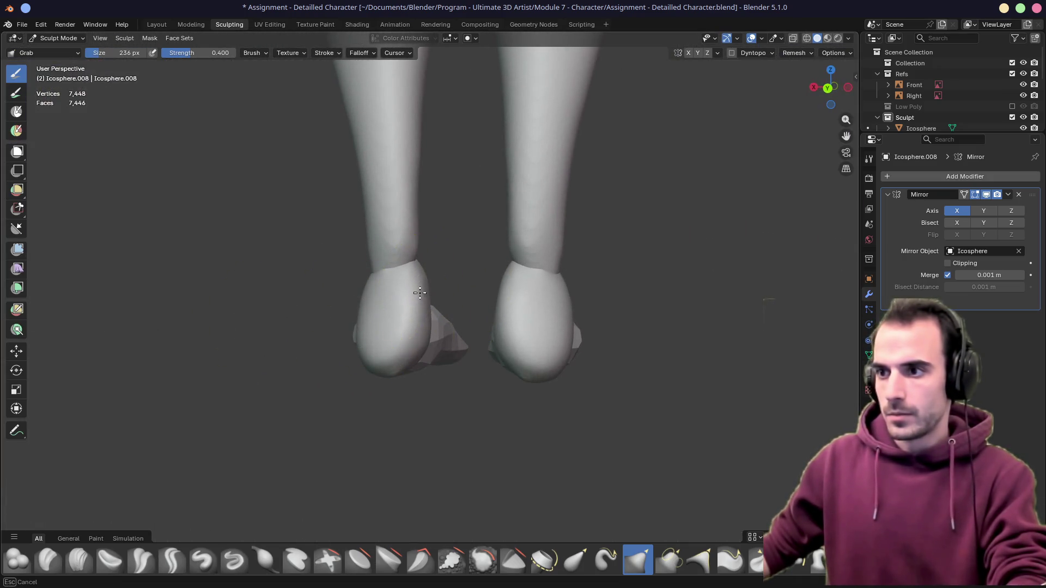
left_click_drag(420, 292, 407, 309)
mouse_move(422, 317)
middle_mouse_down()
mouse_move(442, 344)
mouse_move(421, 326)
middle_mouse_up()
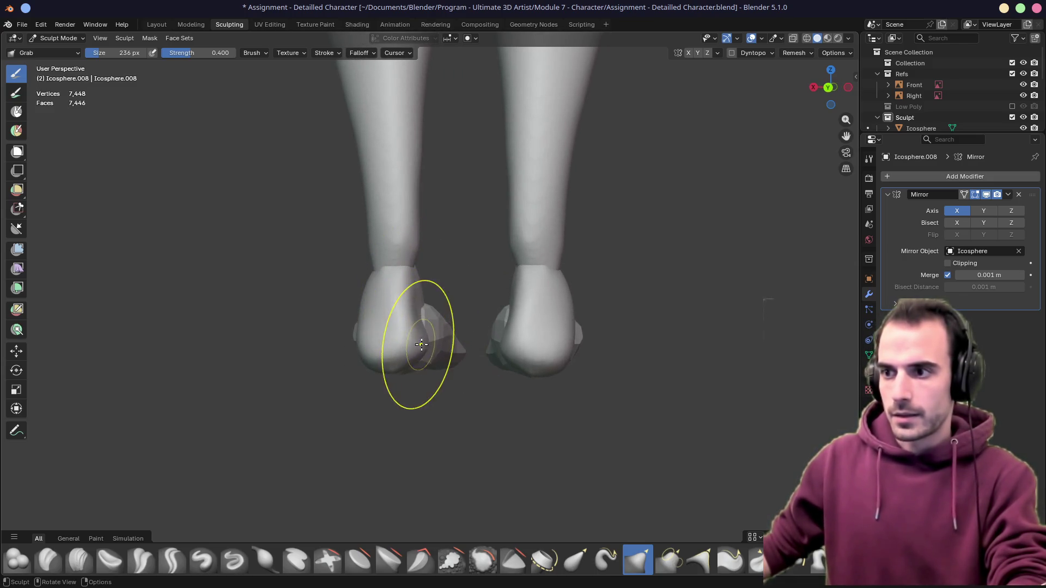
left_click_drag(421, 344, 423, 349)
middle_click_drag(422, 356, 474, 349)
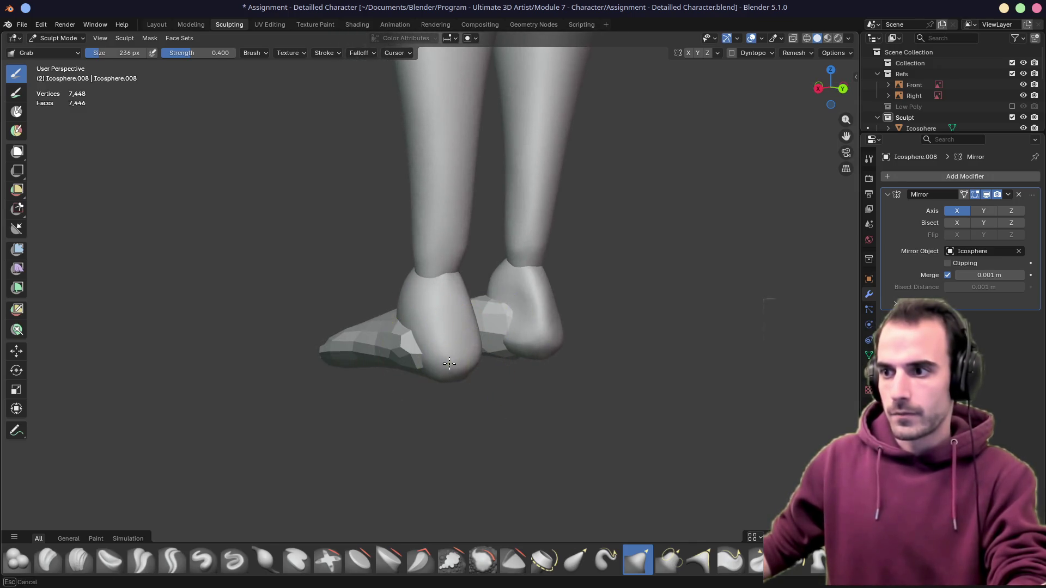
Toggle X-ray in front and side views to check the feet against the reference, then start enlarging the brush
key("KP_3")
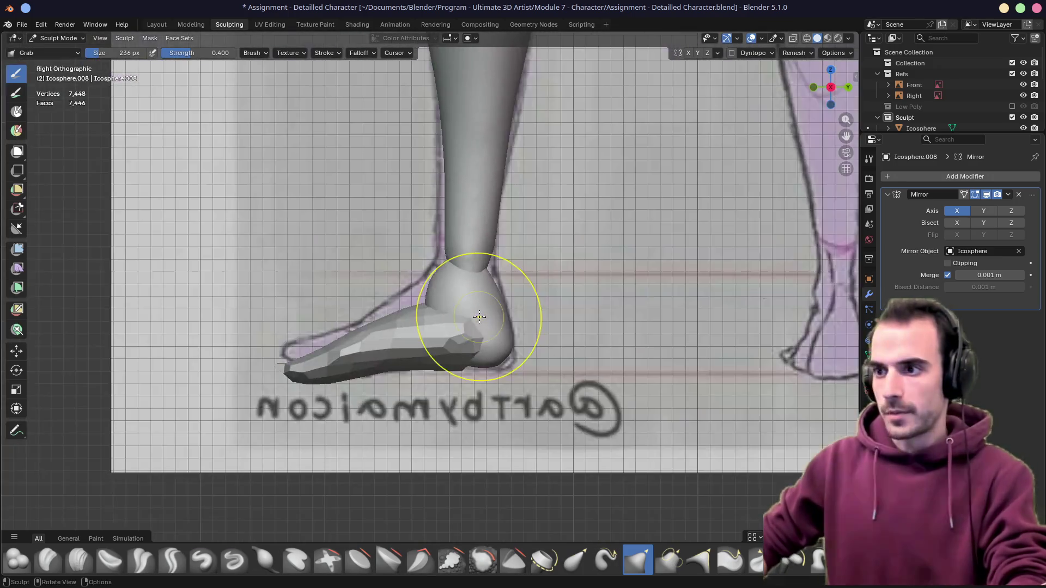
key("KP_1")
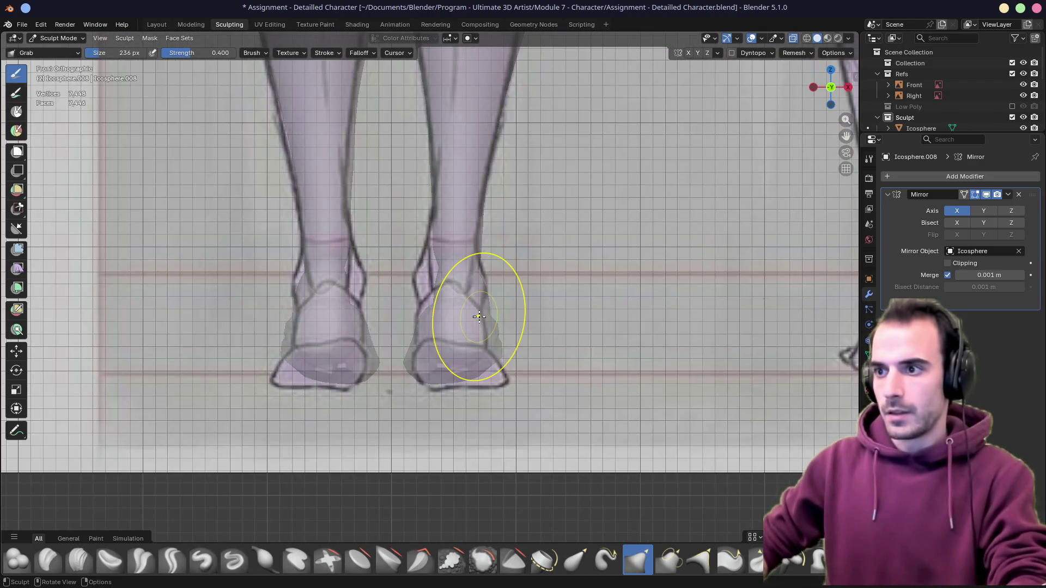
key("alt+z")
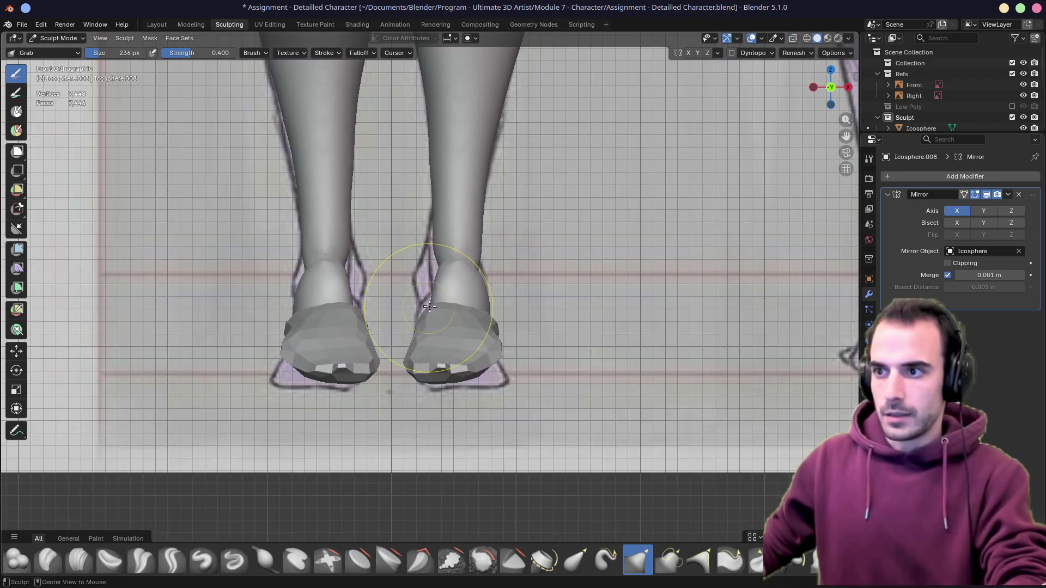
middle_click_drag(425, 286, 413, 283)
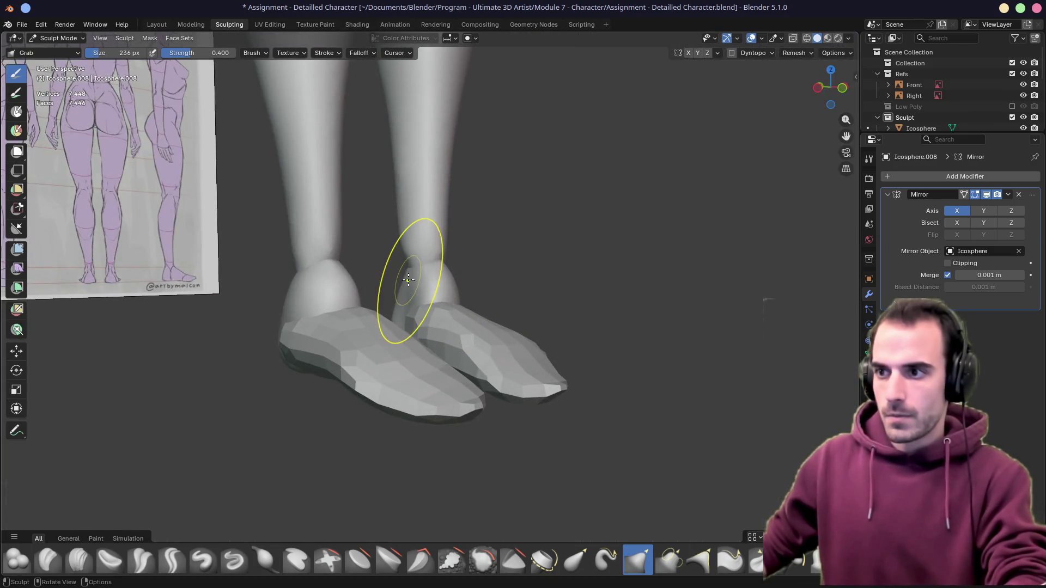
key("KP_1")
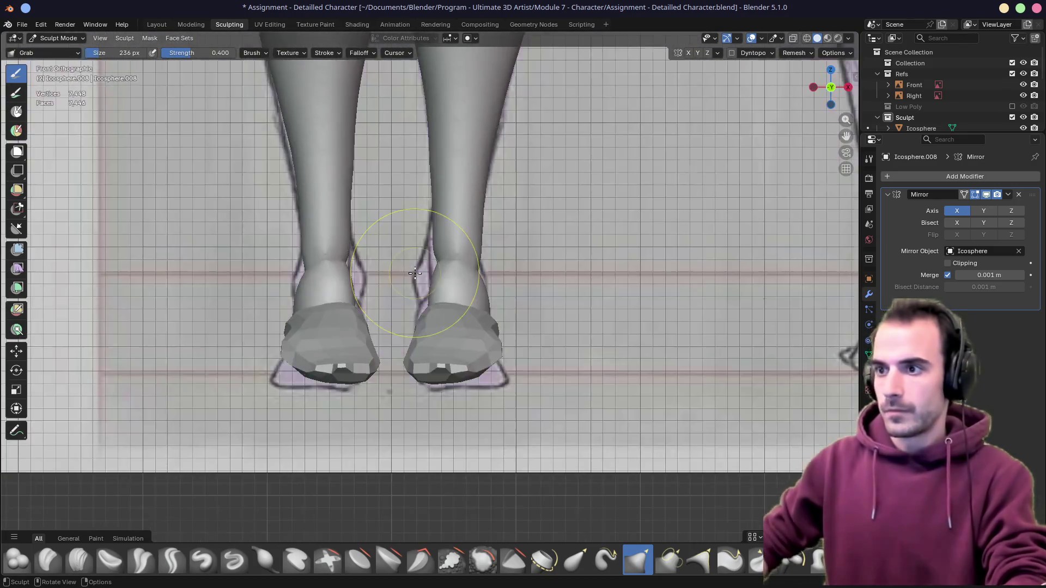
key("alt+z")
key("alt+z")
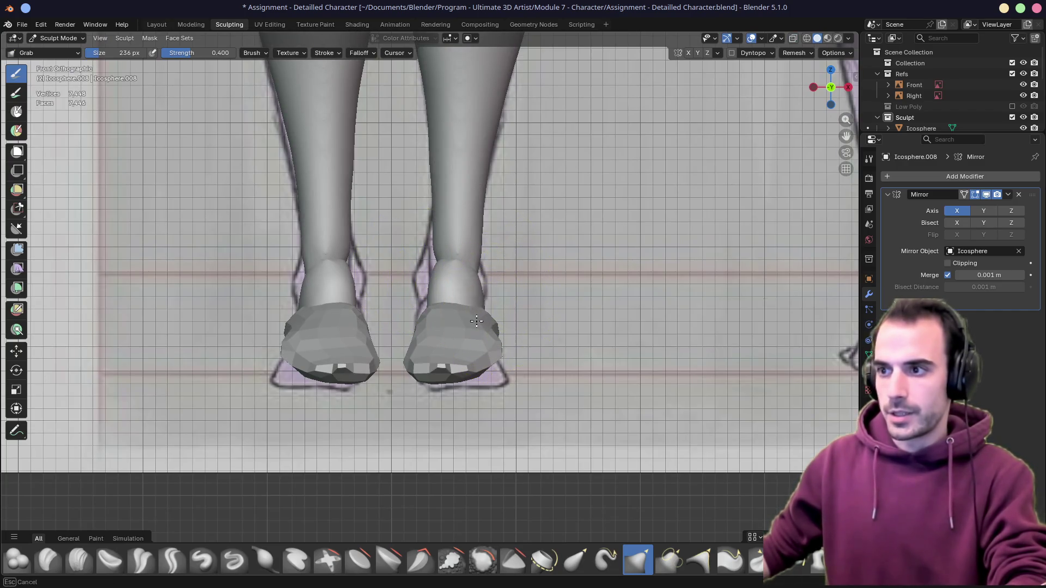
key("alt+z")
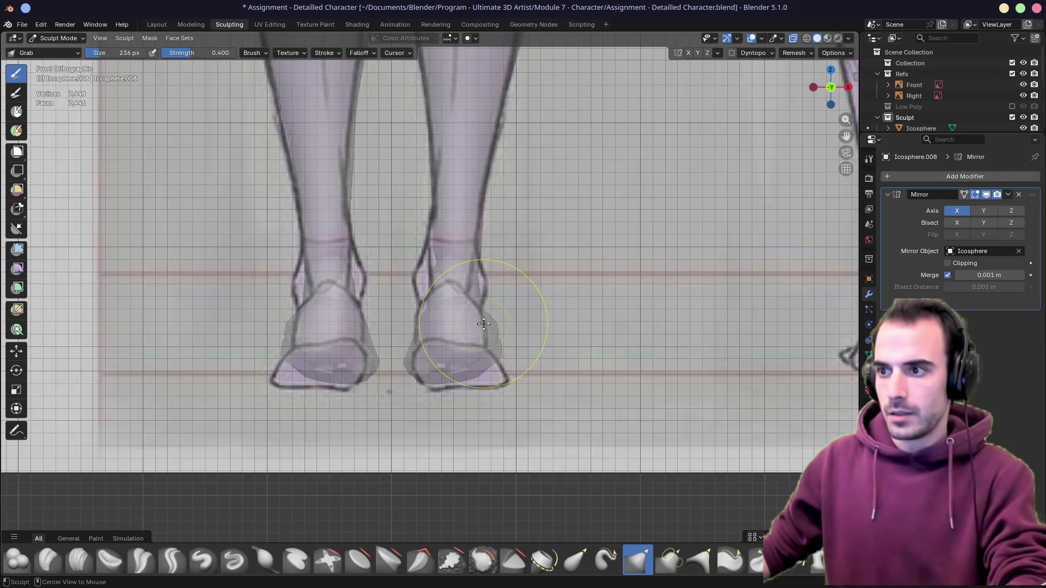
key("alt+z")
middle_click_drag(440, 331, 449, 331)
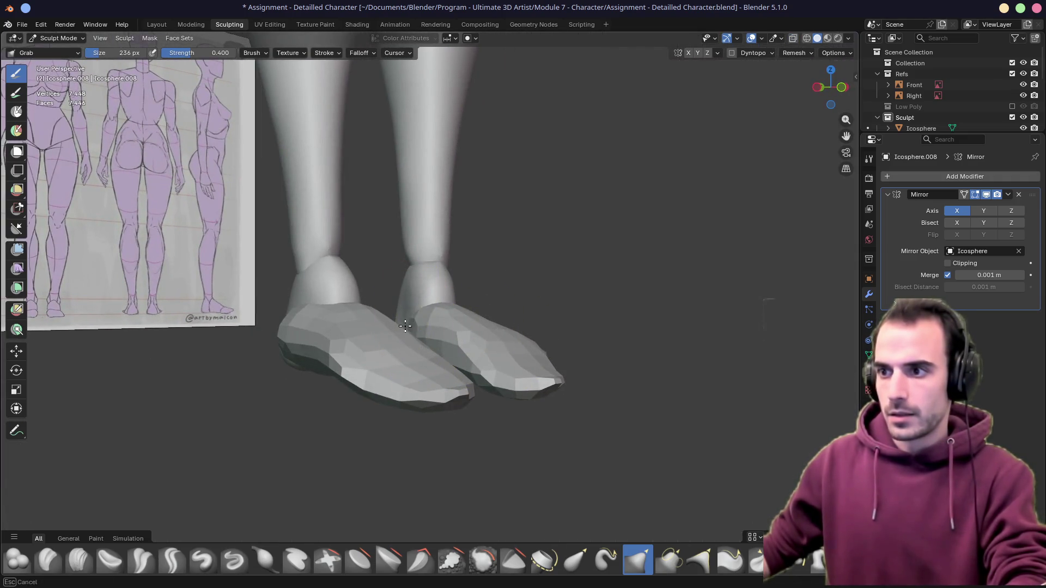
key("alt+z")
key("alt+z")
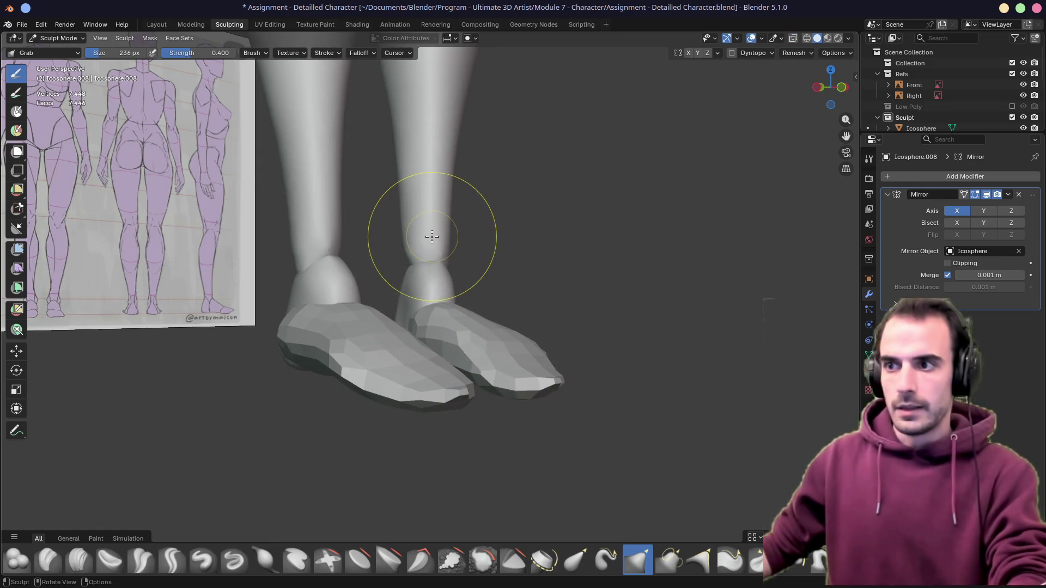
key("KP_1")
key("f")
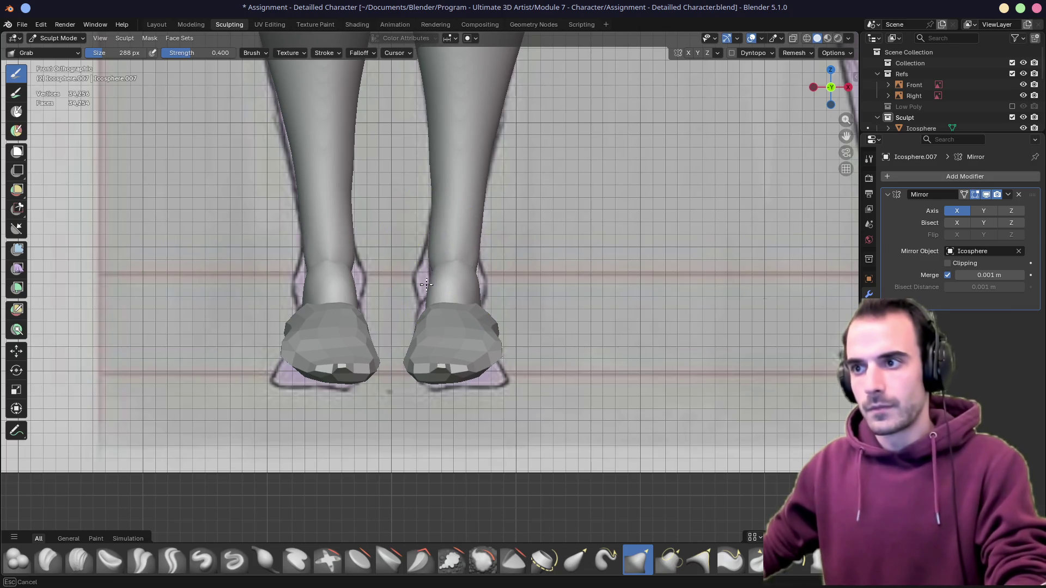
Confirm the 288 px brush, make Icosphere.009 feet the sculpt object and orbit to inspect them
left_click(424, 289)
key("alt+q")
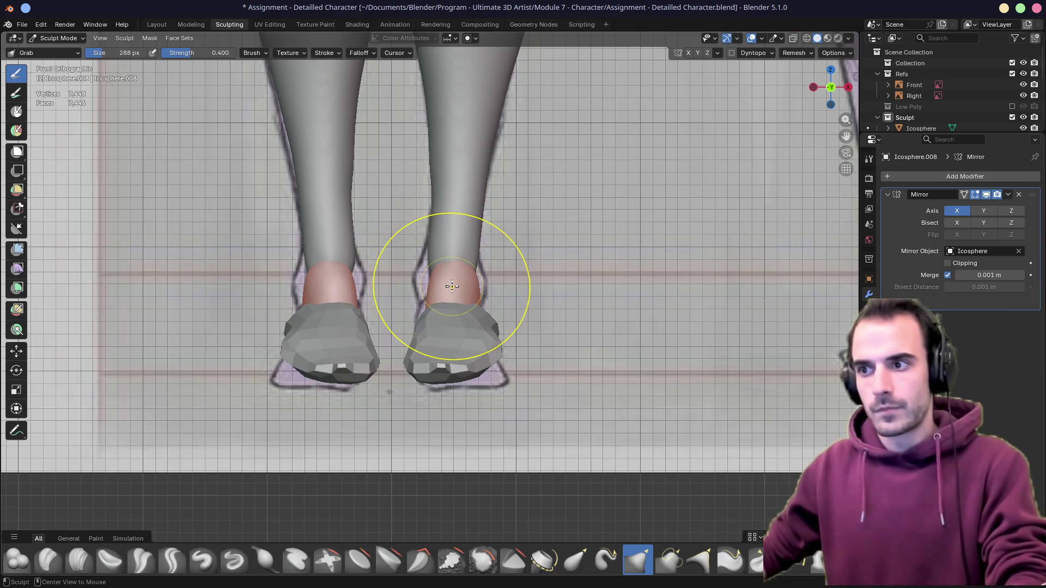
key("alt+q")
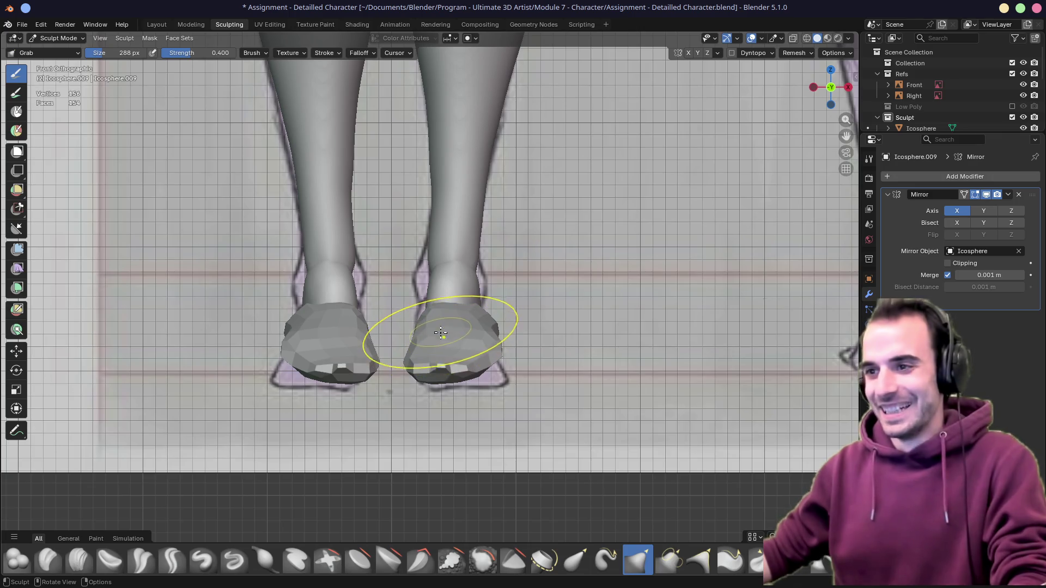
mouse_move(453, 345)
middle_mouse_down()
mouse_move(426, 353)
mouse_move(434, 372)
middle_mouse_up()
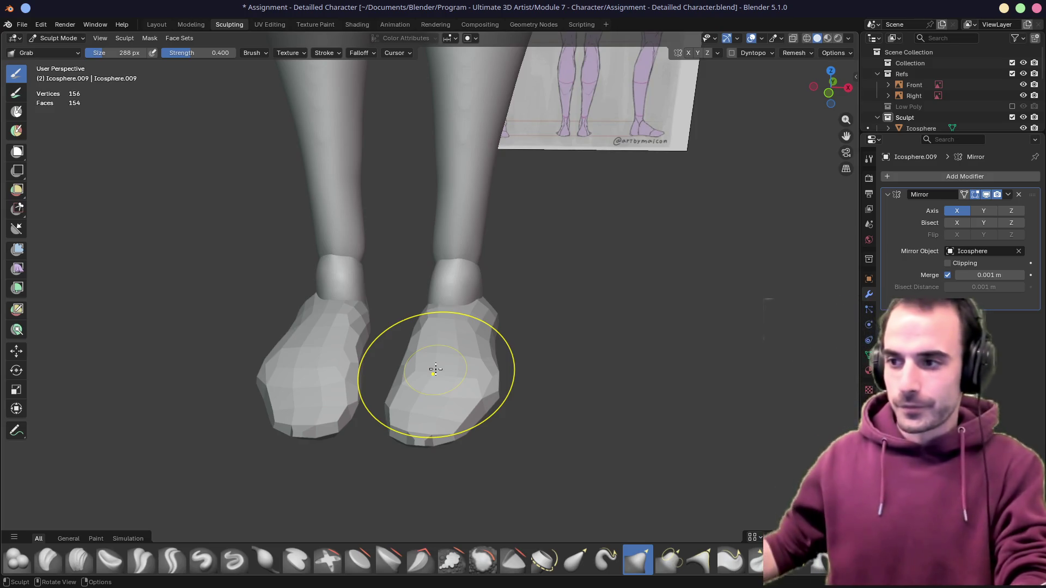
middle_click_drag(417, 372, 432, 303)
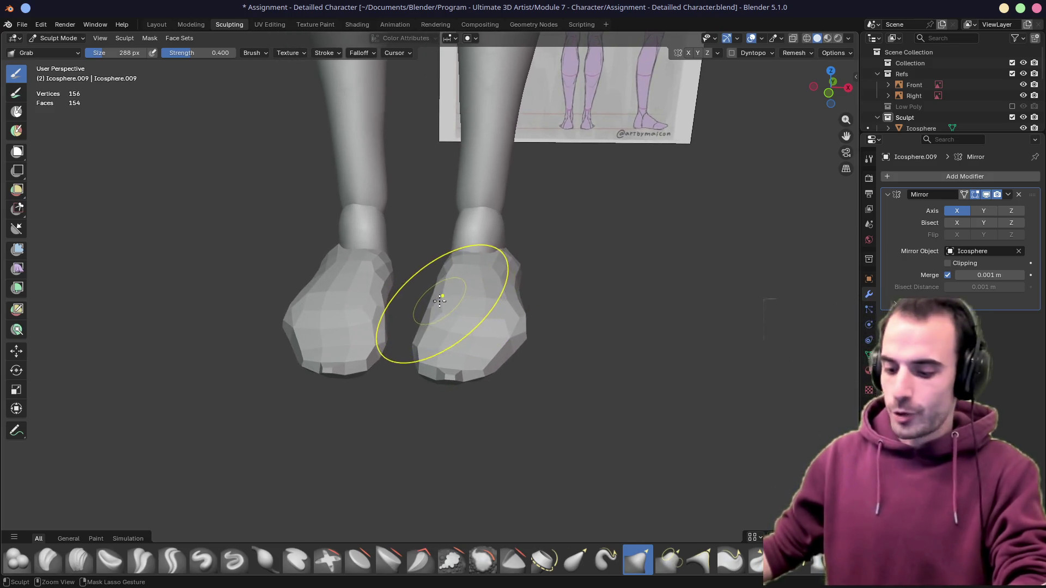
left_click(794, 52)
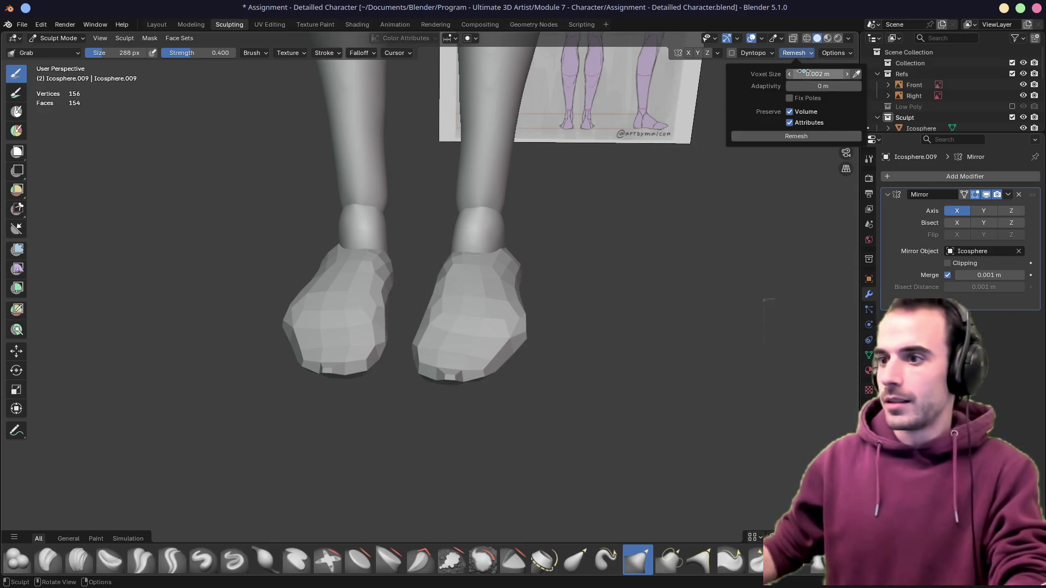
Remesh the feet into a smooth dense mesh and reshape the right foot's toe, top and heel
left_click(773, 135)
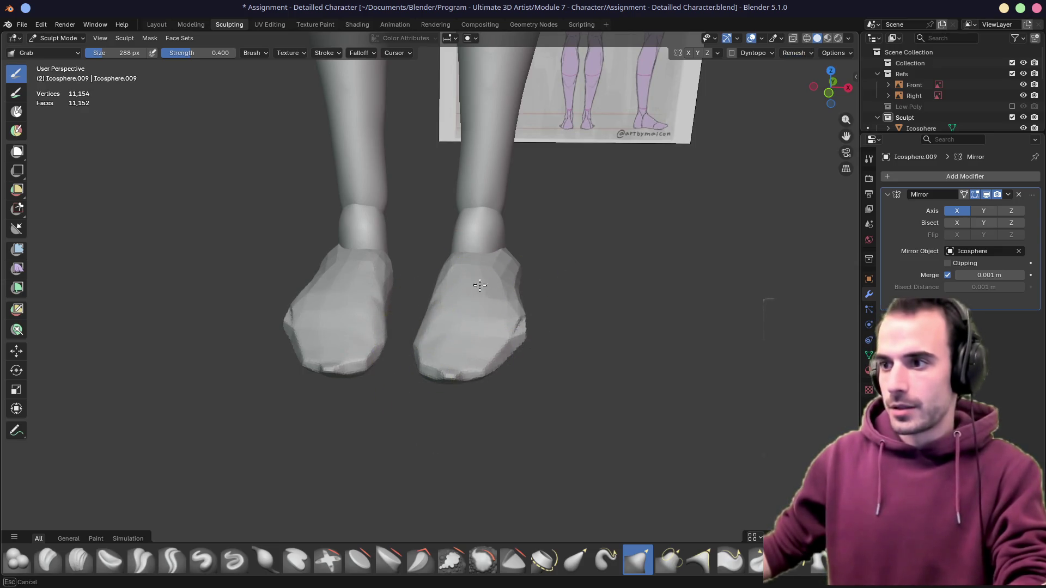
mouse_move(474, 287)
left_mouse_down()
mouse_move(532, 322)
mouse_move(448, 386)
left_mouse_up()
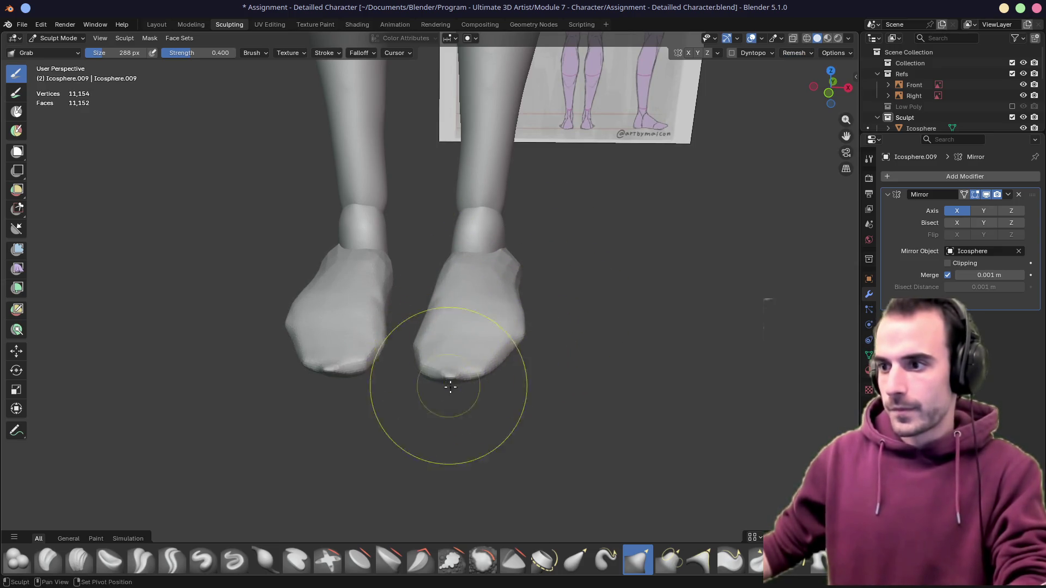
mouse_move(449, 385)
middle_mouse_down()
mouse_move(498, 350)
mouse_move(444, 304)
middle_mouse_up()
left_click_drag(444, 304, 437, 344)
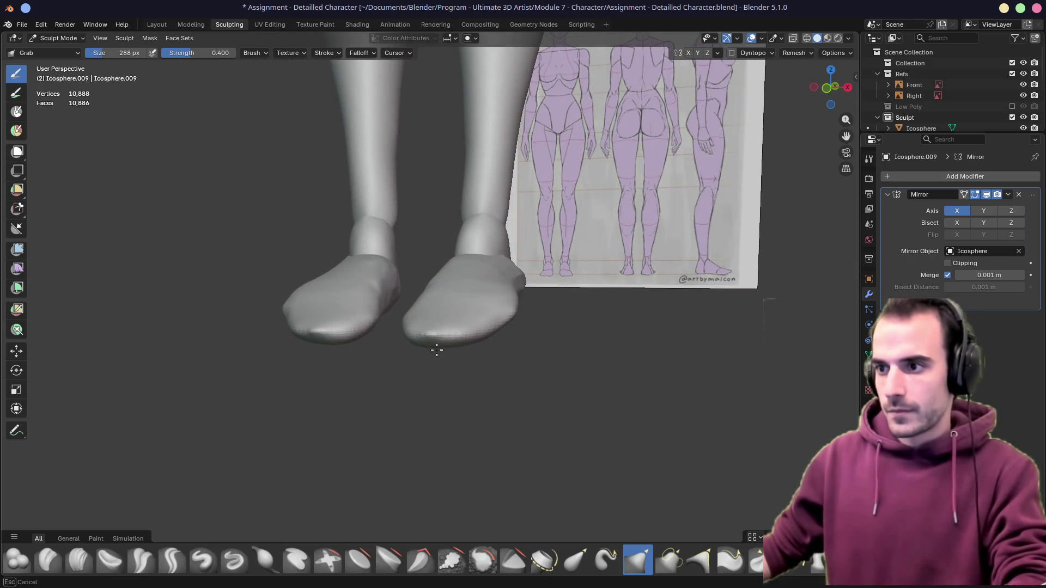
mouse_move(444, 356)
middle_mouse_down()
mouse_move(420, 362)
mouse_move(448, 307)
middle_mouse_up()
mouse_move(448, 307)
left_mouse_down()
mouse_move(433, 274)
mouse_move(438, 309)
left_mouse_up()
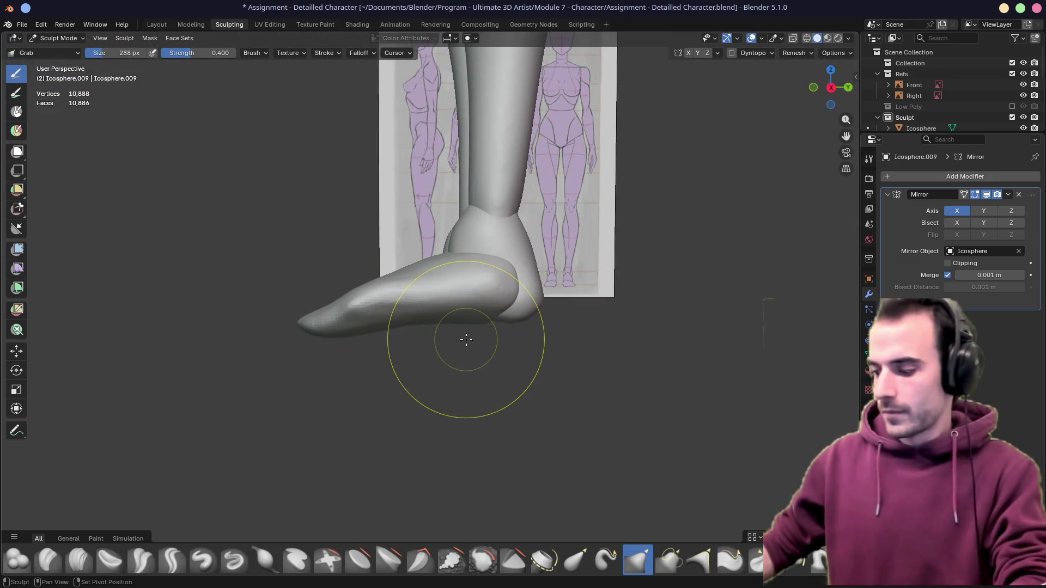
Pull the toe tip out into a longer tapered shape in right orthographic view
key("KP_1")
key("KP_3")
left_click_drag(334, 333, 313, 320)
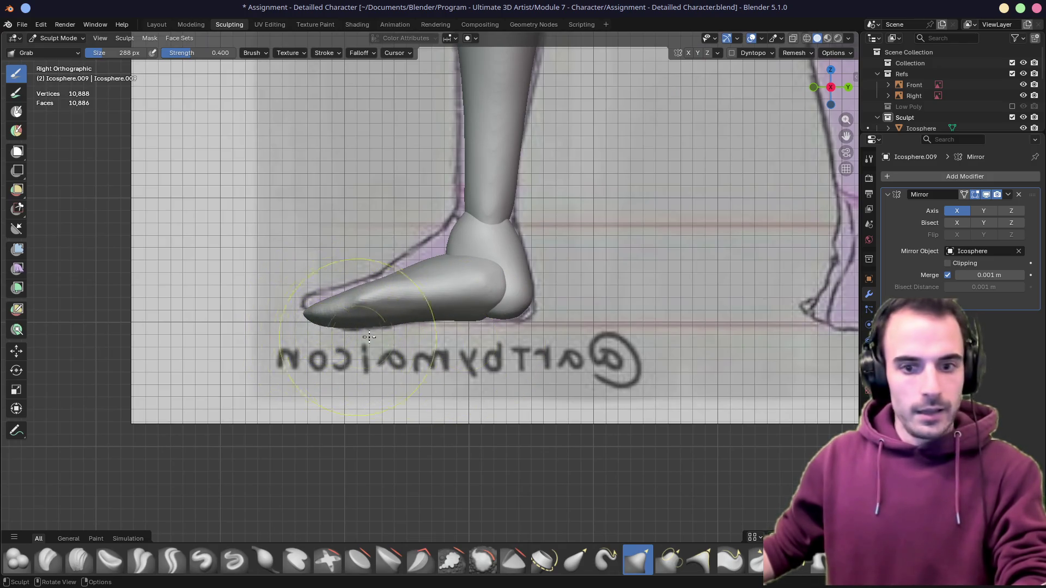
left_click_drag(365, 305, 381, 311)
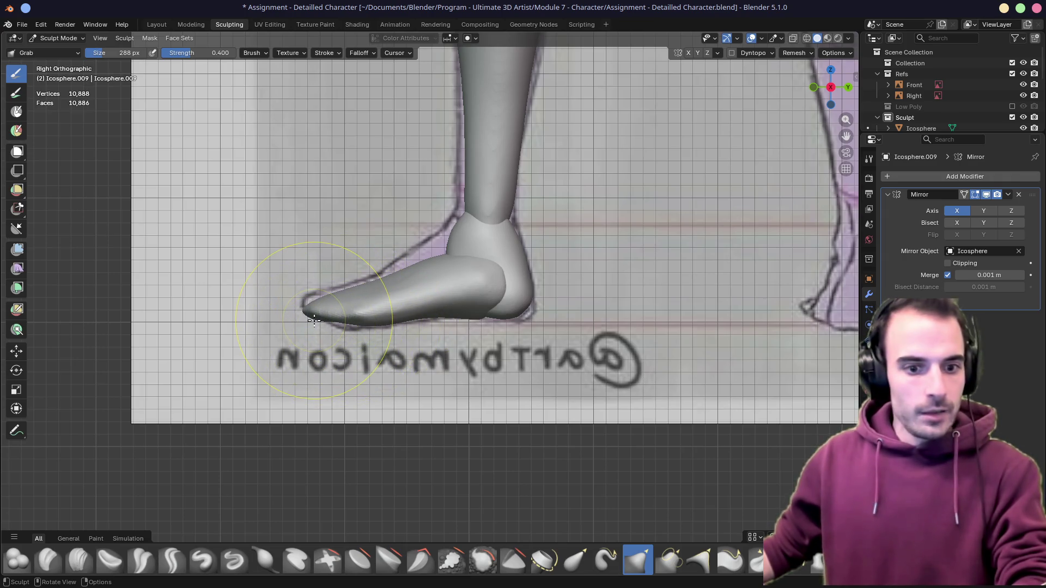
middle_click_drag(337, 317, 445, 310)
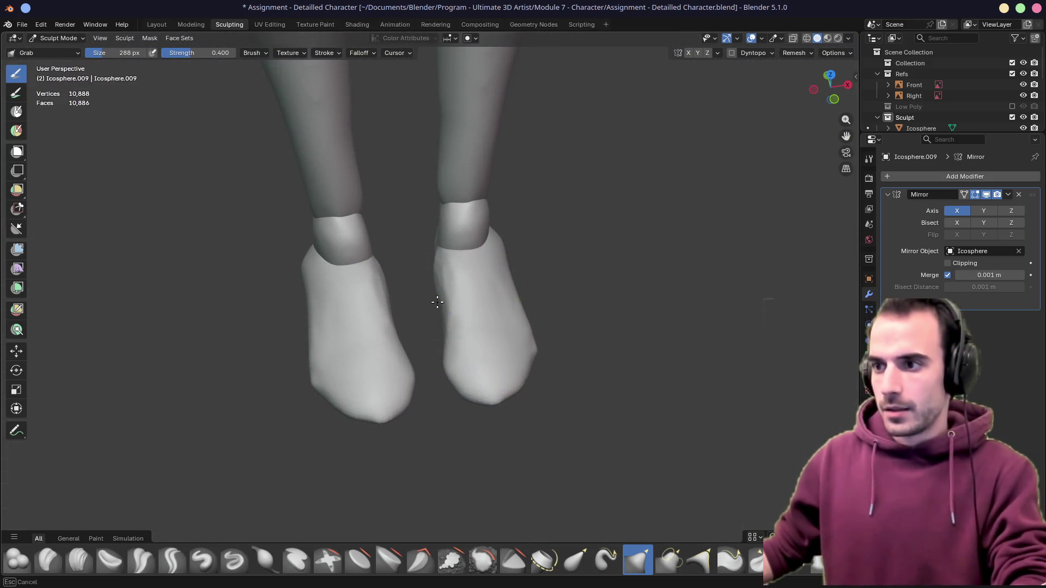
Grab the heels into a rounder, fuller form from a lower front view
left_click_drag(482, 278, 508, 282)
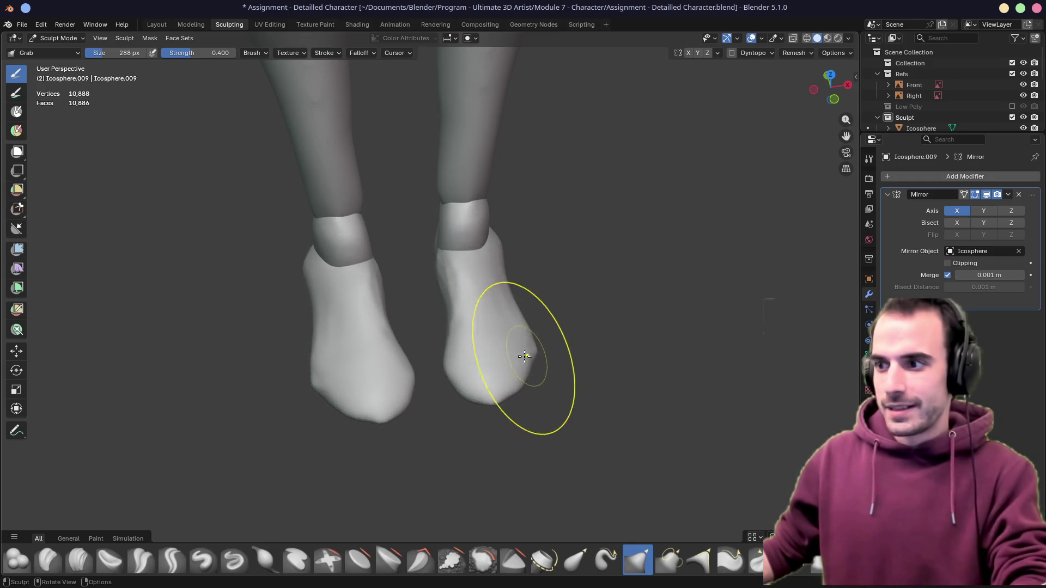
mouse_move(479, 384)
middle_mouse_down()
mouse_move(453, 326)
mouse_move(586, 335)
middle_mouse_up()
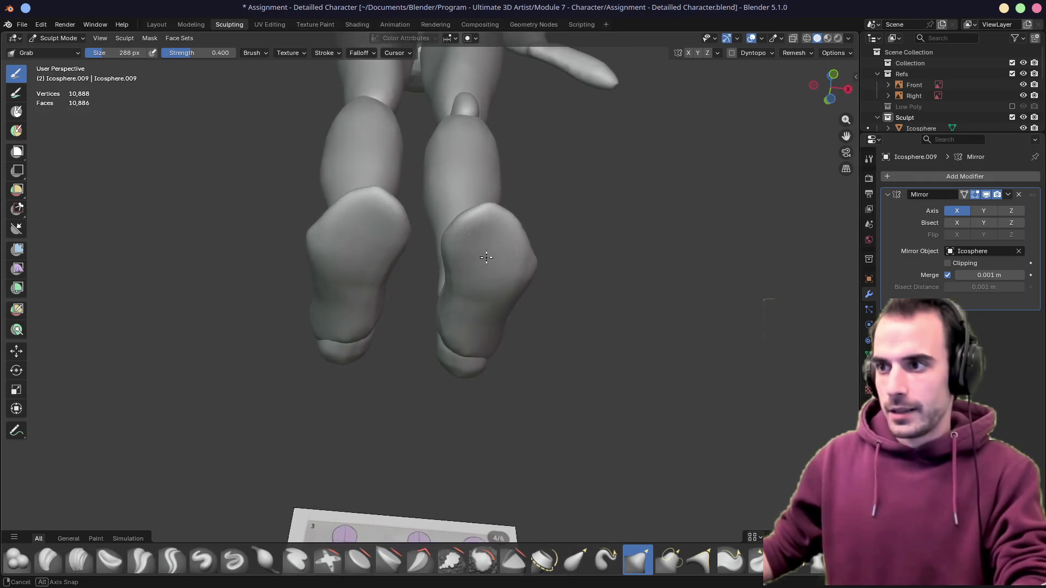
left_click_drag(380, 346, 393, 354)
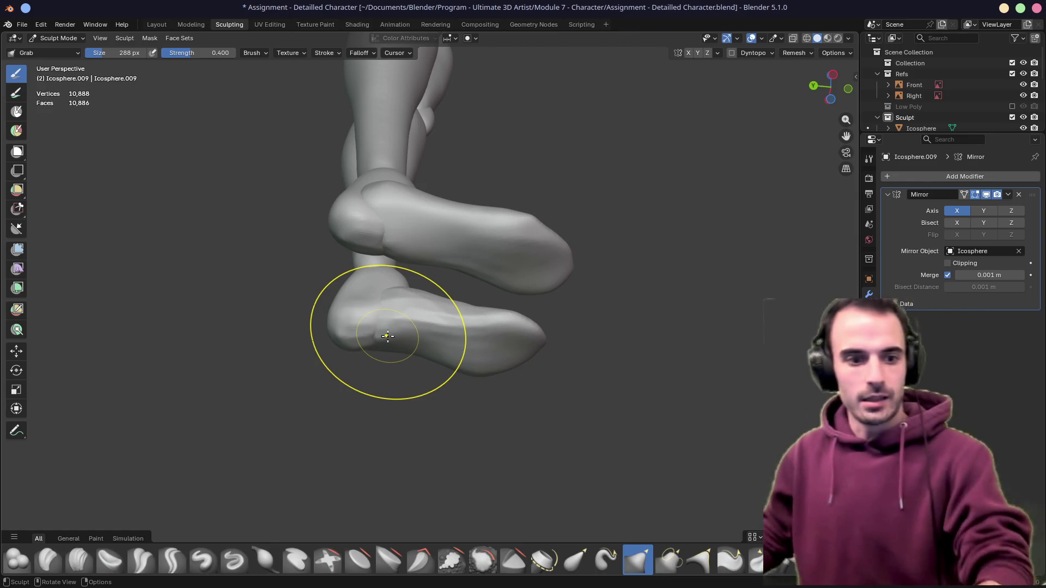
left_click_drag(388, 335, 392, 338)
mouse_move(392, 339)
middle_mouse_down()
mouse_move(578, 329)
mouse_move(448, 345)
middle_mouse_up()
Inspect the soles from below, then switch sculpting to the lower legs mesh
mouse_move(352, 313)
middle_mouse_down()
mouse_move(384, 414)
mouse_move(421, 339)
middle_mouse_up()
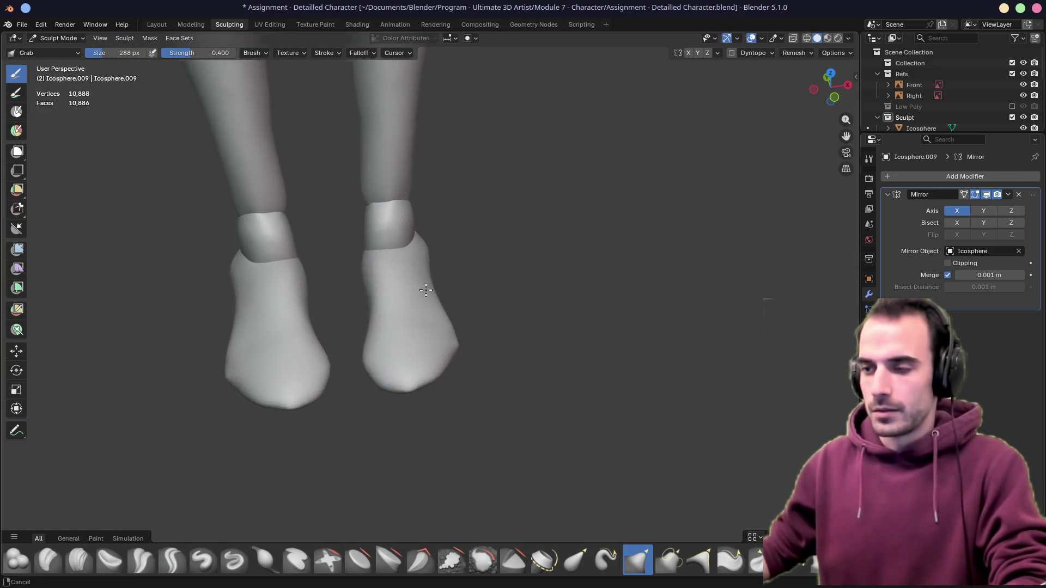
mouse_move(478, 323)
middle_mouse_down()
mouse_move(411, 281)
mouse_move(467, 327)
mouse_move(448, 371)
mouse_move(495, 330)
mouse_move(547, 334)
middle_mouse_up()
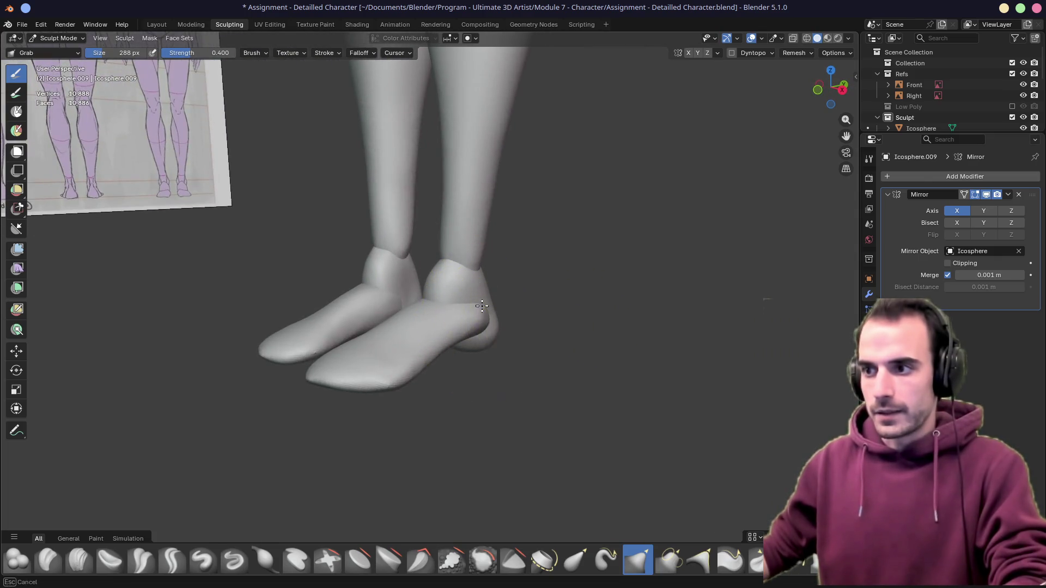
mouse_move(476, 294)
middle_mouse_down()
mouse_move(454, 359)
mouse_move(556, 425)
mouse_move(463, 348)
mouse_move(570, 346)
mouse_move(584, 355)
mouse_move(397, 339)
mouse_move(533, 349)
mouse_move(498, 328)
mouse_move(565, 309)
mouse_move(415, 327)
mouse_move(408, 310)
middle_mouse_up()
key("alt+q")
scroll(402, 275, "down", 3)
mouse_move(401, 276)
middle_mouse_down("shift")
mouse_move(476, 311)
mouse_move(381, 296)
mouse_move(415, 299)
mouse_move(413, 307)
middle_mouse_up("shift")
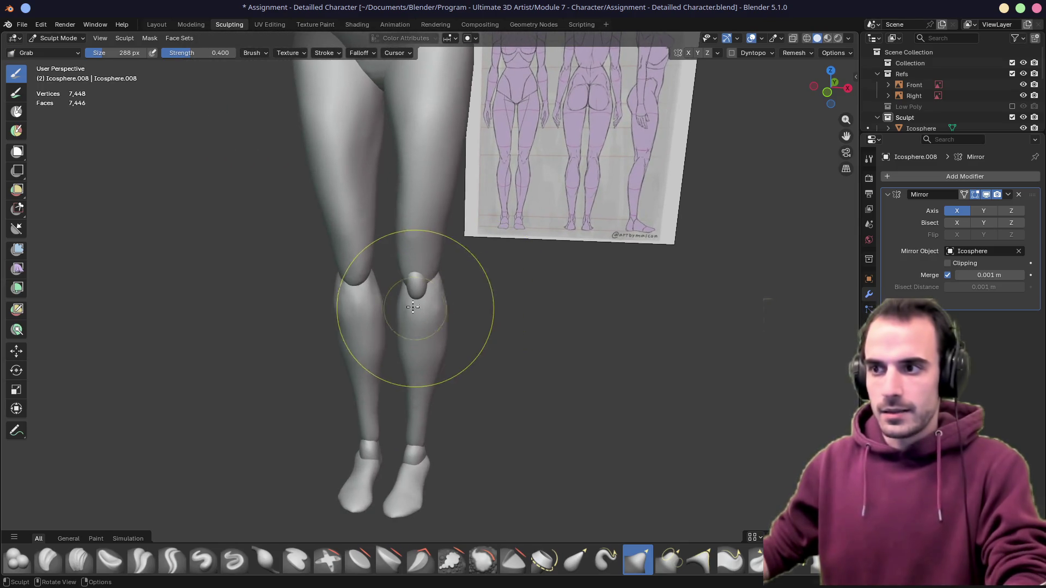
In Object Mode select the legs then the kneecap and Copy Modifiers via Ctrl+L to mirror the kneecap
key("alt+q")
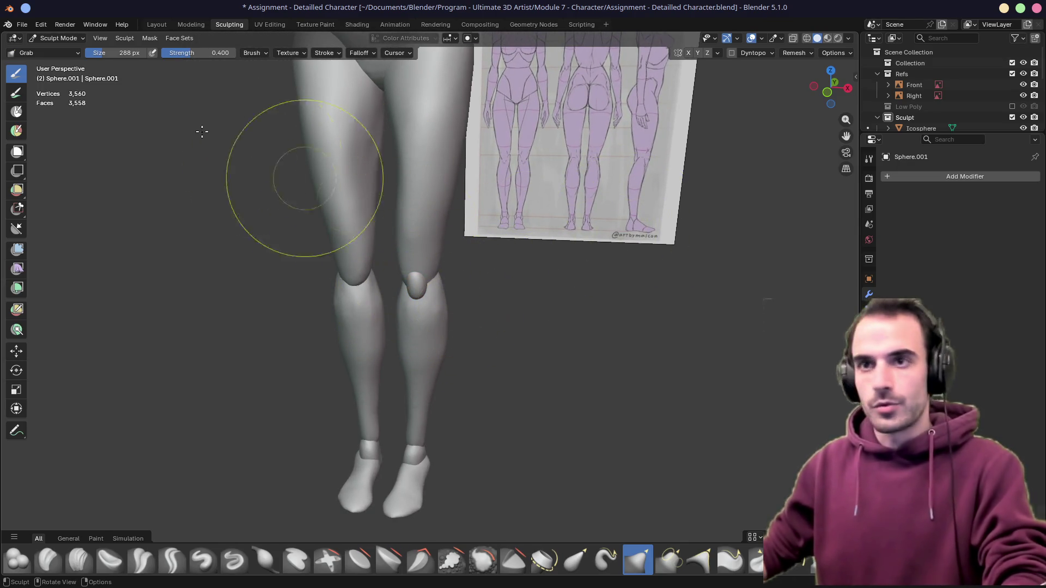
key("ctrl+Tab")
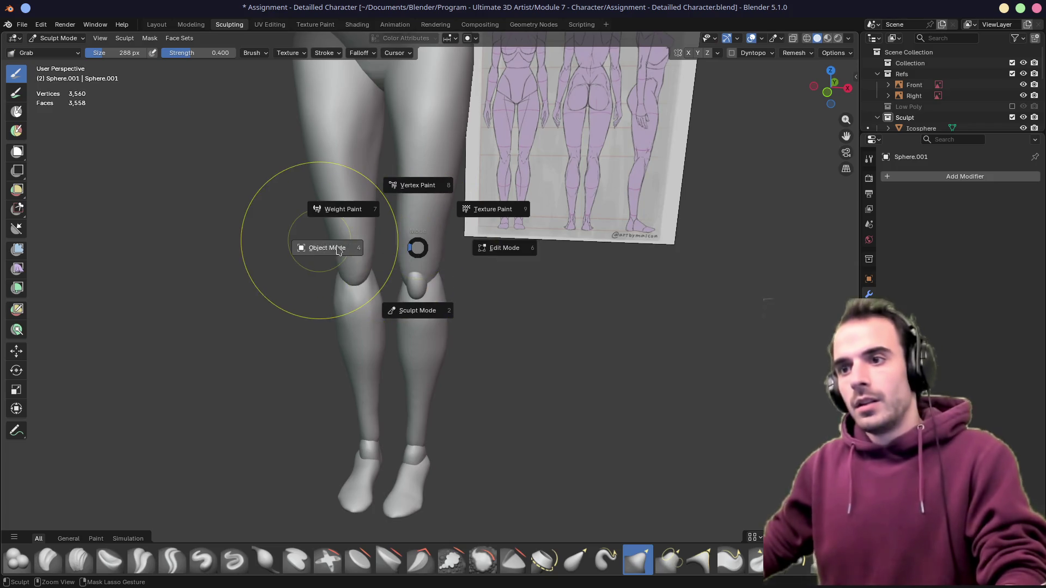
left_click(421, 300)
left_click(416, 285, "shift")
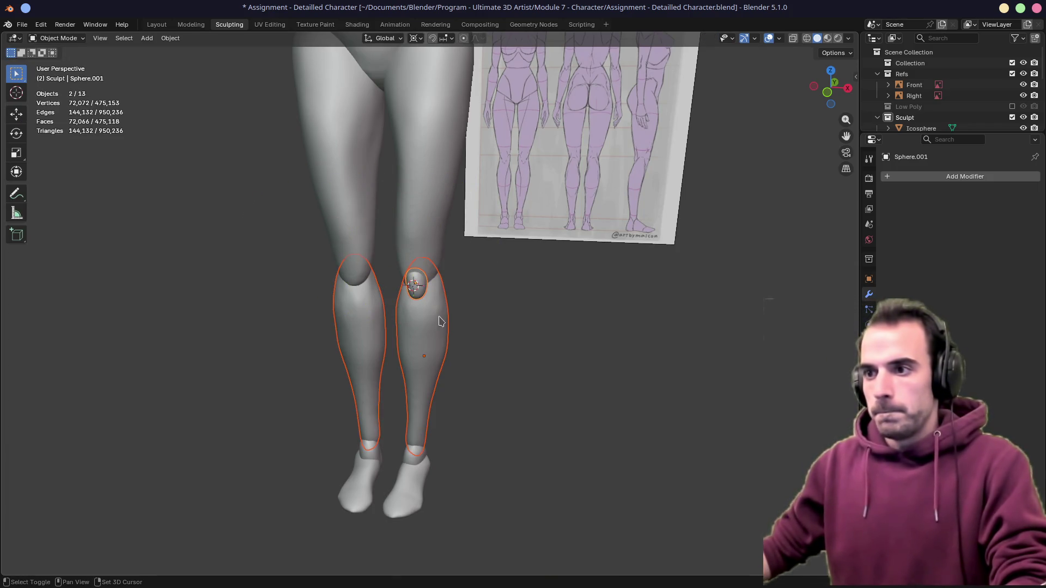
key("ctrl+l")
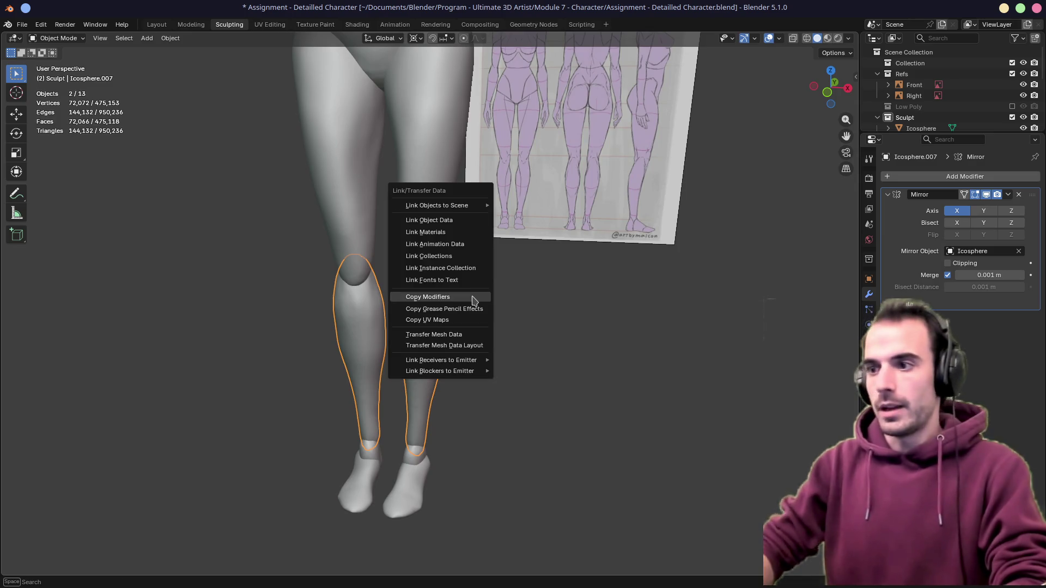
left_click(475, 301)
left_click(528, 303)
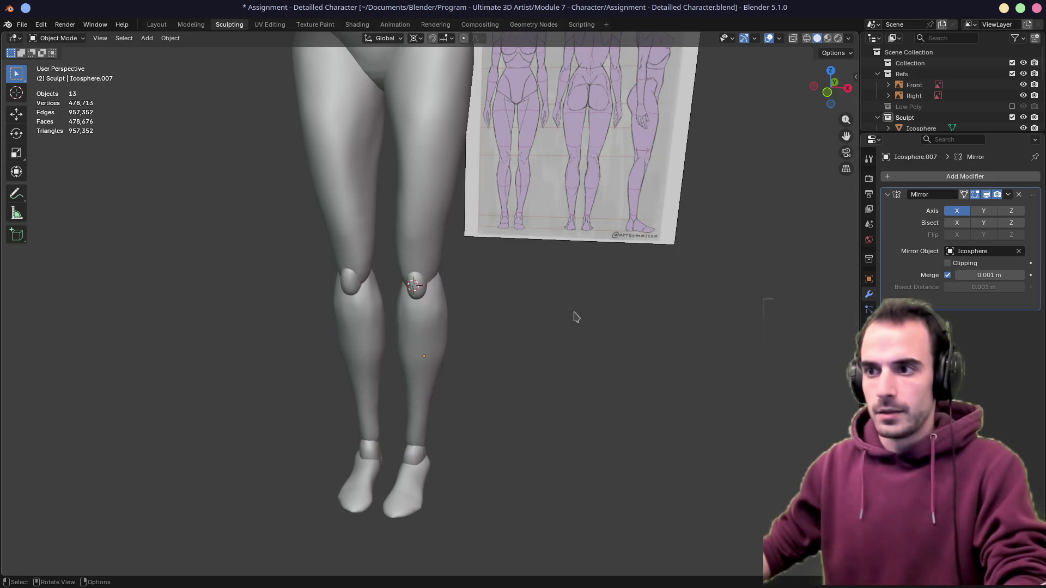
mouse_move(619, 303)
middle_mouse_down()
mouse_move(507, 296)
mouse_move(588, 286)
mouse_move(426, 305)
mouse_move(448, 287)
mouse_move(475, 339)
mouse_move(517, 331)
middle_mouse_up()
scroll(527, 328, "down", 5)
scroll(529, 328, "up", 1)
scroll(487, 250, "up", 2)
scroll(472, 296, "up", 3)
scroll(589, 290, "down", 4)
scroll(427, 305, "up", 3)
scroll(426, 305, "up", 3)
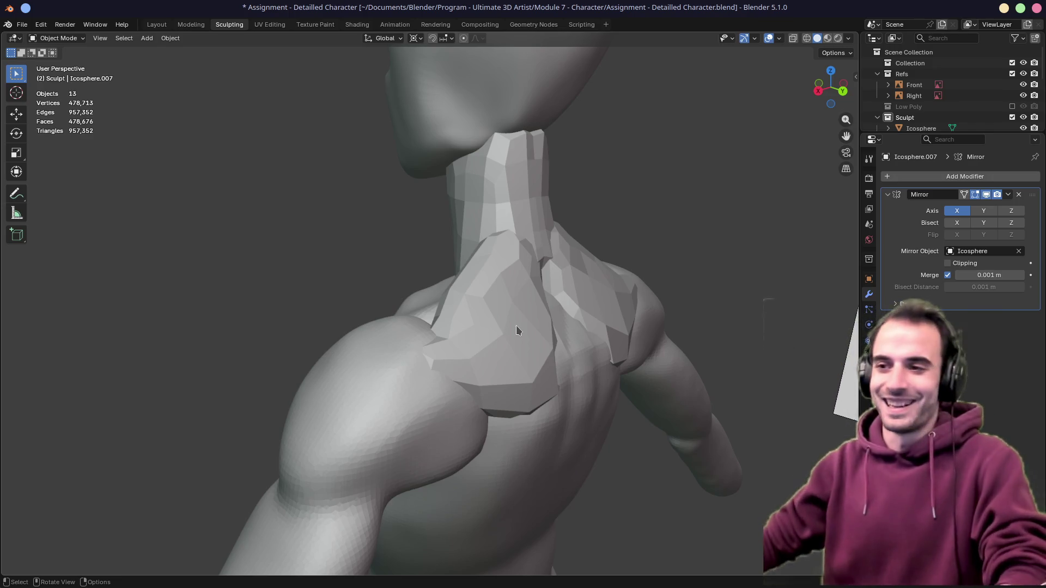
key("ctrl+q")
left_click(542, 319)
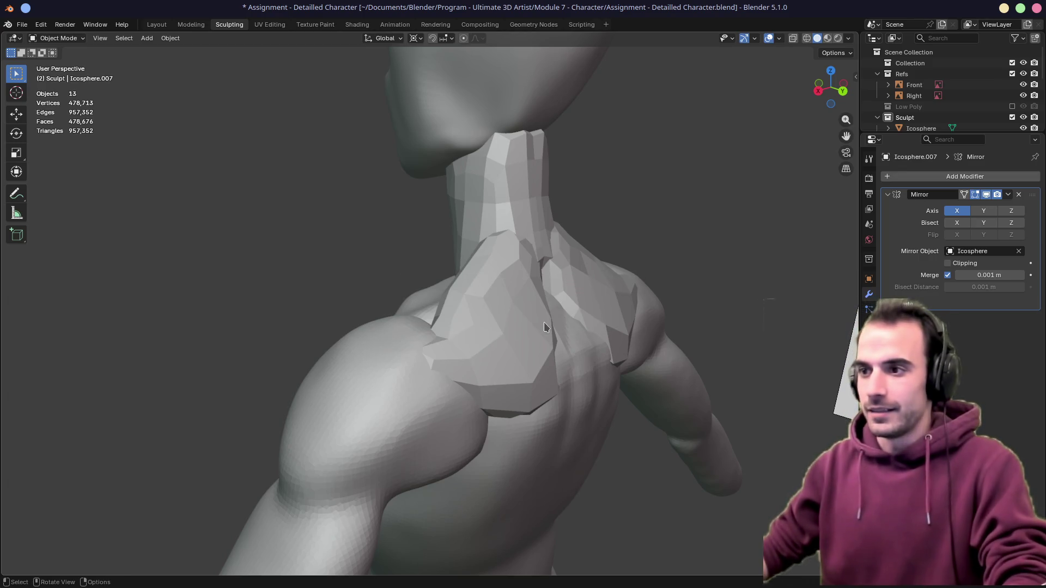